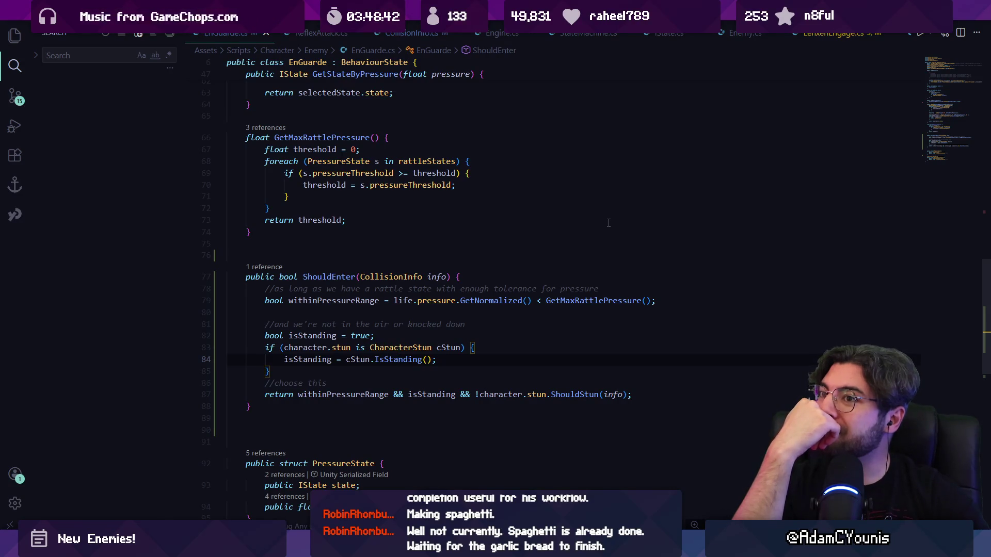
Step: Declare a List<IState> nonGuardeStates field right under the EnGuarde class header
scroll(477, 209, up, 5)
scroll(478, 209, up, 15)
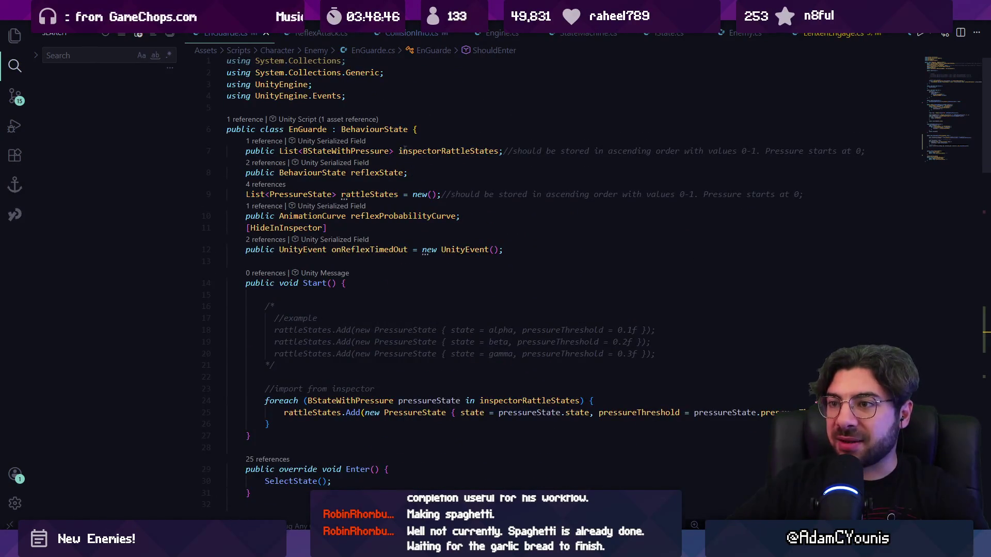
click(498, 135)
key(Return)
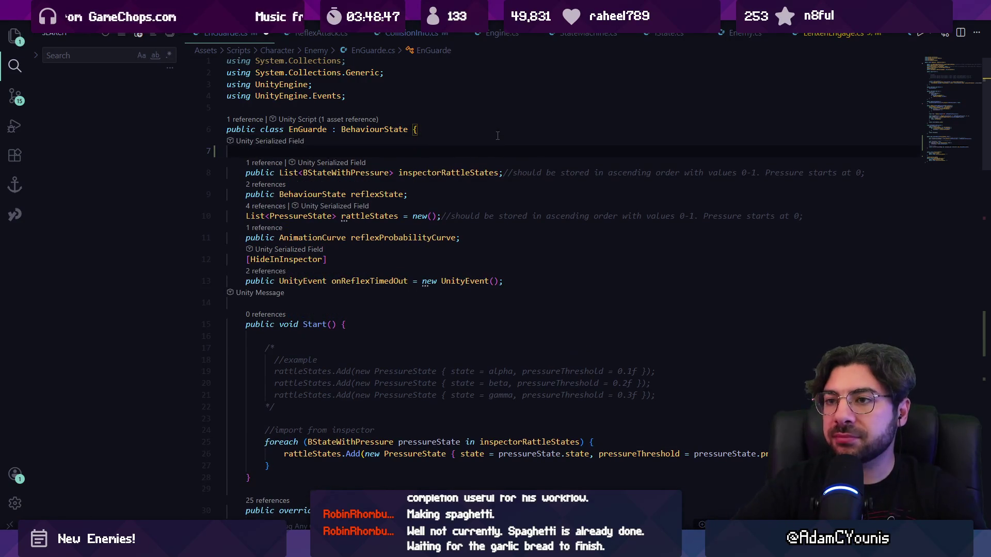
text(public )
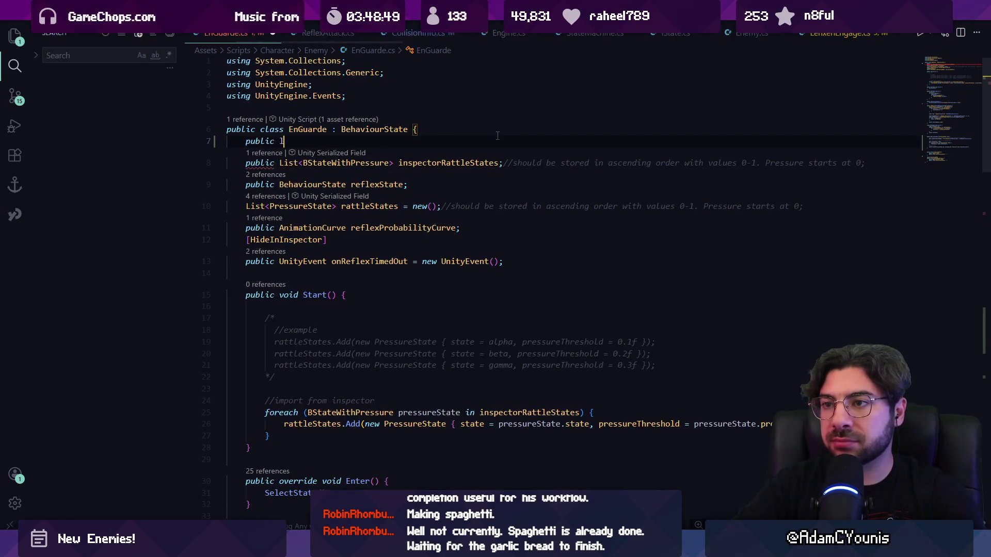
text(List)
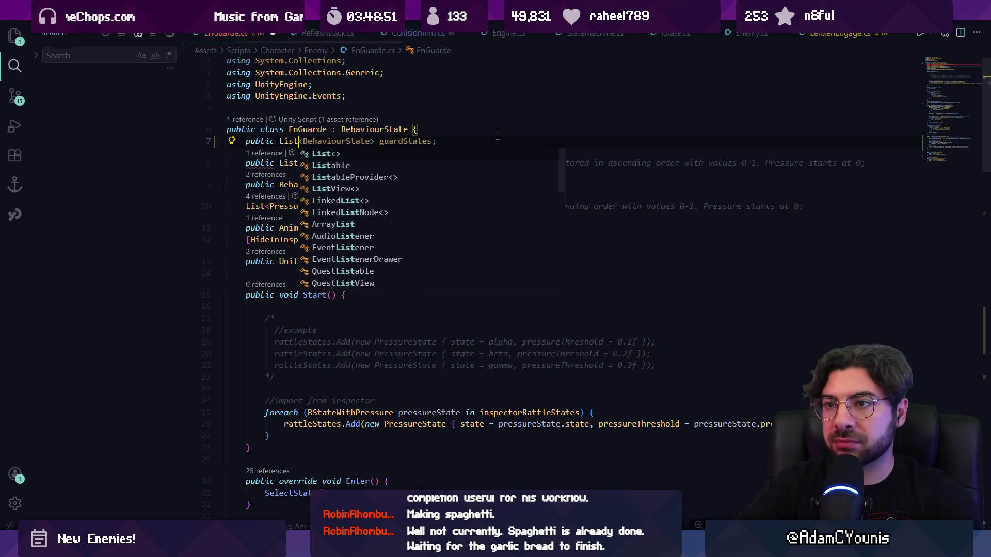
text(<Is)
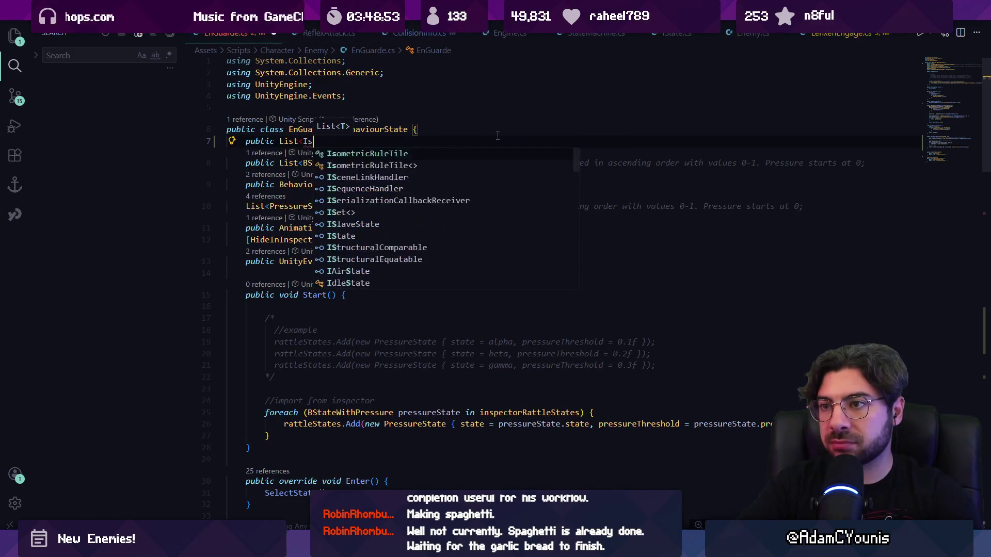
text(tate> nonGua)
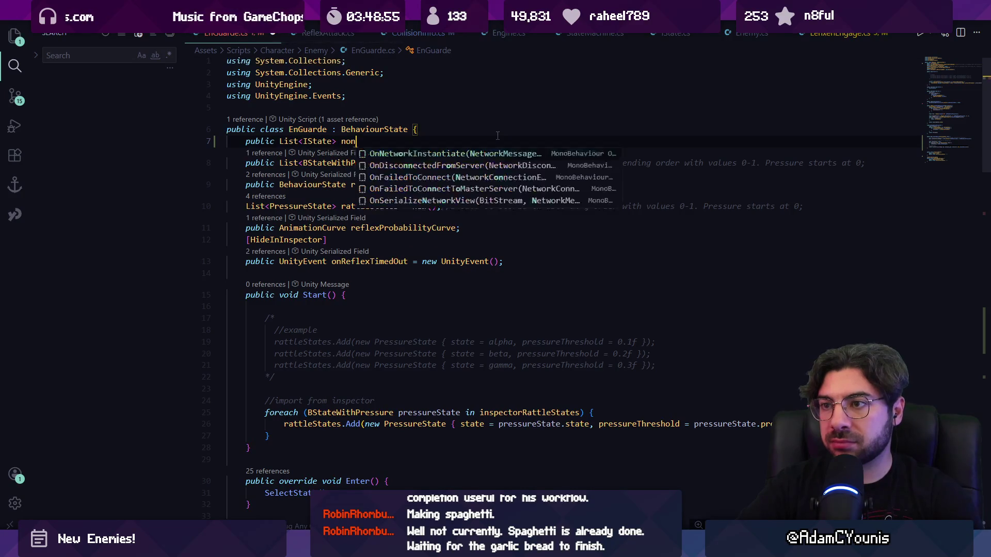
key(Tab)
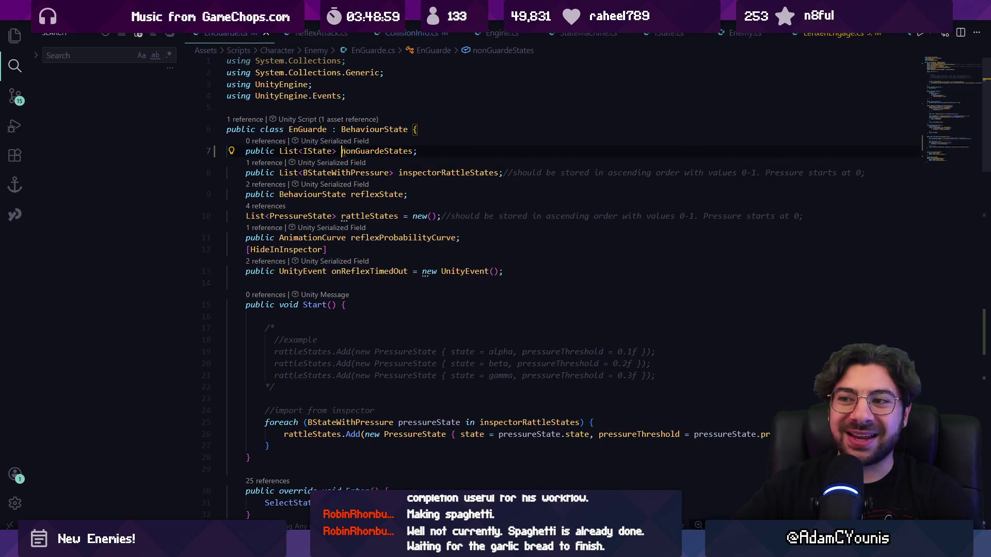
click(385, 151)
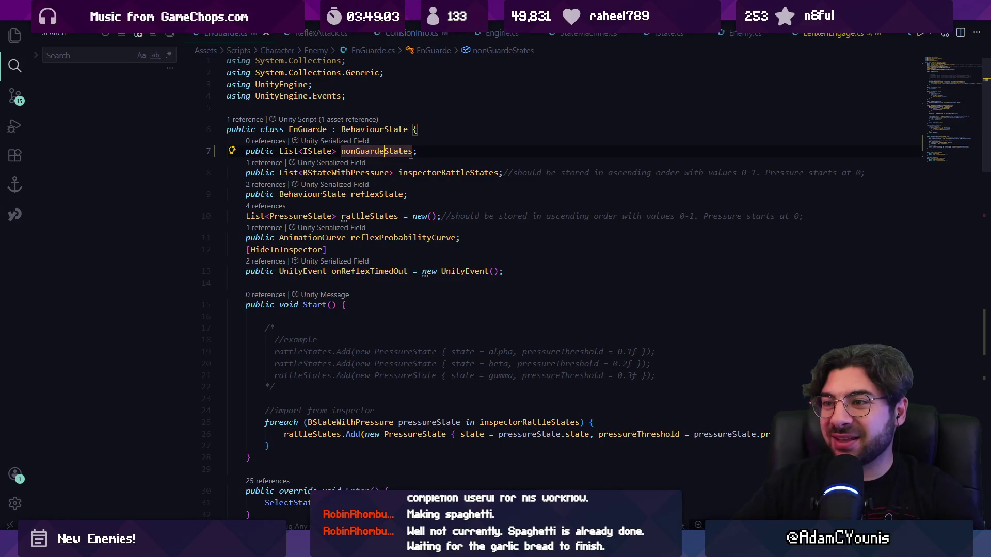
drag(427, 151, 216, 152)
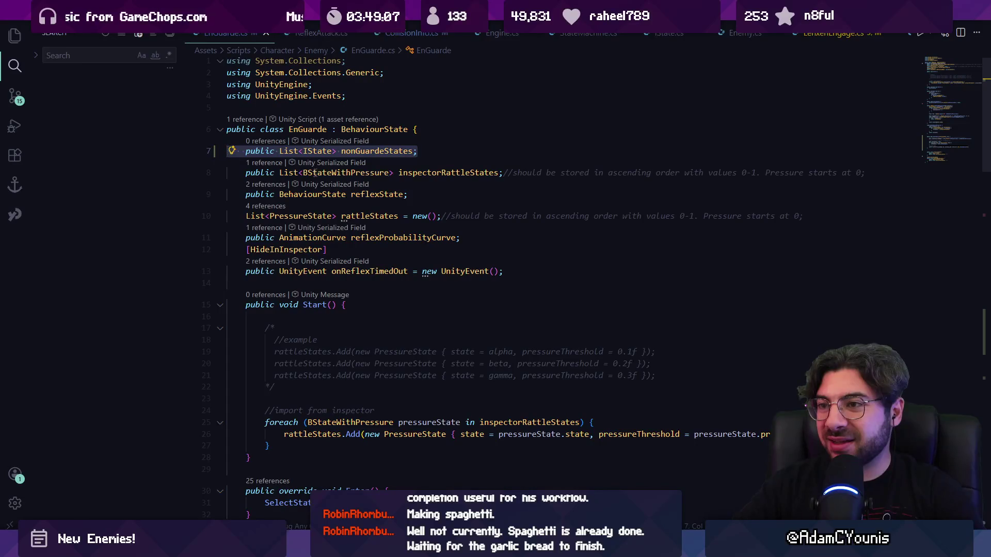
key(Escape)
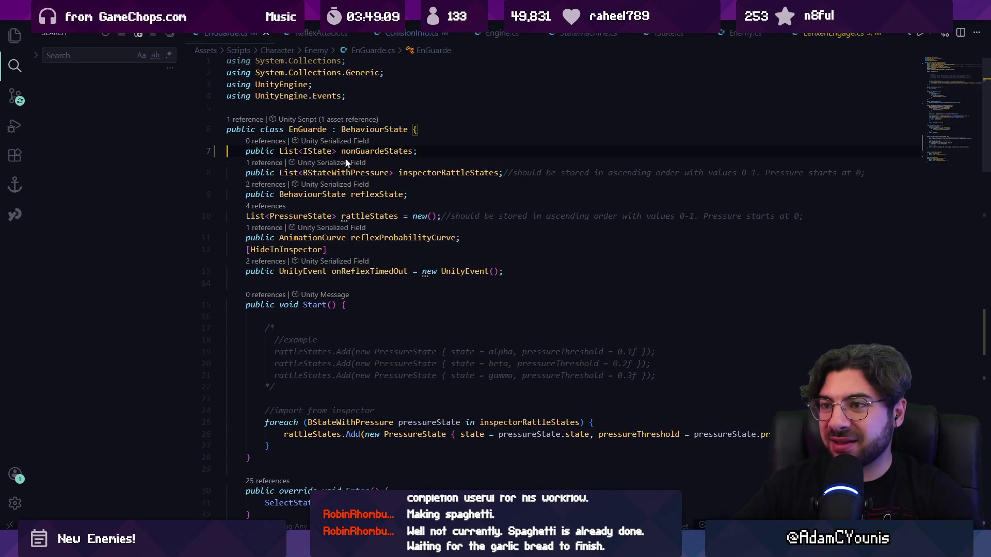
click(290, 148)
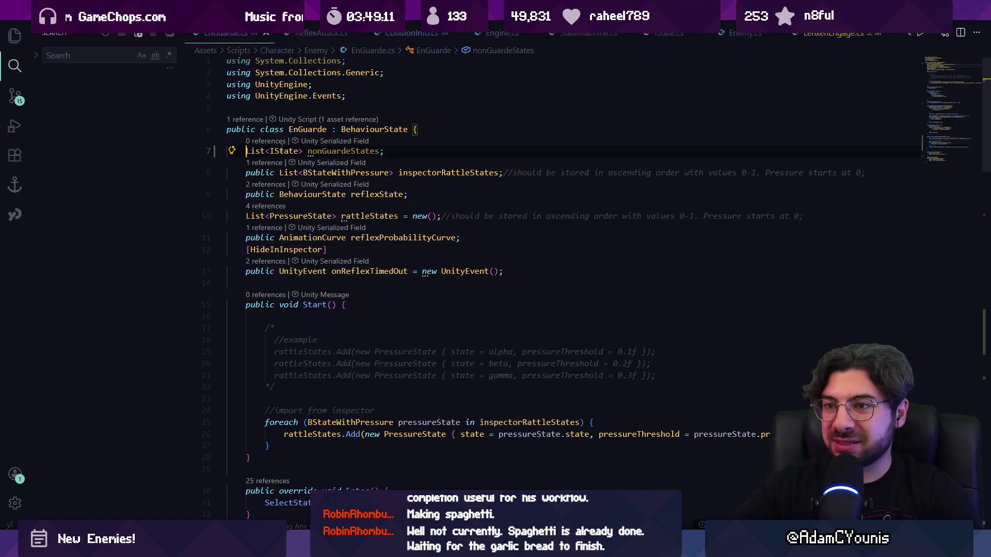
scroll(300, 197, down, 8)
scroll(300, 197, down, 15)
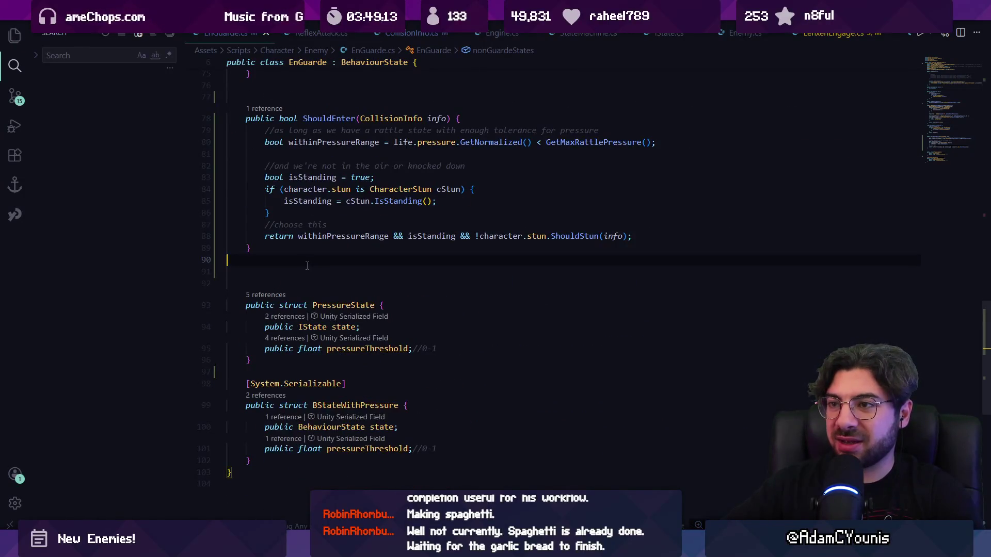
Step: Start a public void SetNonGuardStates method on a new line after Do()
scroll(301, 255, up, 10)
scroll(299, 282, up, 13)
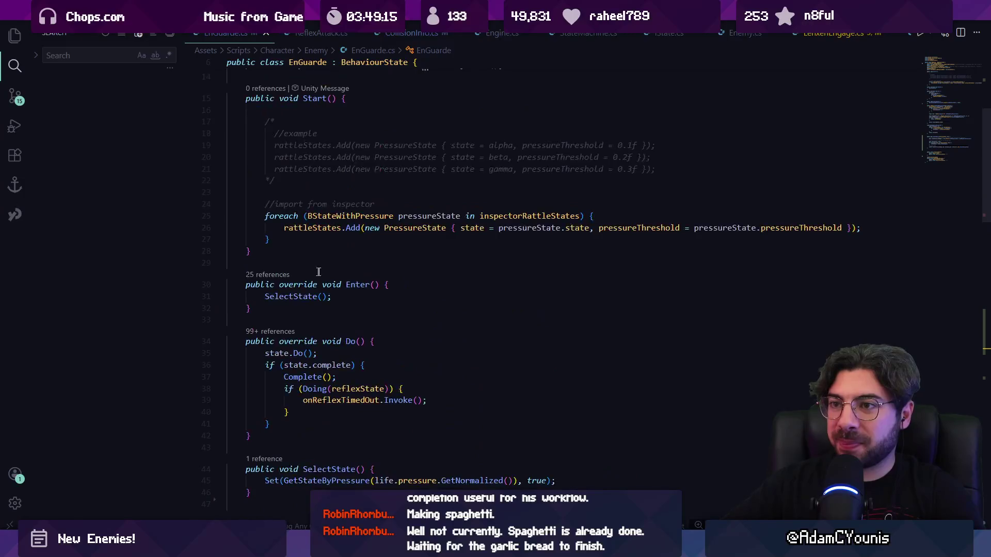
scroll(286, 356, down, 5)
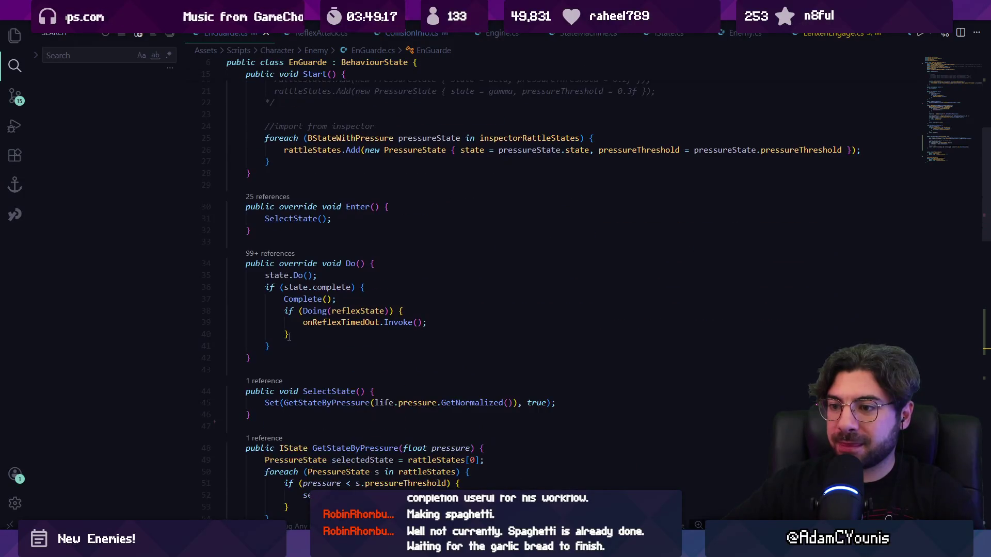
scroll(292, 360, down, 3)
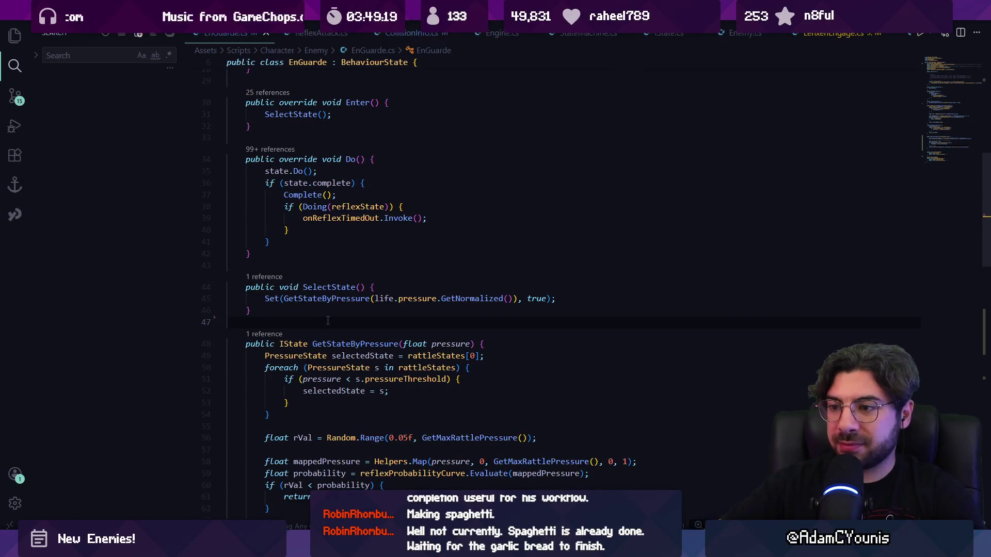
key(Up)
key(Up)
key(Up)
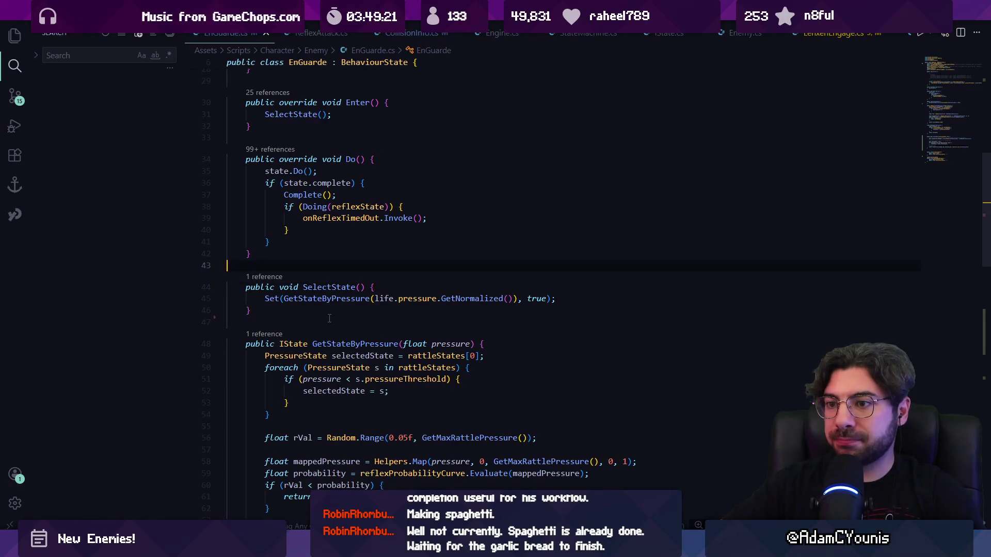
key(Return)
key(Return)
text(public vo)
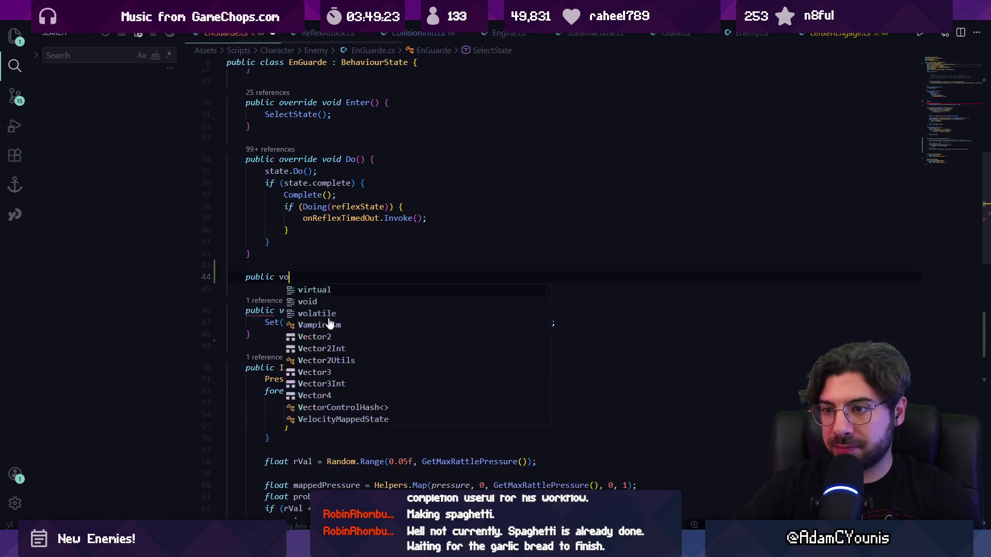
text(id SetNonGuardSates)
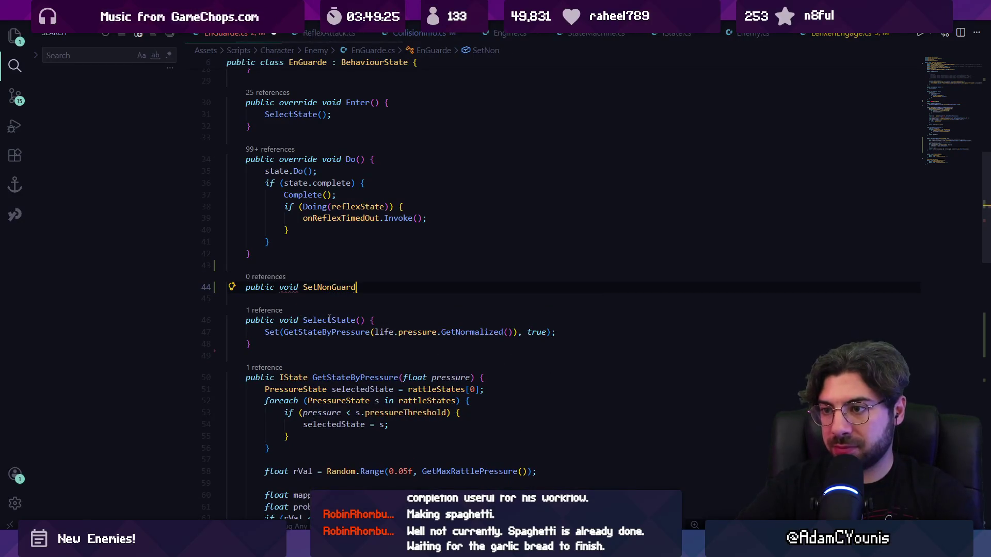
key(BackSpace)
key(BackSpace)
key(BackSpace)
text(tates(List<IState> states) {)
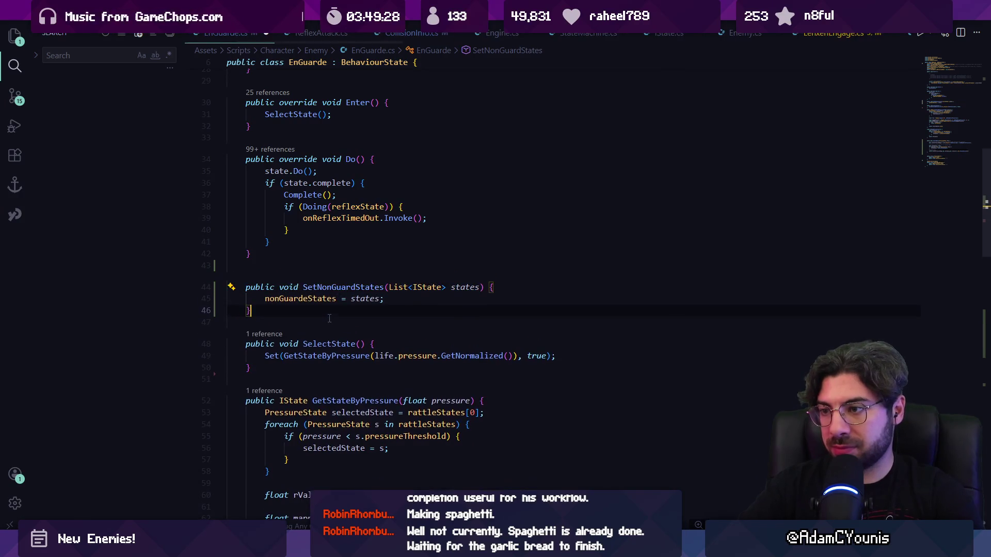
Step: Accept the suggested body that assigns the List<IState> parameter to nonGuardeStates
key(Tab)
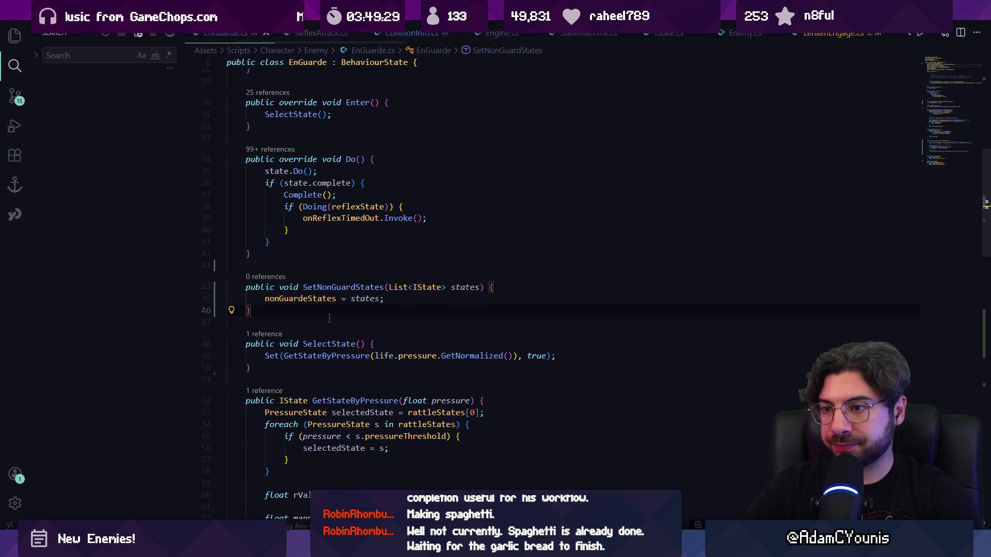
scroll(348, 303, down, 1)
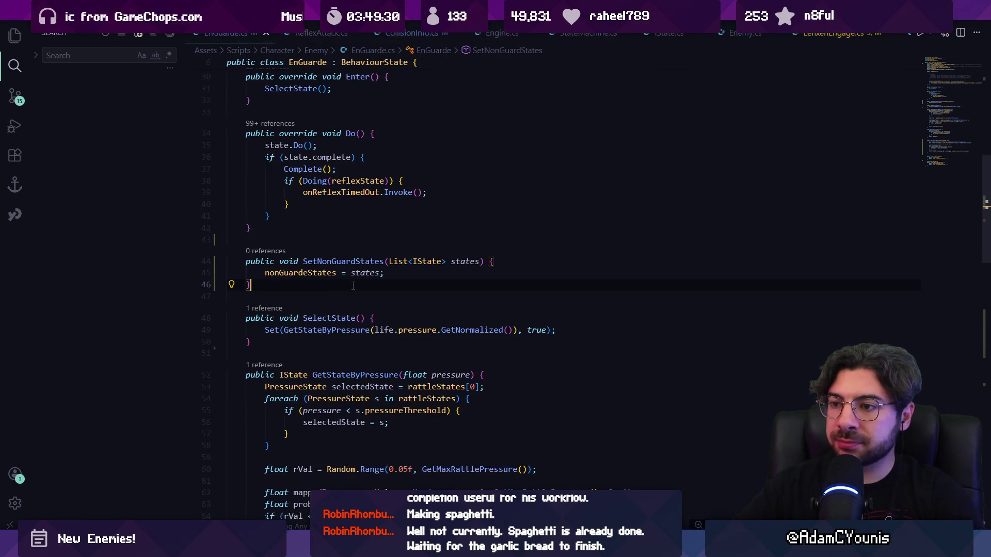
click(390, 261)
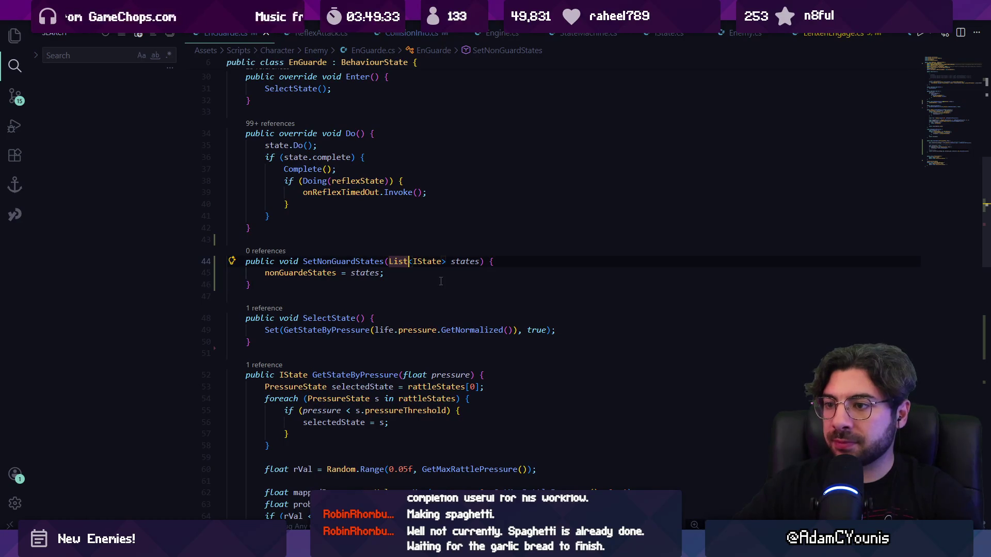
scroll(426, 262, down, 10)
scroll(426, 263, down, 1)
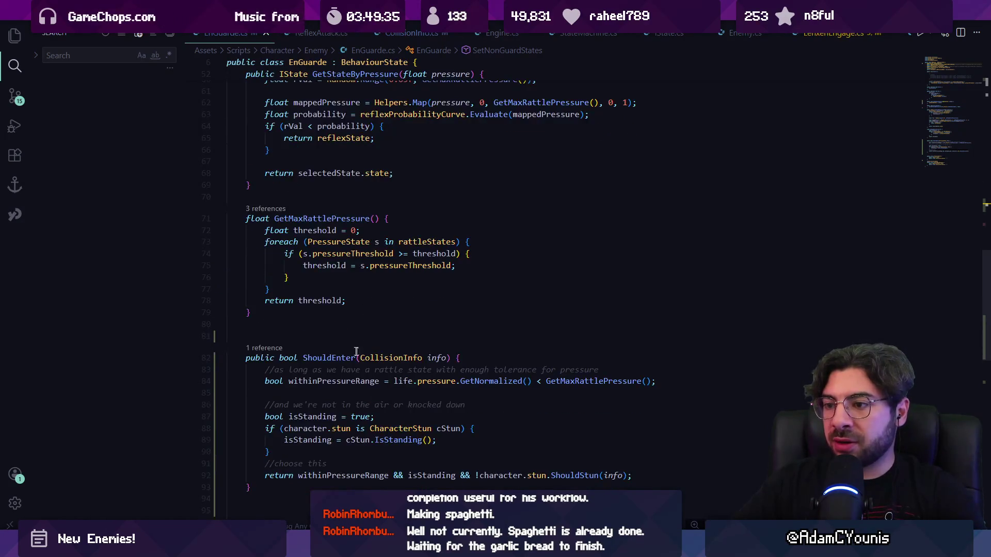
Step: Append && notBanned to the ShouldEnter return condition
scroll(594, 367, down, 3)
click(626, 371)
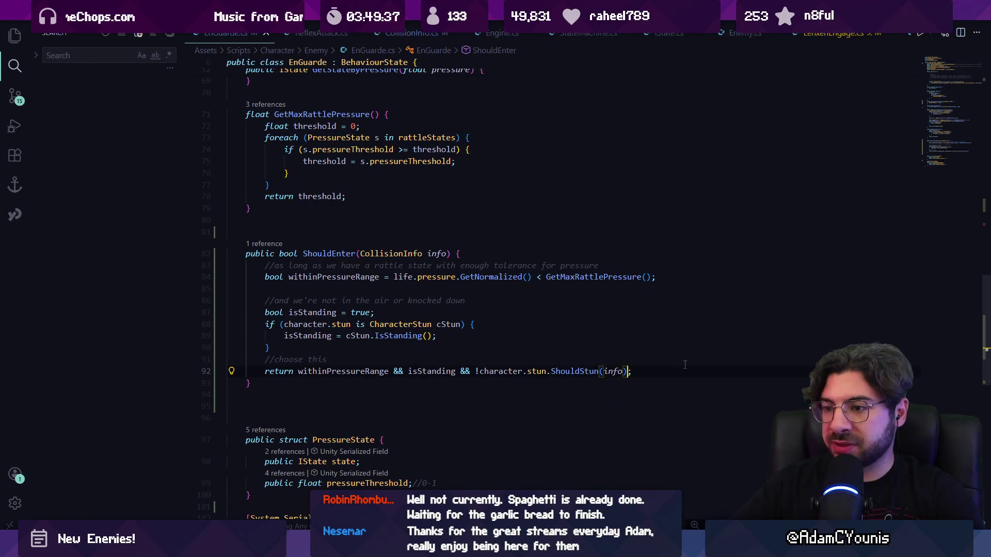
text(&&)
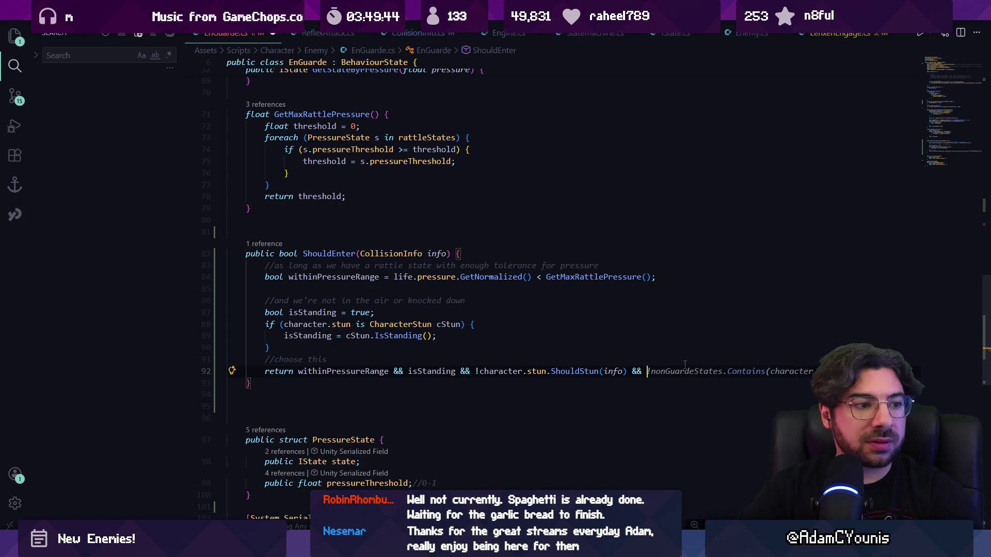
text(notBanned;)
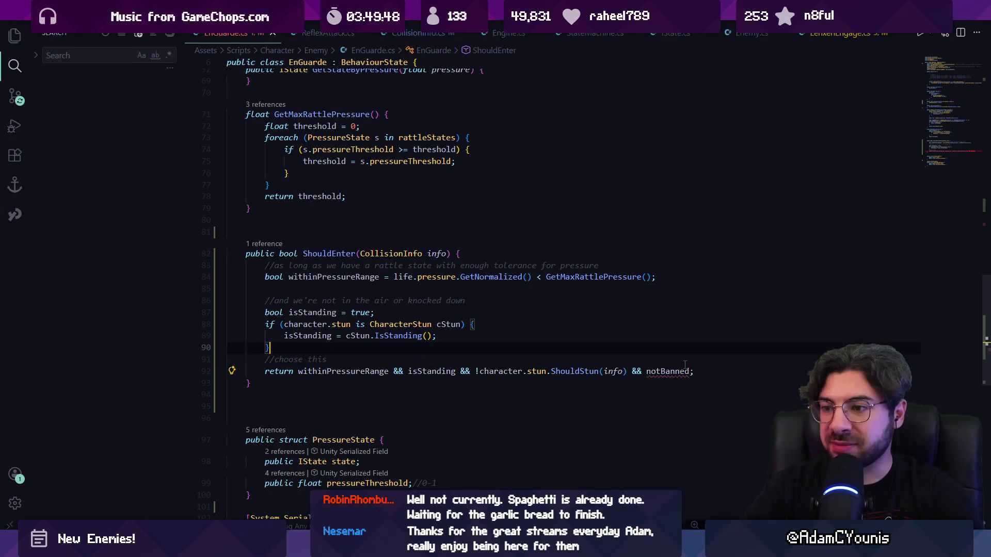
Step: Declare bool notBanned = true and add a null check on nonGuardeStates above the return
key(Up)
key(Home)
key(Home)
key(Return)
key(Return)
key(Return)
key(Up)
key(Up)
key(Tab)
key(Tab)
text(bool)
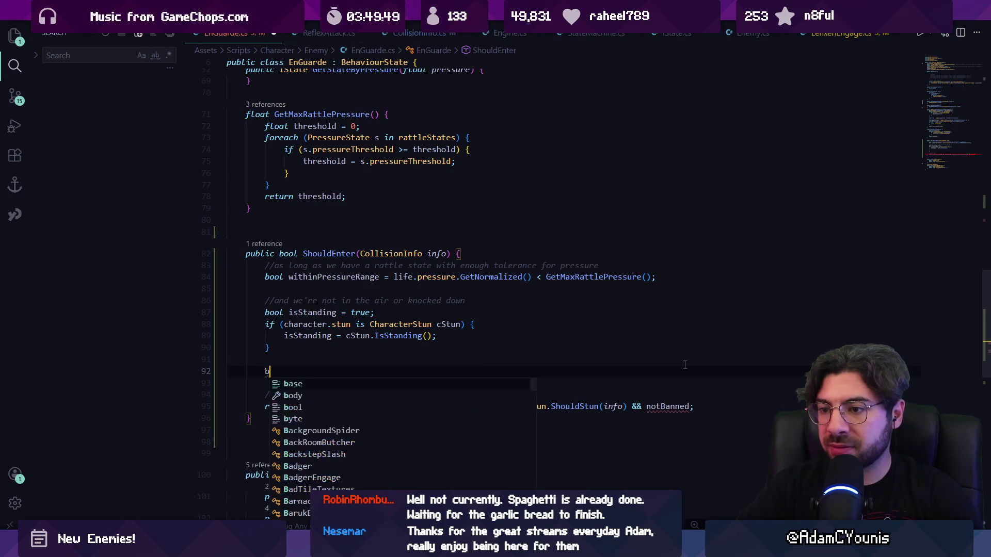
key(Tab)
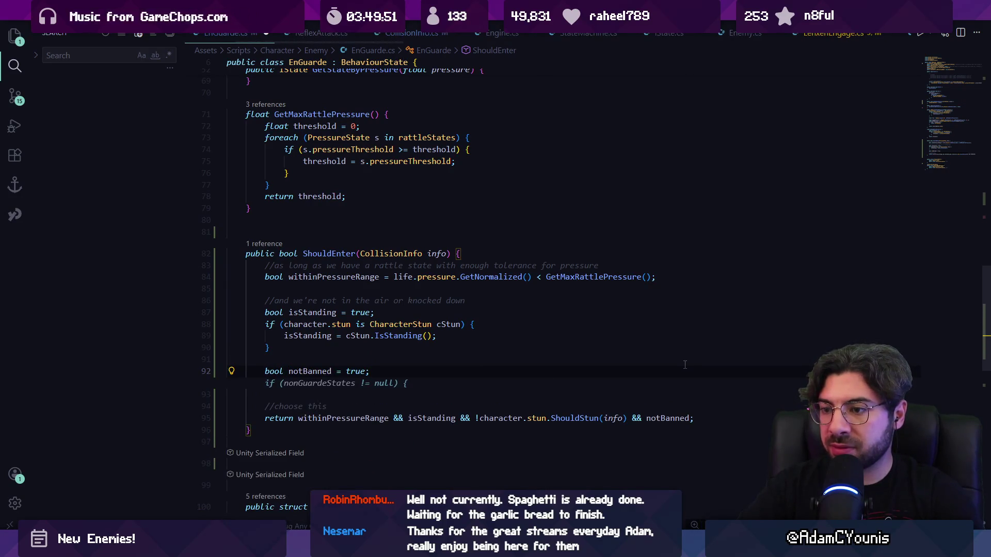
key(Tab)
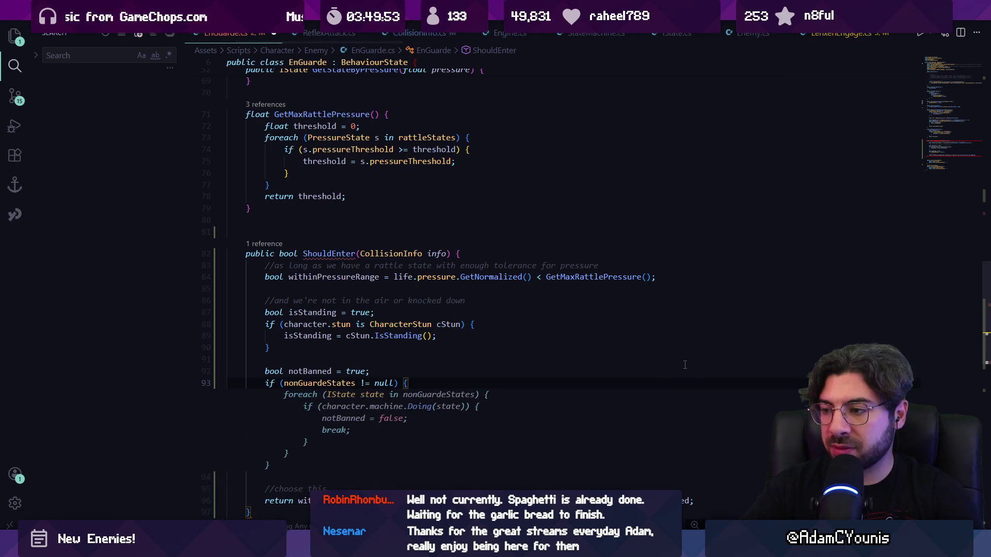
Step: Rename the notBanned variable to banned
click(298, 371)
key(F2)
text(bannewd)
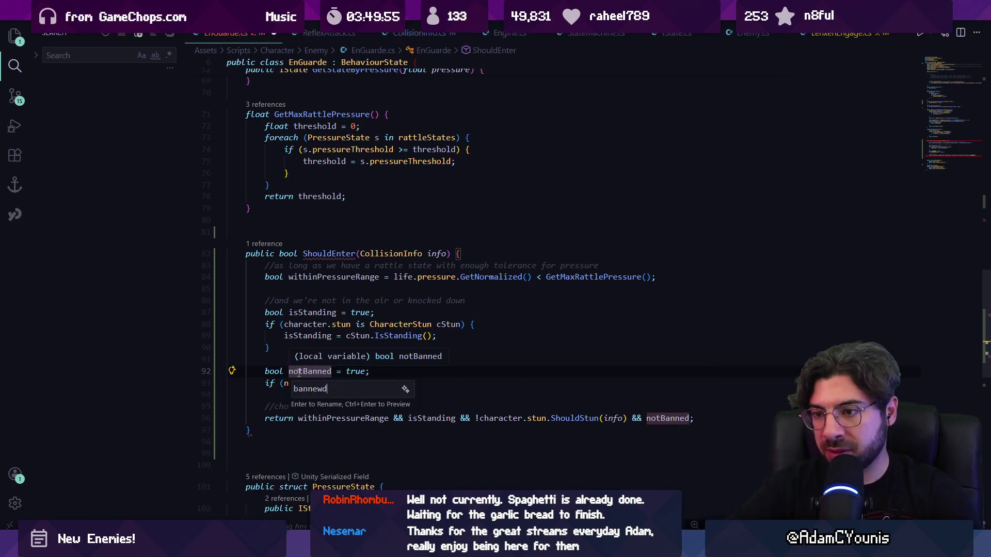
key(Escape)
key(F2)
text(banned)
key(Return)
Step: Negate banned in the return line and change its starting value to false
click(649, 418)
text(!)
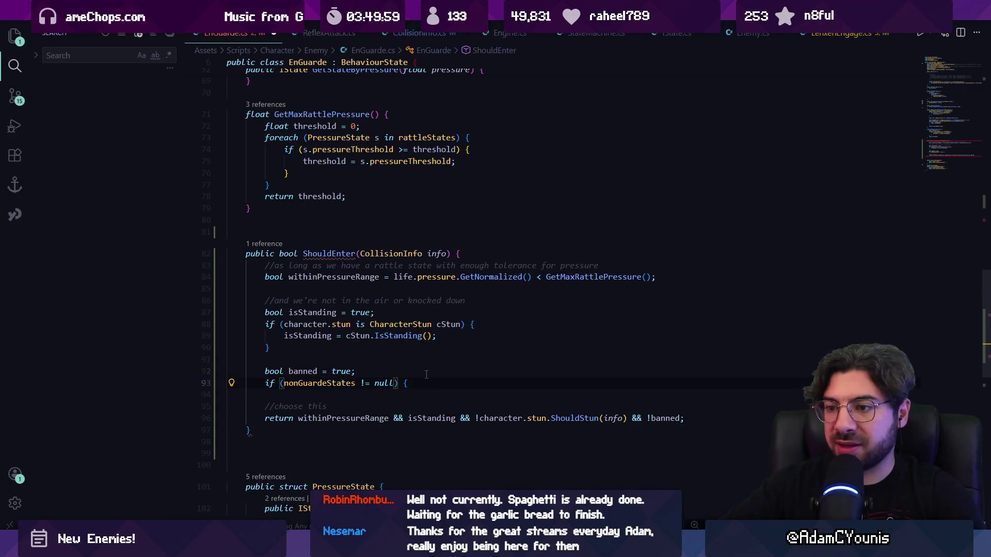
key(Left)
key(ctrl+shift+Left)
text(false)
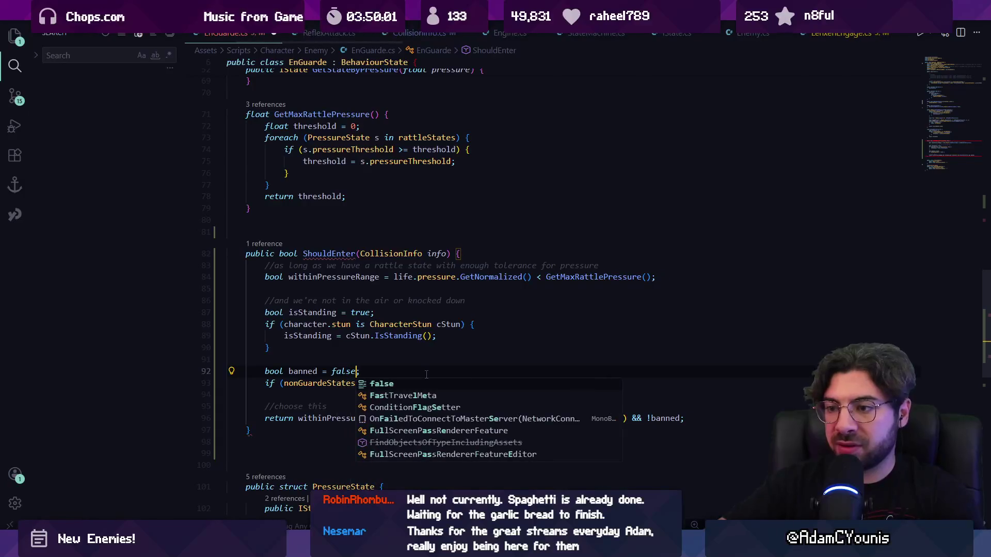
key(Return)
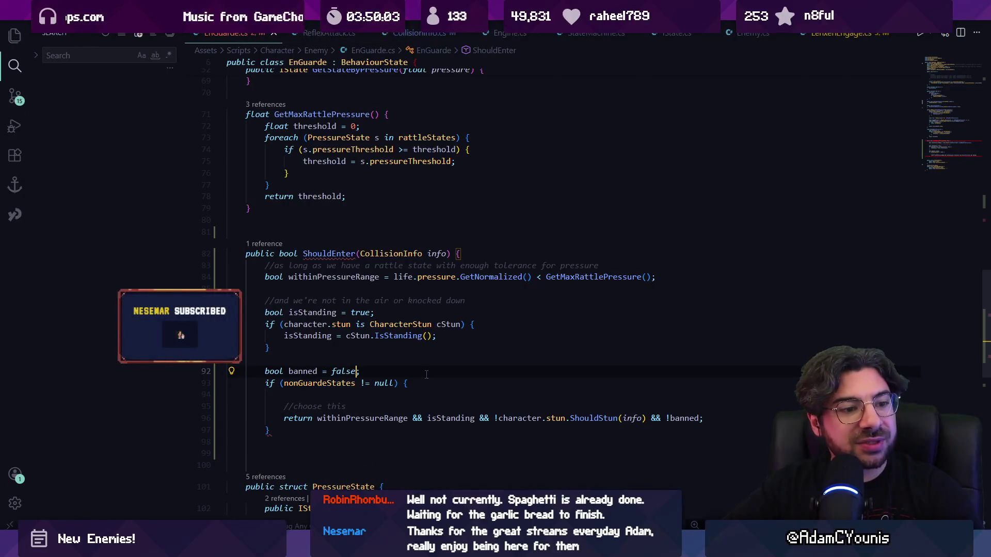
key(Down)
key(Down)
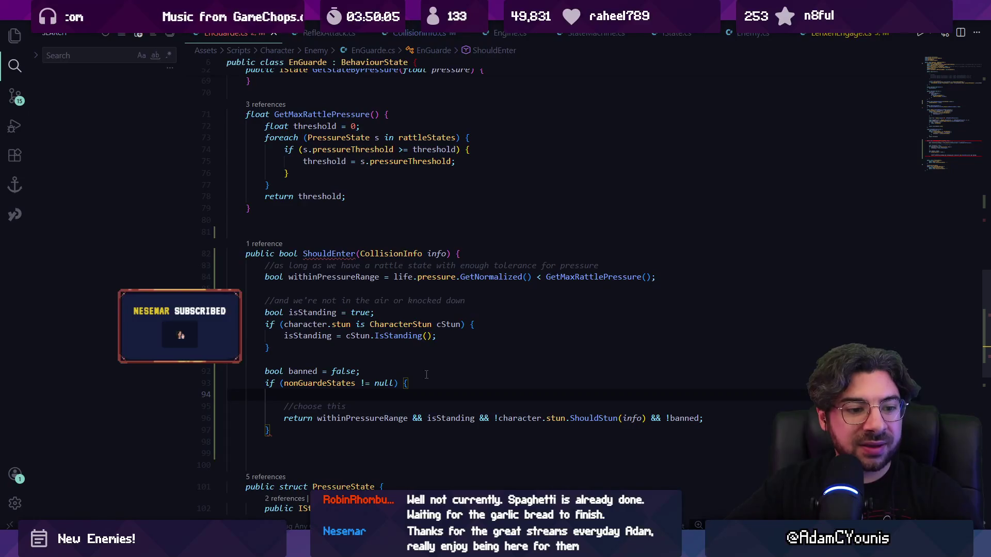
Step: Close the null-check block and add a foreach loop over nonGuardeStates inside it
text(})
key(Up)
key(Return)
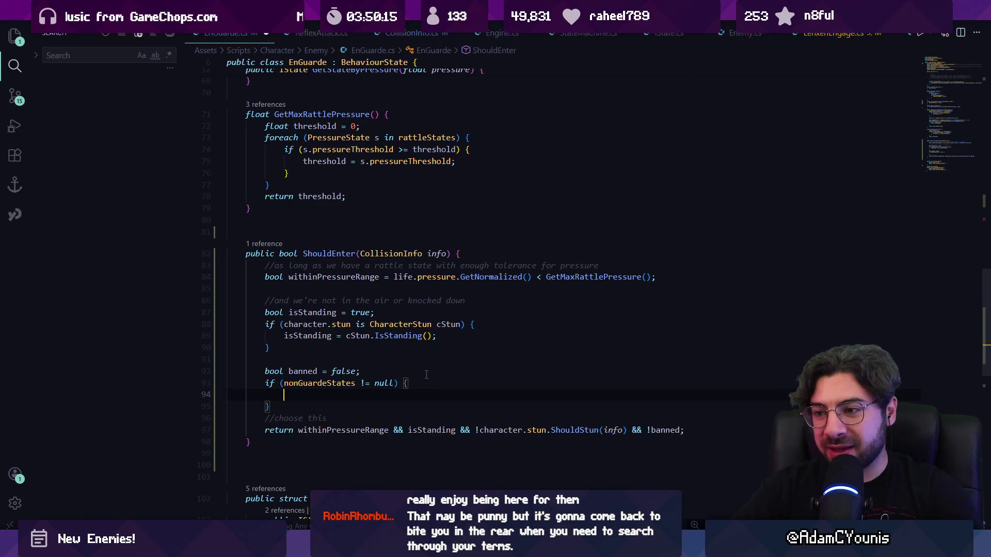
text(foreach (IState state in nonGuardeStates) {)
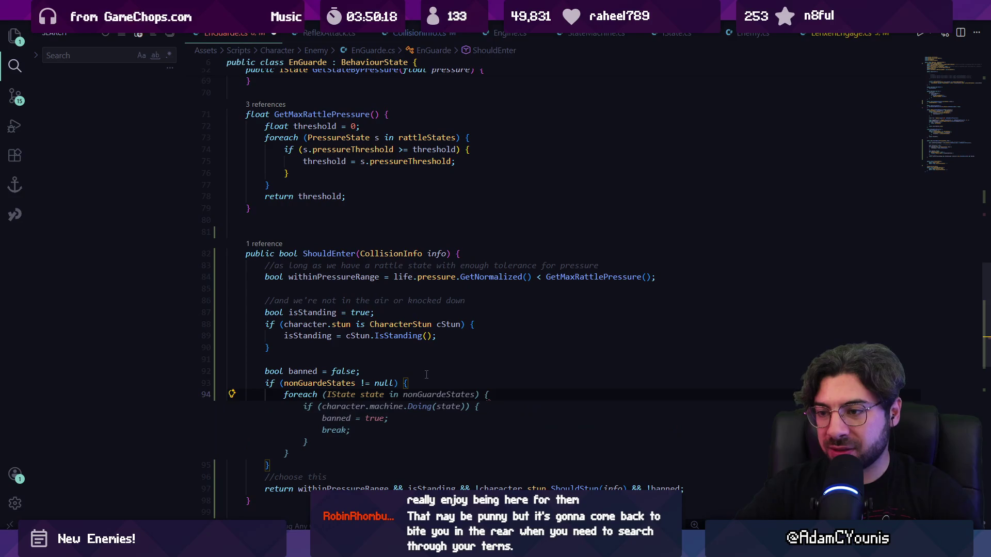
key(Tab)
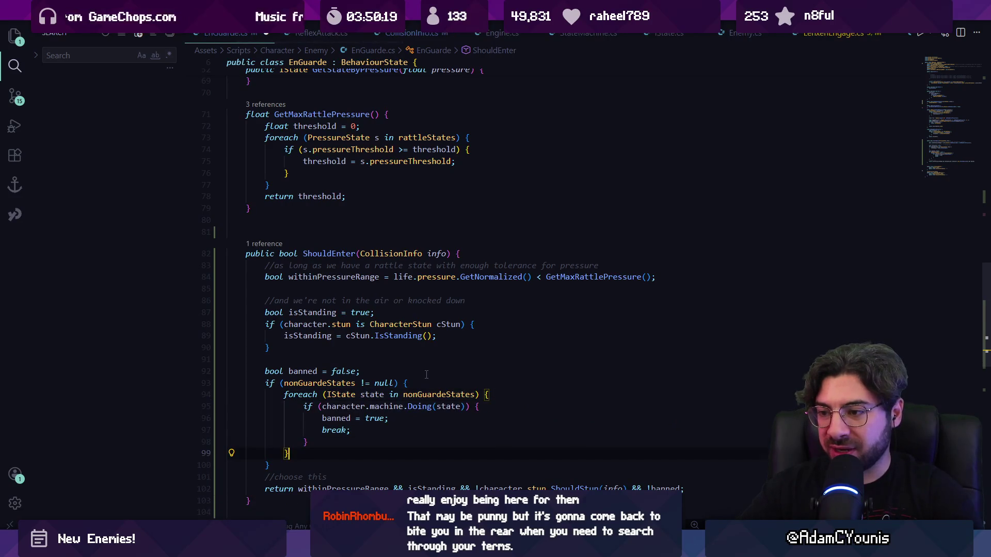
Step: Replace Doing(state) with GetActiveStateBranch().Contains(state) in the loop condition
key(ctrl+Right)
key(ctrl+Right)
key(ctrl+Right)
key(ctrl+shift+Right)
key(ctrl+shift+Right)
key(ctrl+shift+Right)
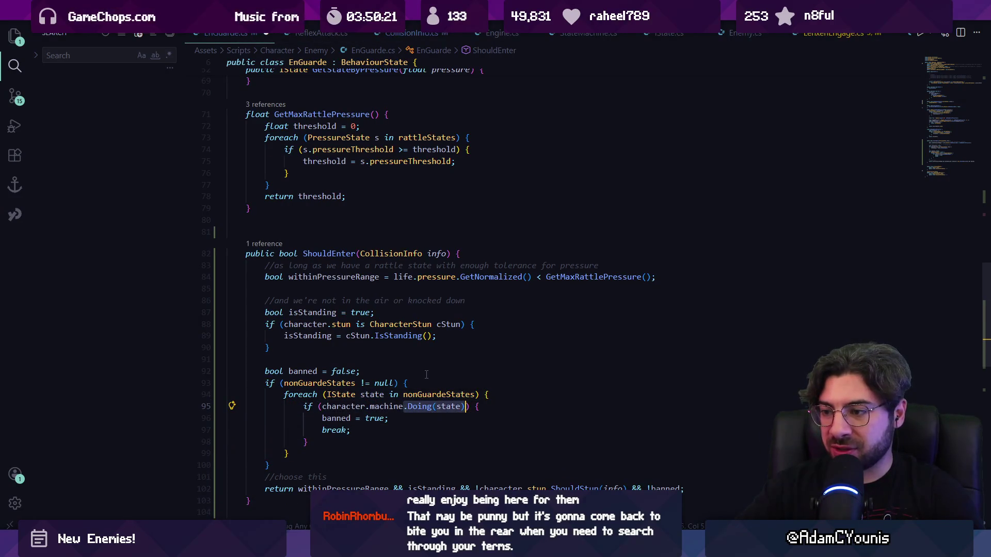
text(c)
key(BackSpace)
text(.)
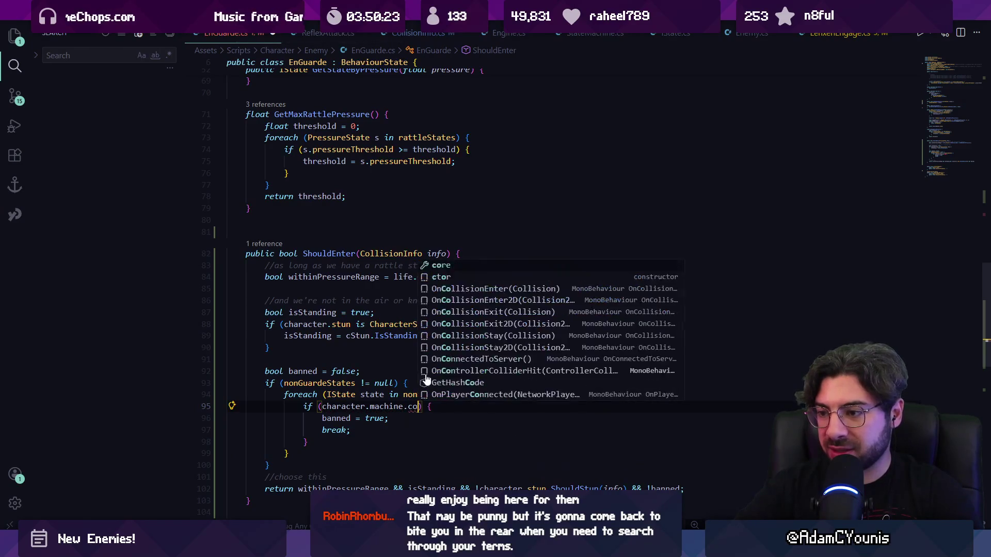
key(Escape)
key(Escape)
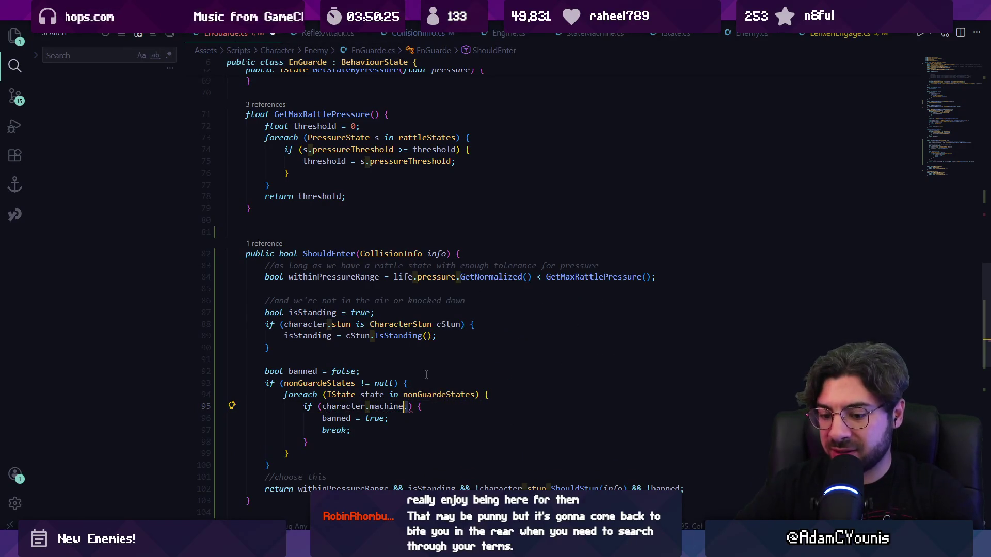
text(getstate)
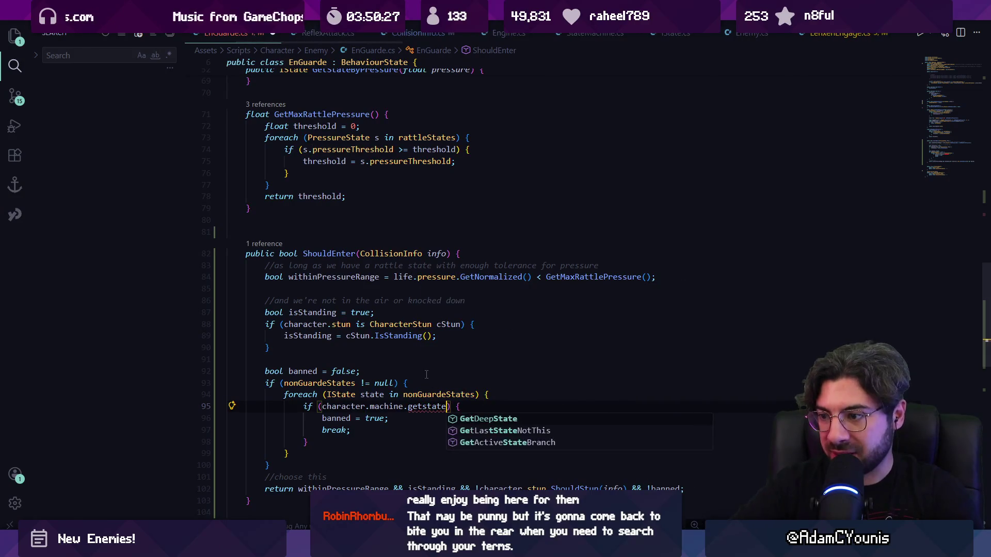
key(Return)
Step: Save EnGuarde.cs
key(ctrl+s)
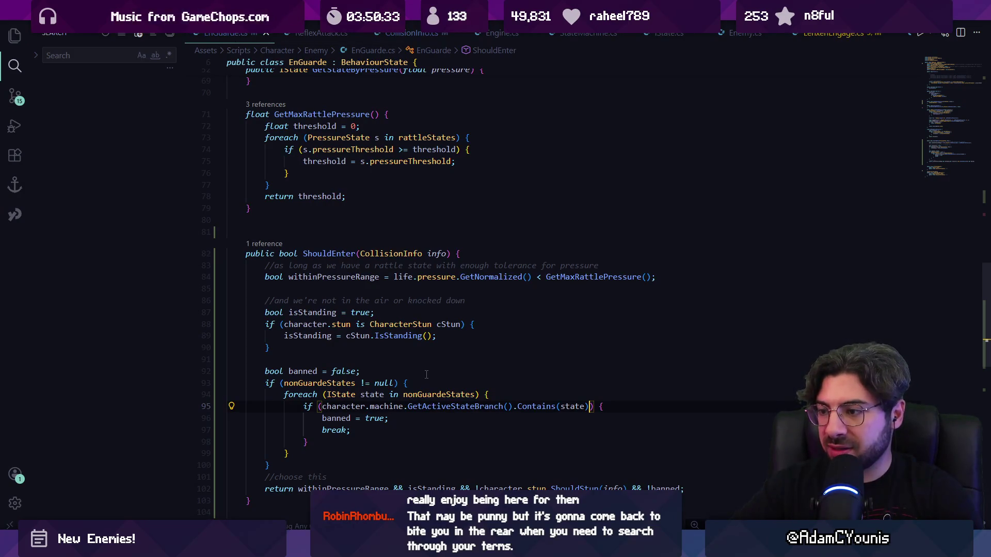
key(Down)
scroll(308, 338, down, 2)
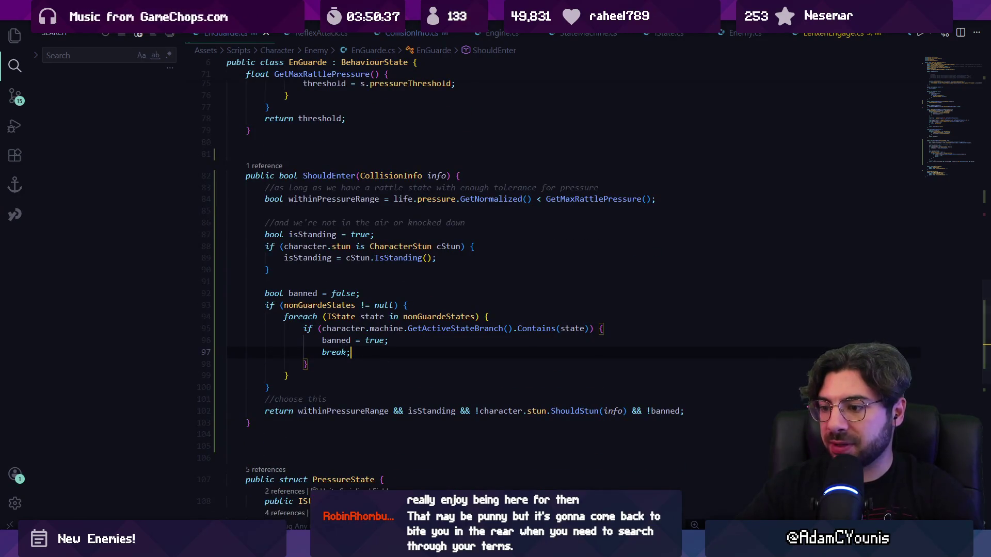
scroll(363, 368, up, 6)
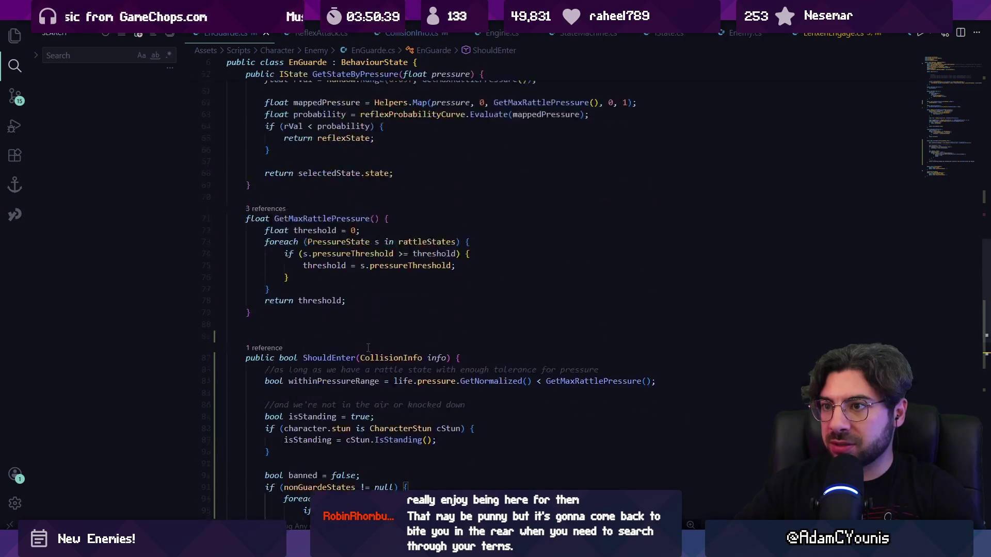
Step: Look back over EnGuarde.cs, then open LenxenEngage.cs from the recent files list
scroll(325, 370, up, 4)
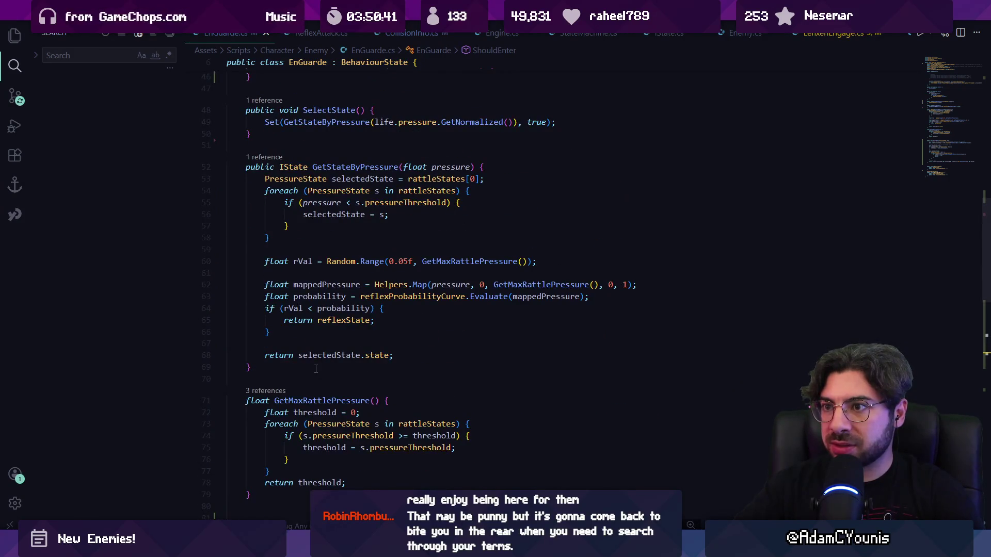
scroll(316, 368, up, 5)
scroll(313, 310, up, 4)
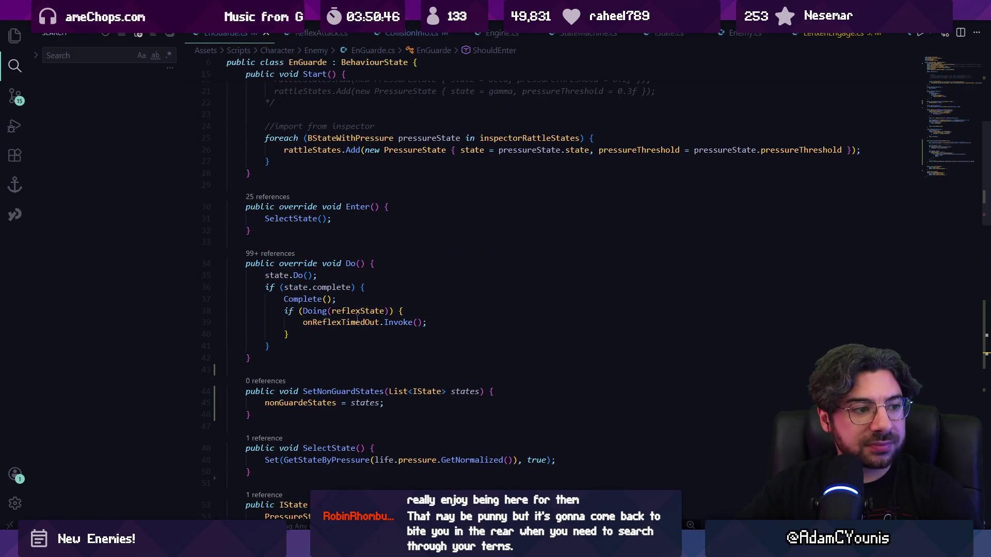
scroll(366, 325, up, 4)
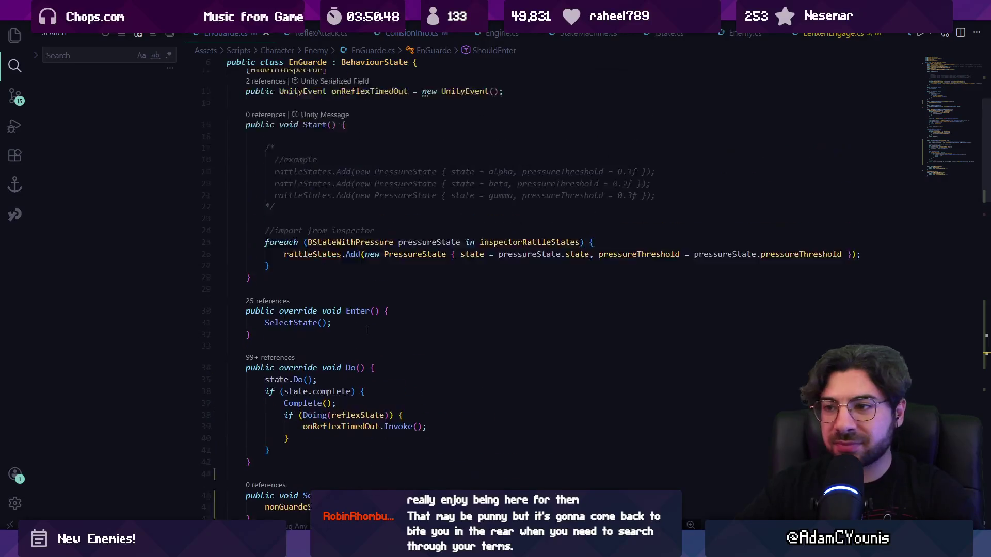
key(ctrl+p)
key(Escape)
key(ctrl+p)
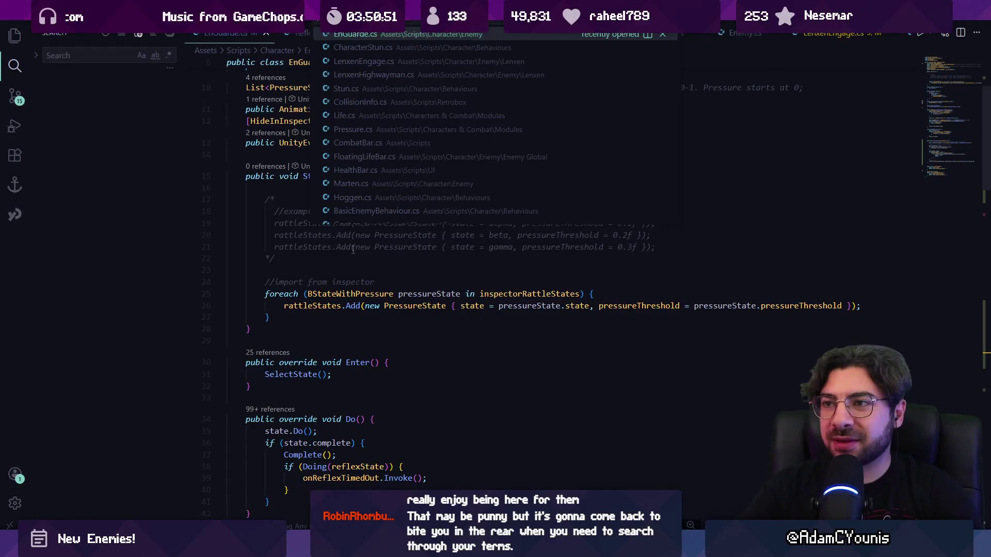
click(358, 65)
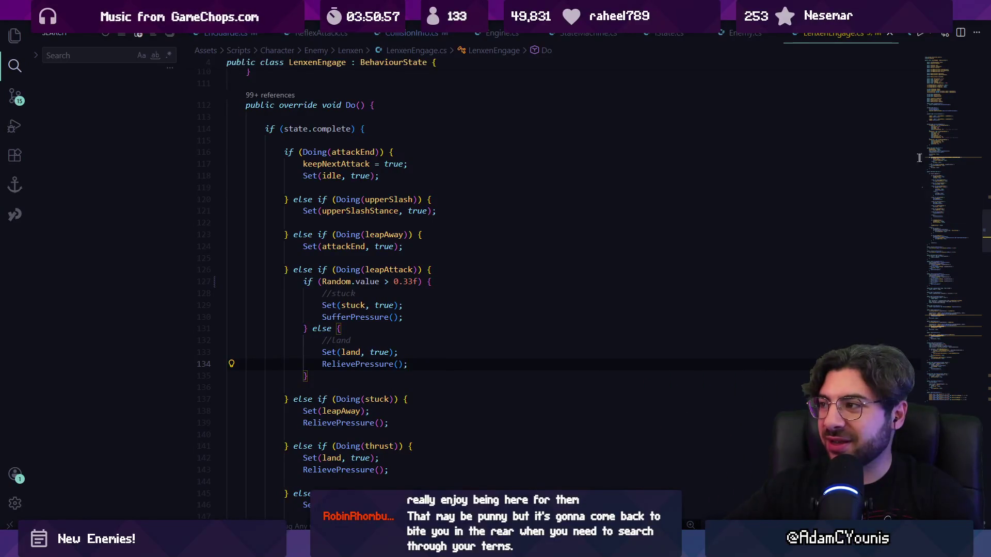
Step: Scroll through LenxenEngage.cs from the top to review its Lenxen state fields
scroll(780, 204, up, 10)
scroll(781, 204, up, 5)
scroll(500, 264, down, 16)
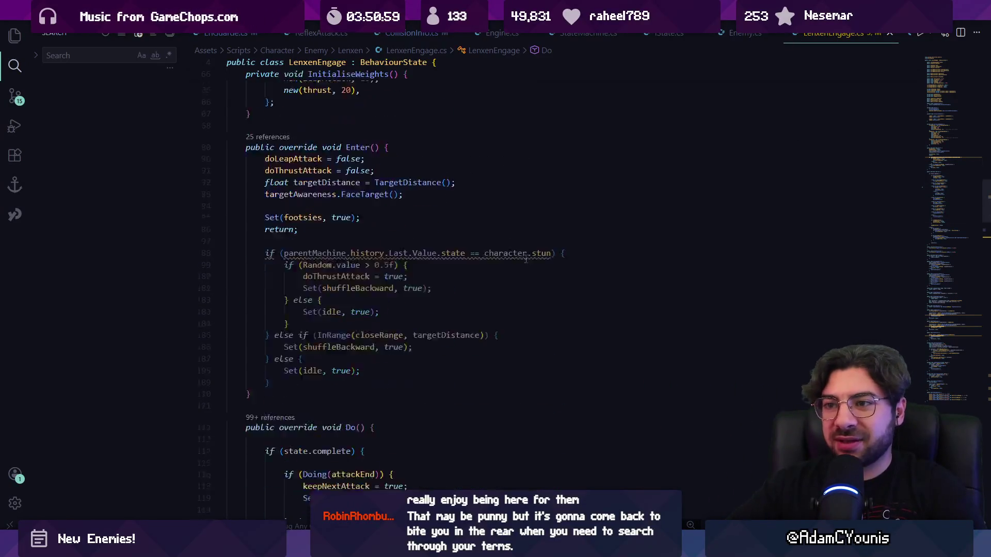
scroll(501, 265, down, 17)
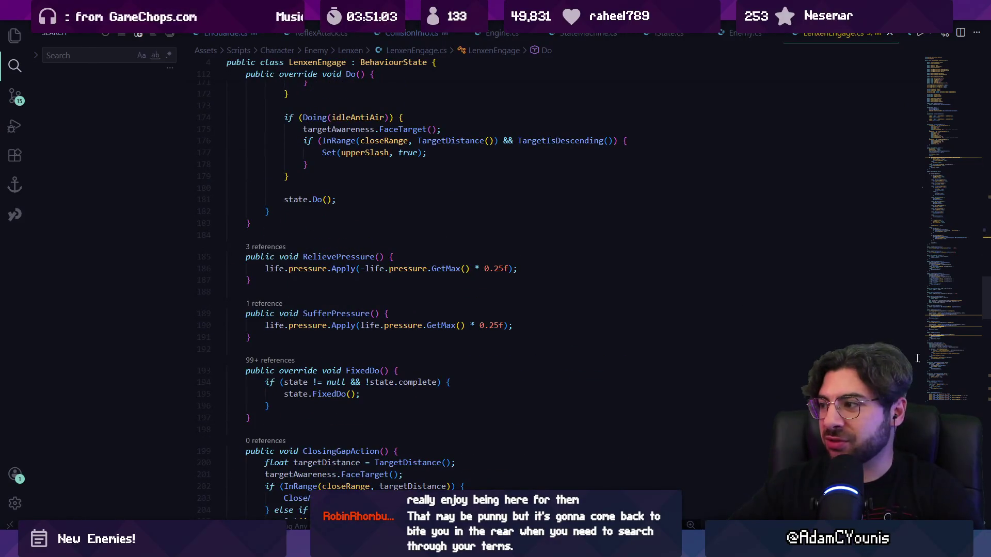
drag(946, 265, 906, 71)
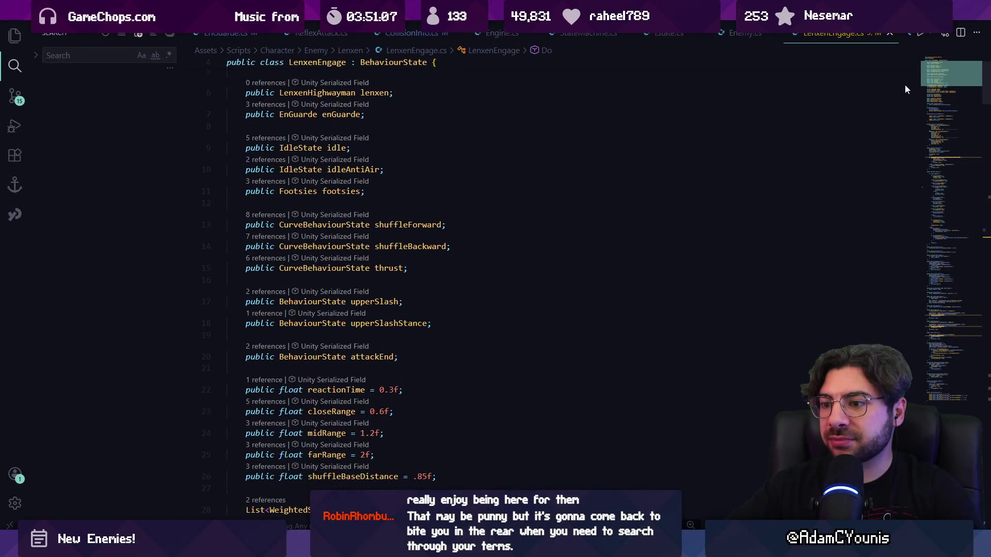
scroll(903, 84, up, 1)
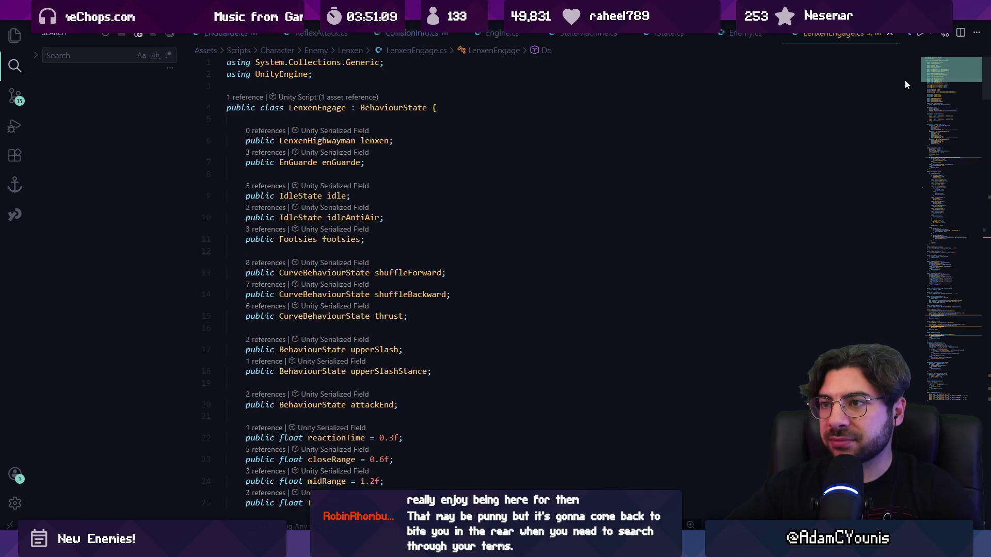
scroll(379, 289, down, 5)
scroll(380, 289, down, 4)
Step: In Start(), call enGuarde.SetNonGuardStates with the suggested list of Lenxen states
click(550, 325)
key(Return)
key(Return)
text(engu)
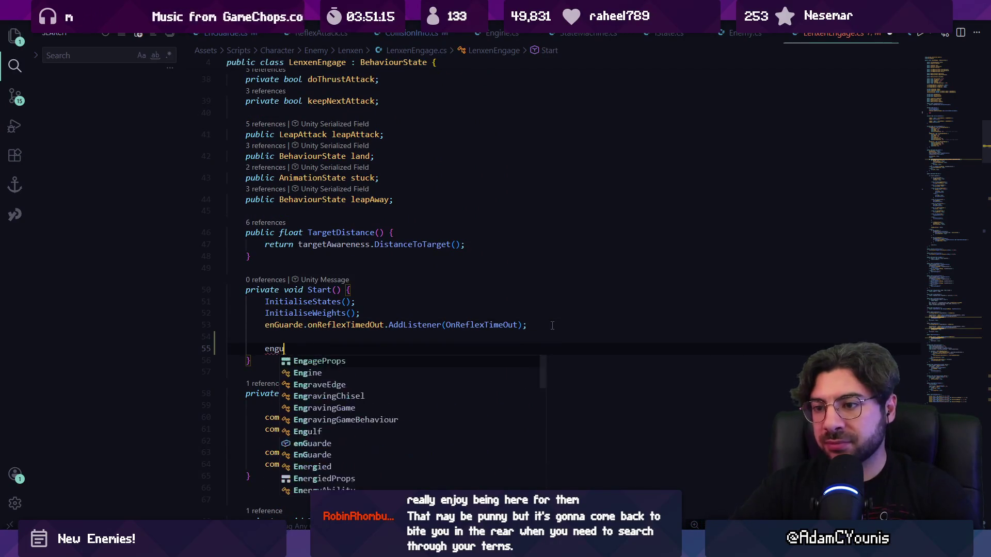
text(a)
key(Tab)
text(.setnon)
key(Tab)
text((){)
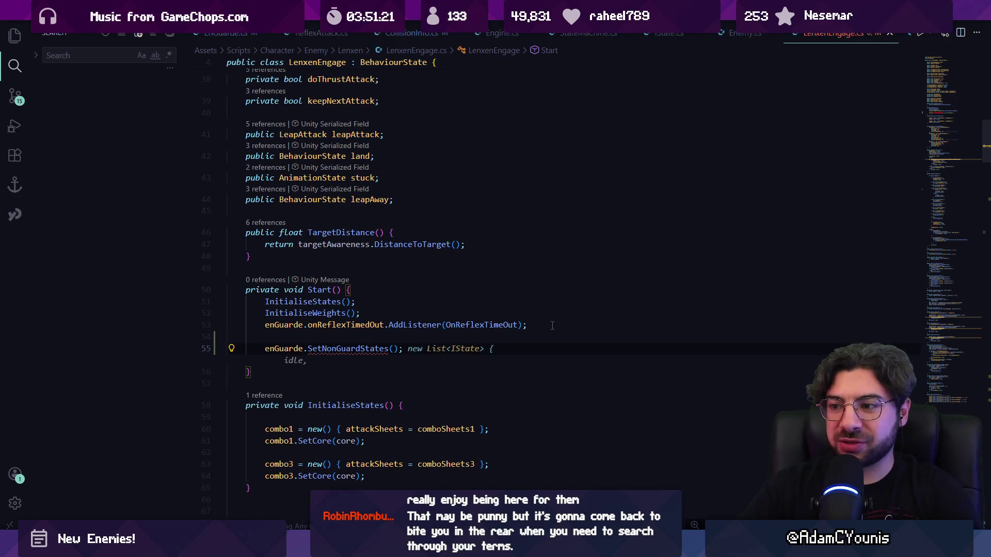
key(BackSpace)
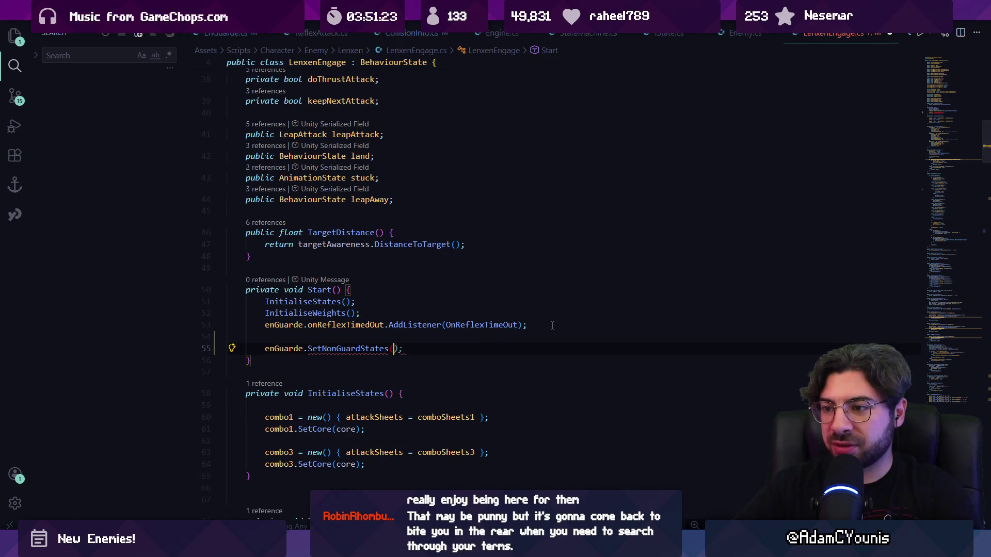
text(n)
key(Tab)
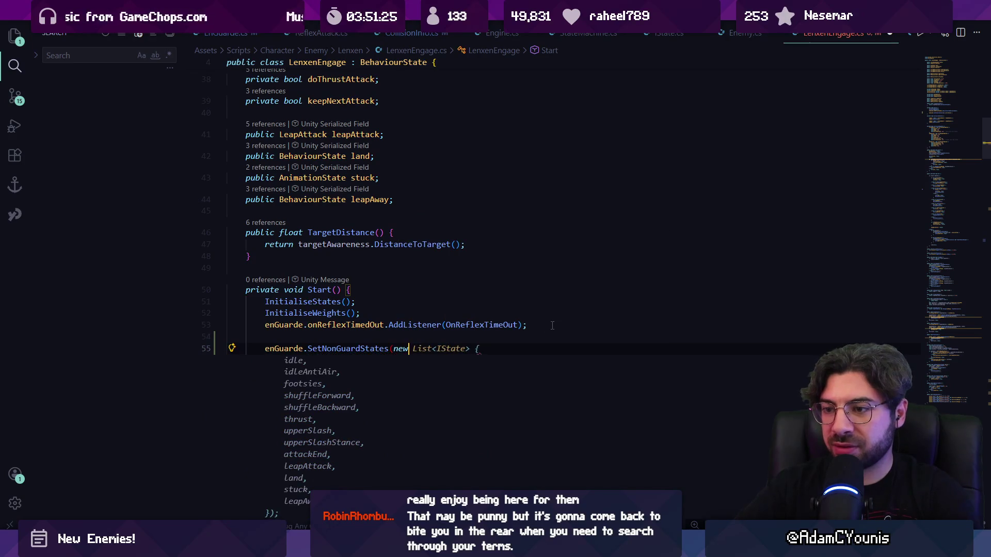
Step: Trim the list to thrust, leapAttack, land, stuck and leapAway, then stop Unity's running game
scroll(507, 349, down, 3)
click(323, 397)
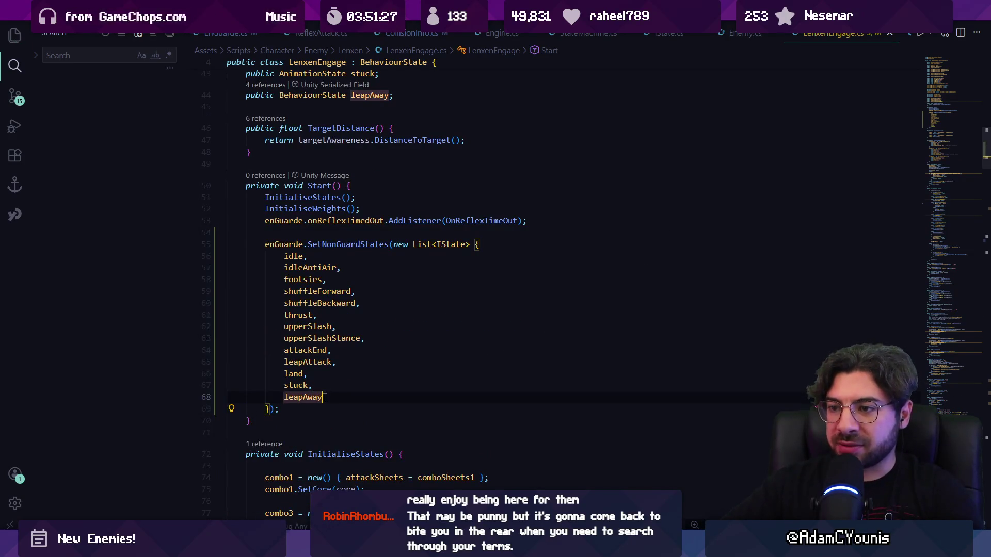
click(391, 304)
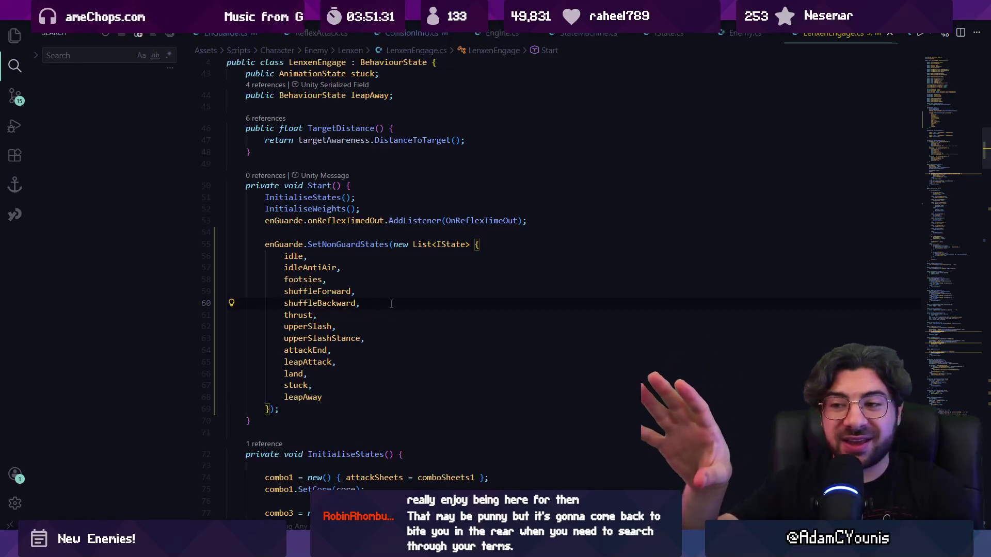
key(Down)
key(Down)
key(Home)
key(Home)
key(Up)
key(Up)
key(Up)
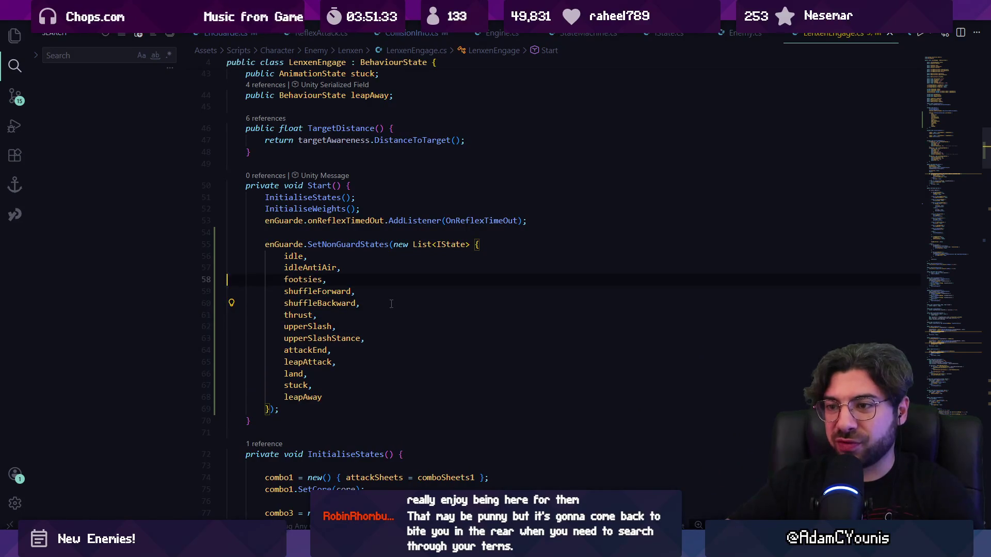
key(shift+Down)
key(shift+Down)
key(shift+Down)
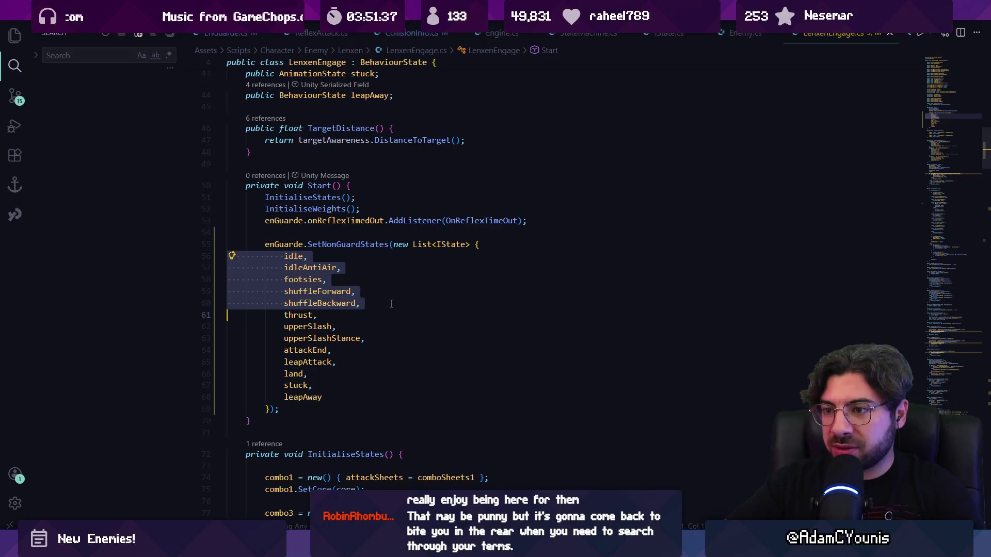
key(Delete)
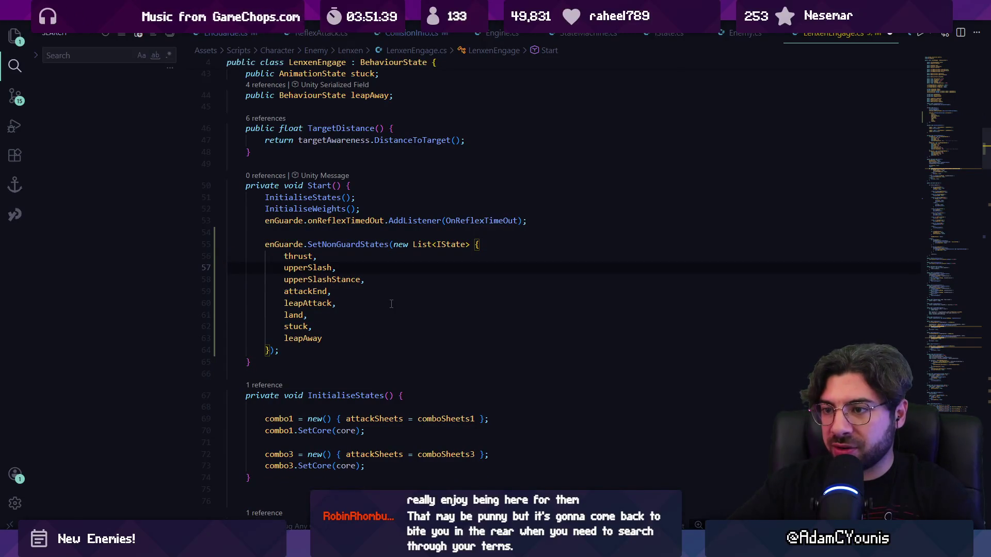
key(Delete)
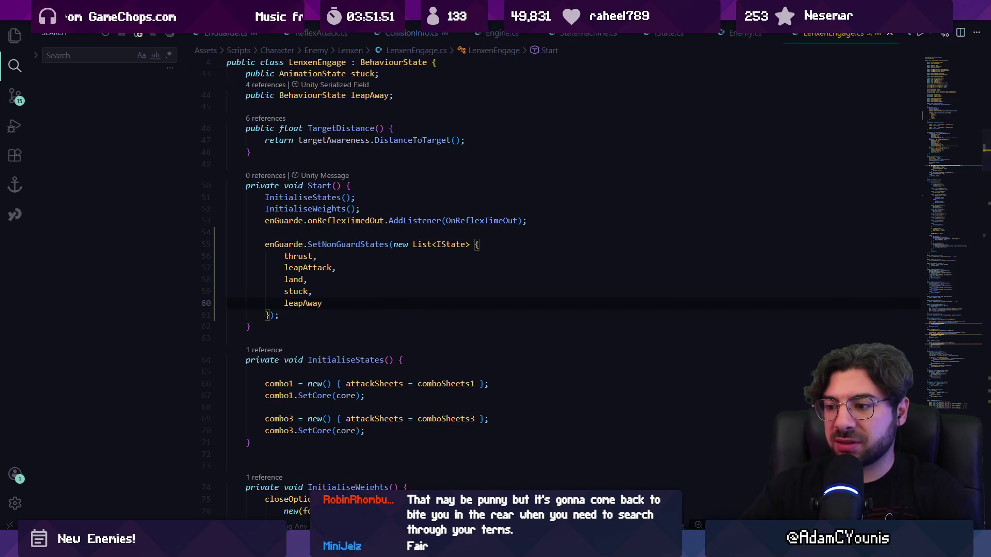
key(alt+Tab)
click(479, 31)
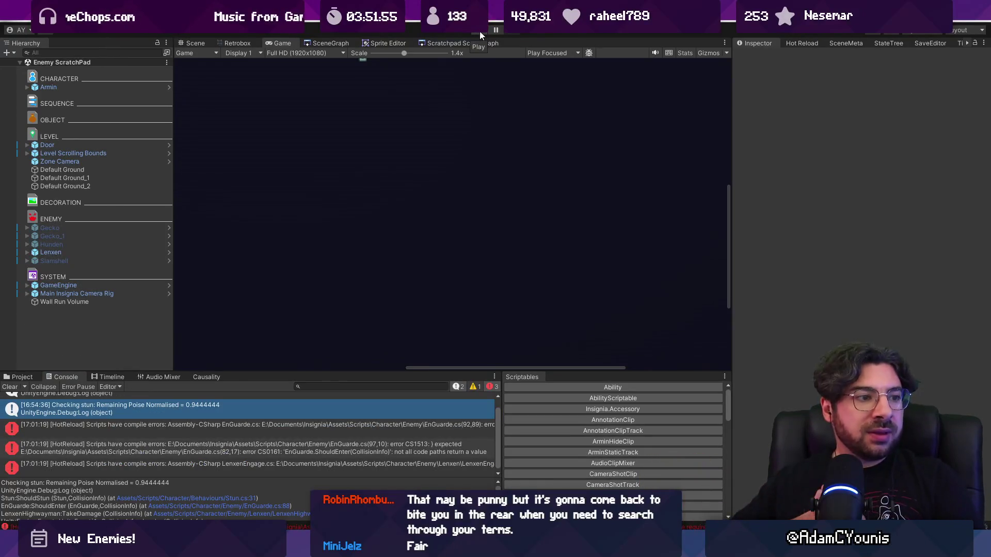
Step: Play the scratchpad scene and fight the updated Lenxen enemy, then leave fullscreen and stop
click(478, 31)
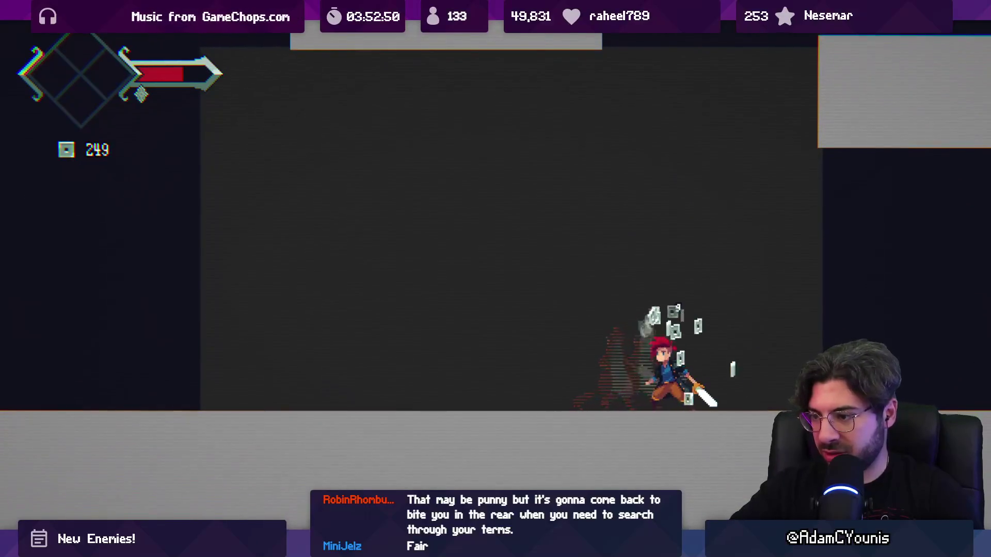
key(F11)
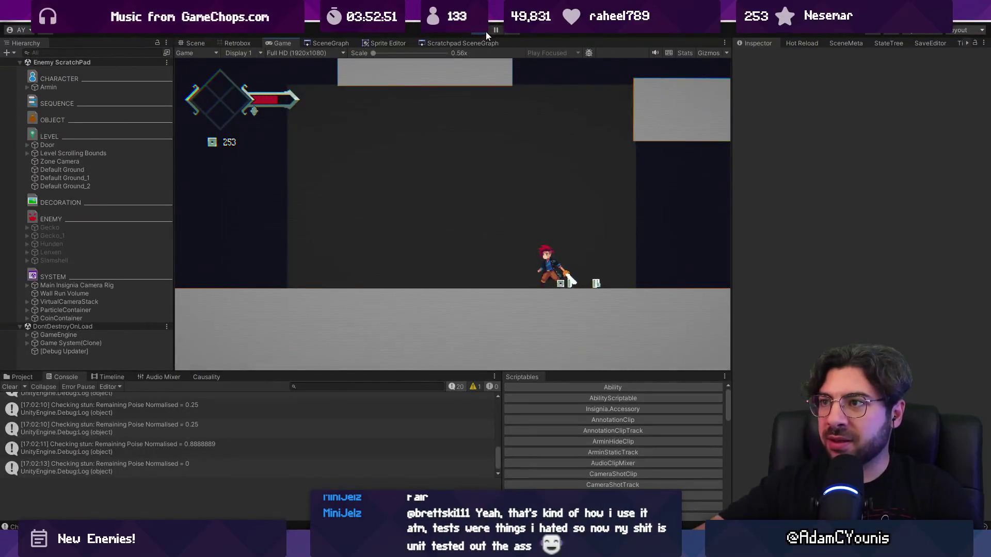
click(487, 35)
Step: Open the logged script in VS Code, then open Stun.cs and search it for 'ground'
double_click(211, 426)
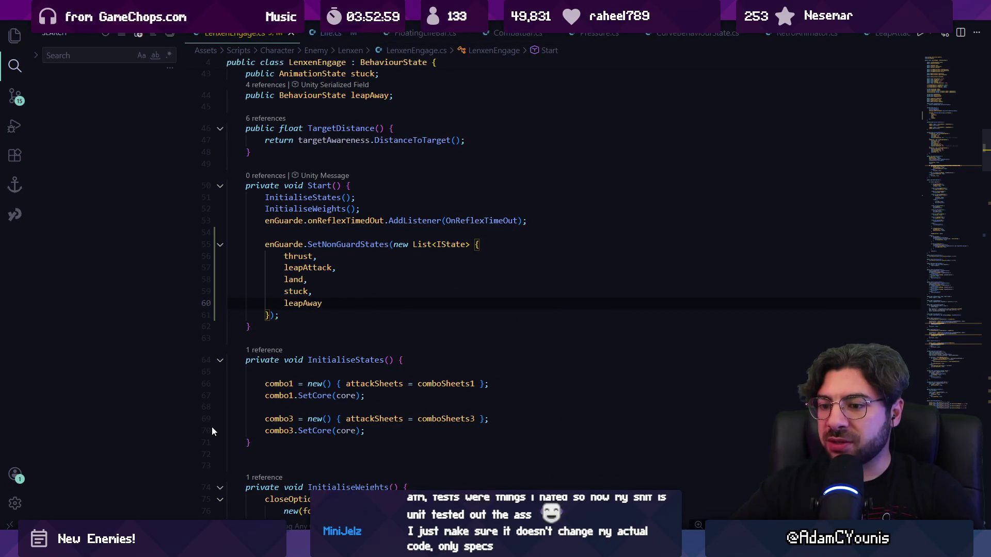
key(ctrl+p)
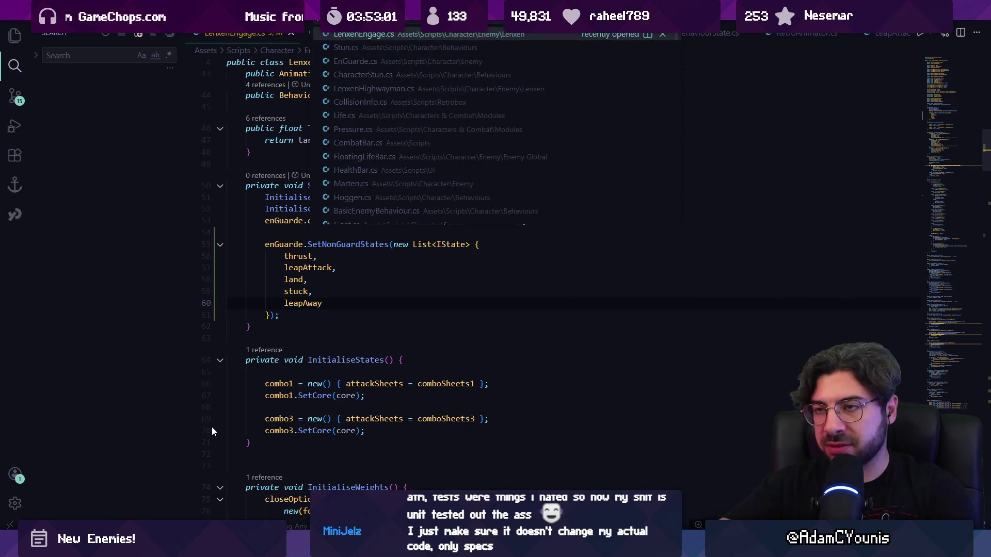
key(Down)
key(Return)
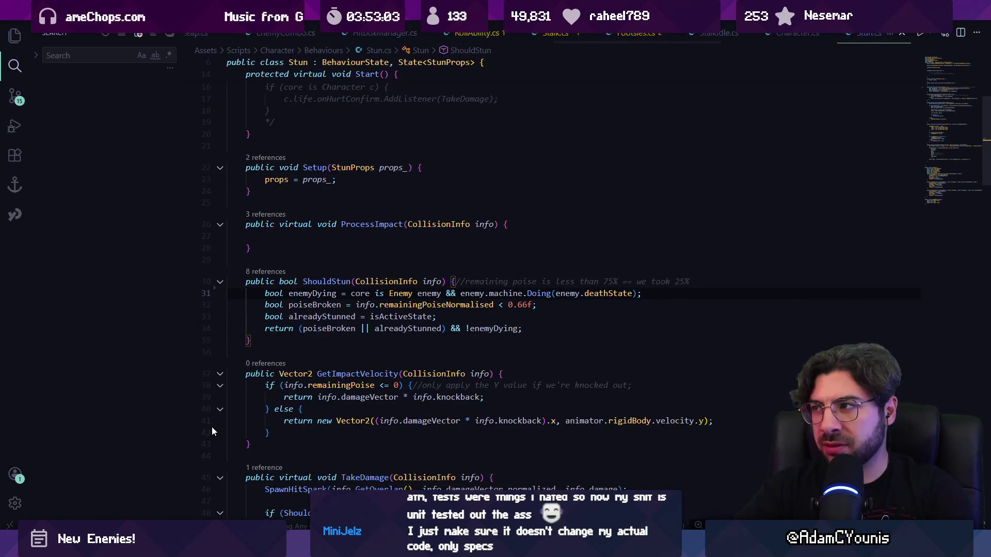
key(ctrl+f)
text(bopu)
key(BackSpace)
key(BackSpace)
key(BackSpace)
key(BackSpace)
key(BackSpace)
text(oun)
key(BackSpace)
key(BackSpace)
key(BackSpace)
text(ground)
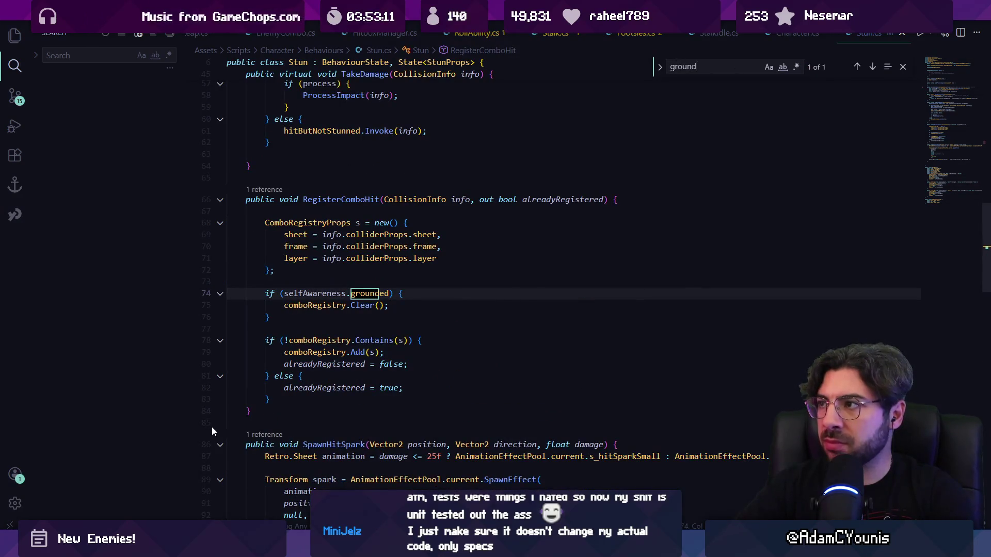
key(Escape)
Step: Open CharacterStun.cs and search 'ground' to reach the GroundAfterTumble method
key(ctrl+p)
text(characterstun)
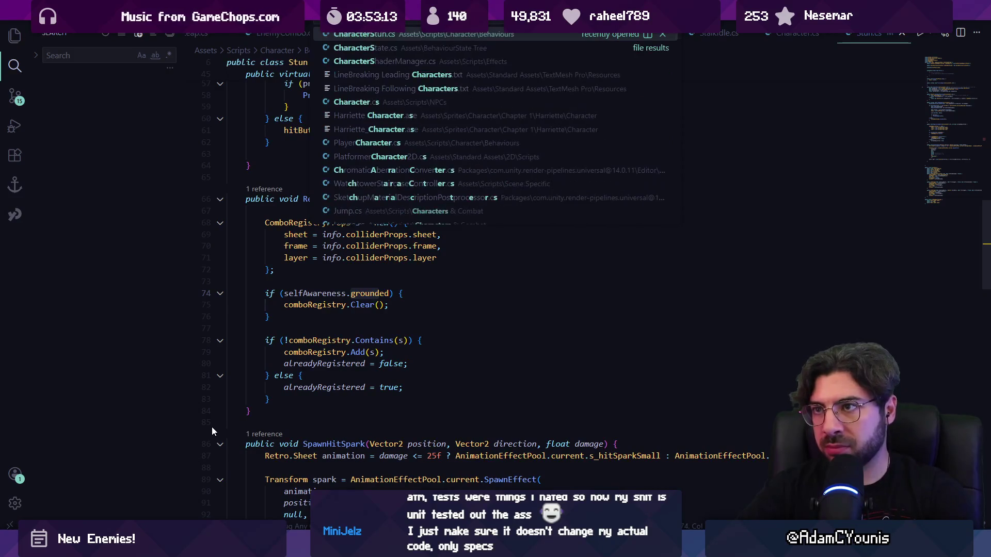
key(Return)
key(ctrl+f)
text(boun)
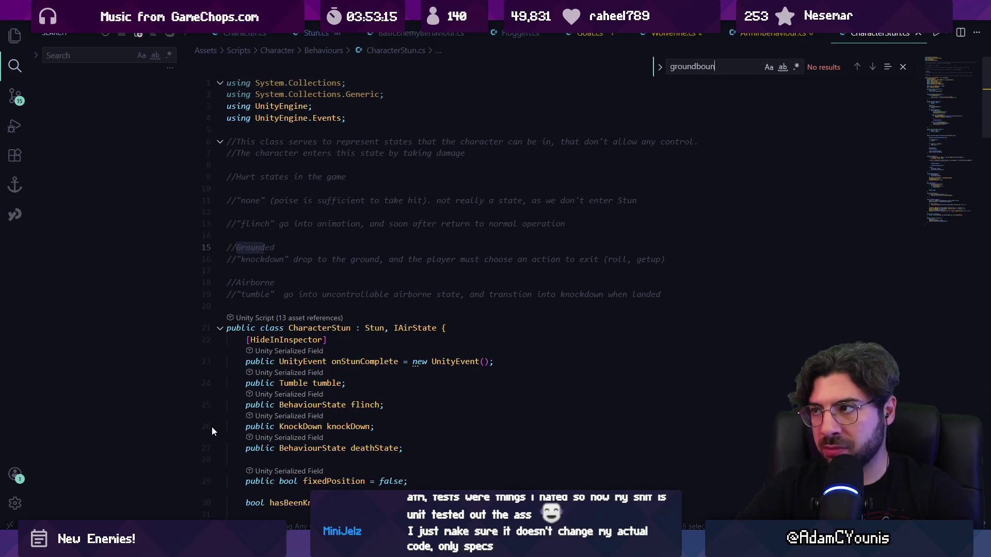
key(BackSpace)
key(BackSpace)
text(round)
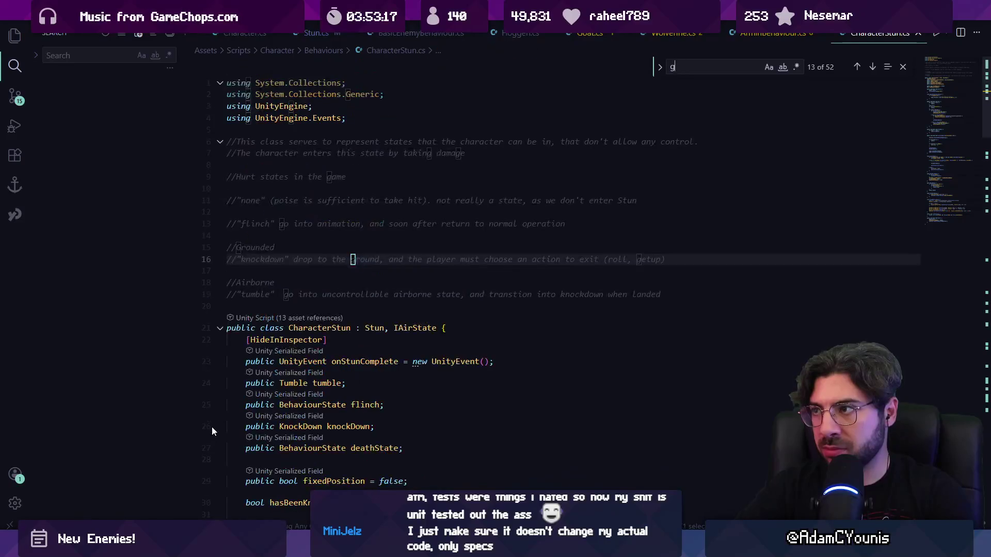
key(Return)
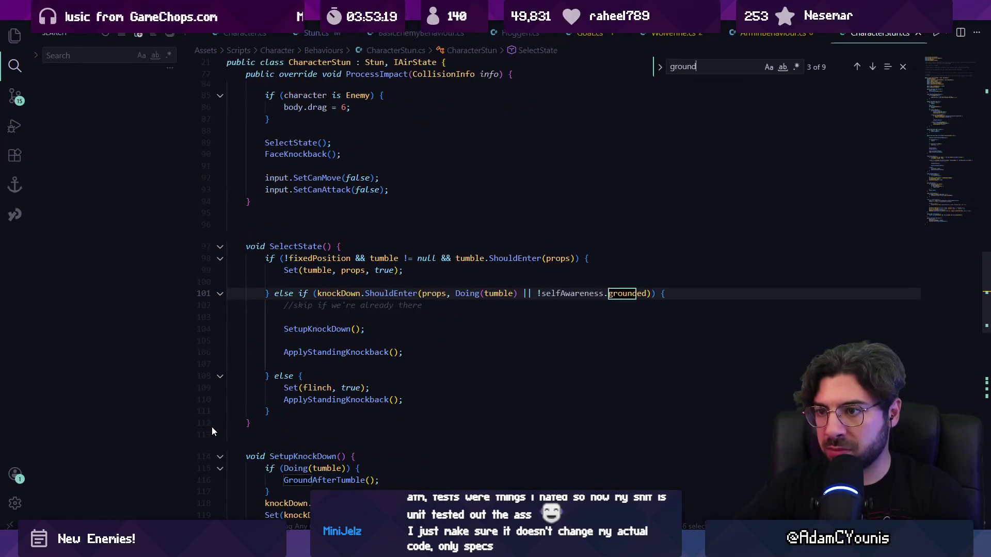
key(Return)
key(Return)
key(Return)
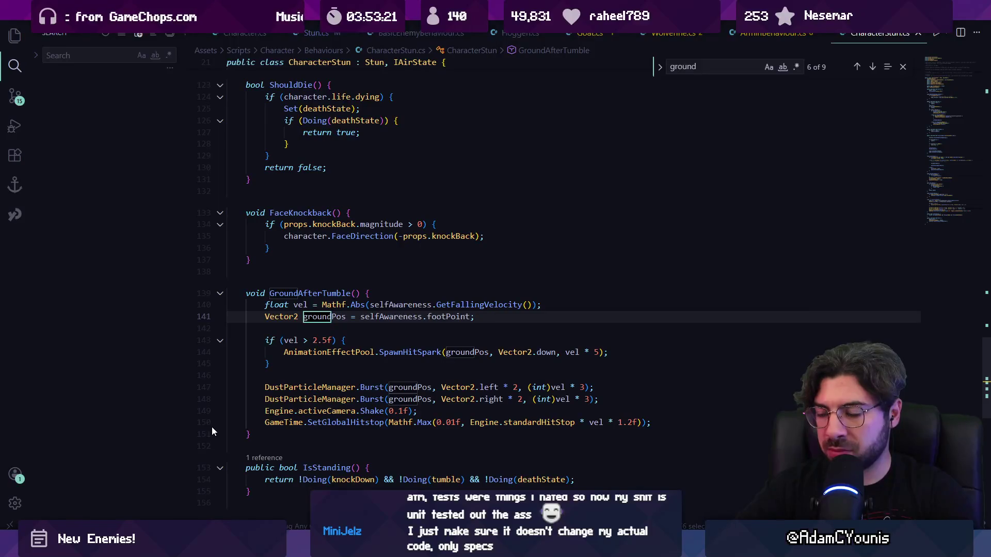
key(Escape)
scroll(450, 338, down, 2)
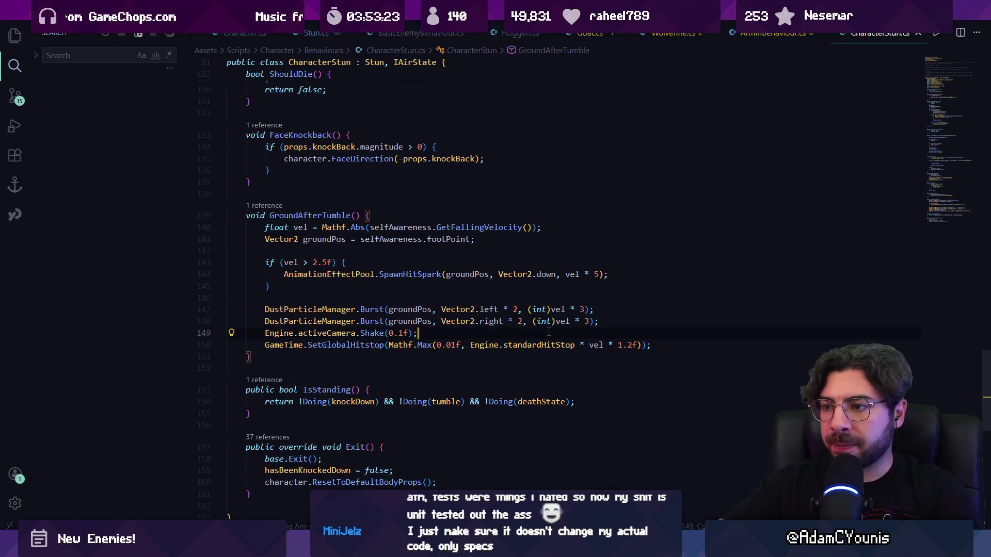
Step: Add life.pressure.Apply(life.pressure.GetMax() * 0.15f) after the camera shake and save CharacterStun.cs
key(Return)
text(life.p)
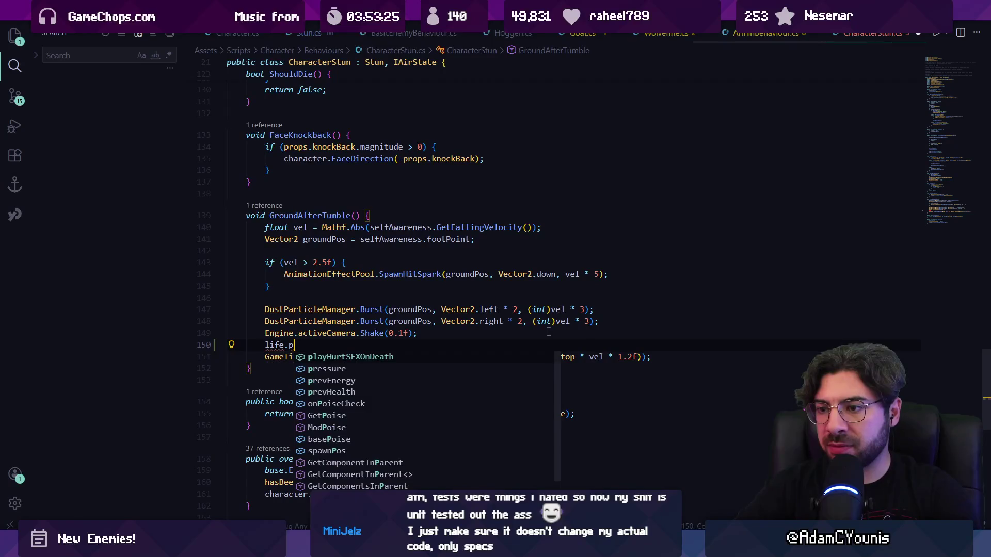
text(ressure.AddPressure()
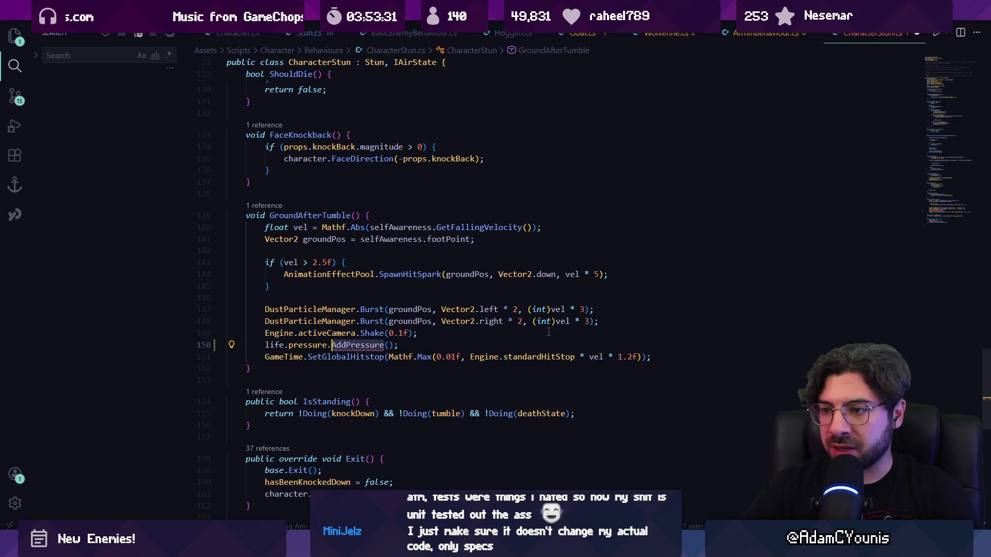
text(Apply)
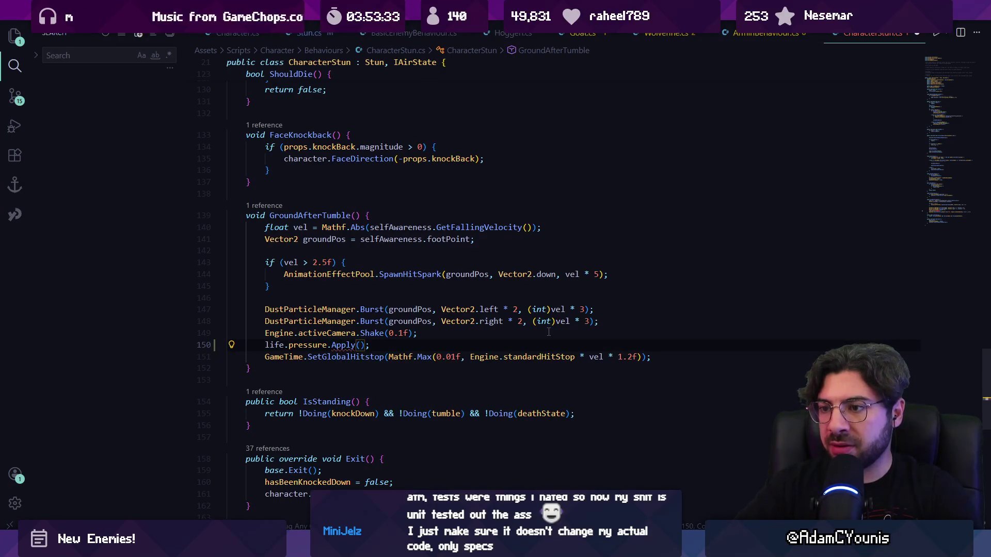
text(life.max)
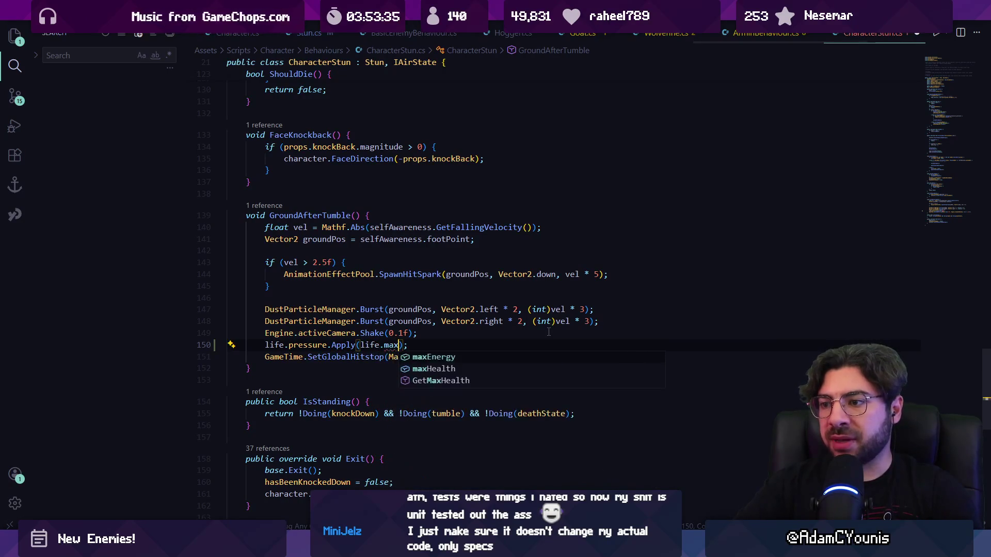
text(ressure.m)
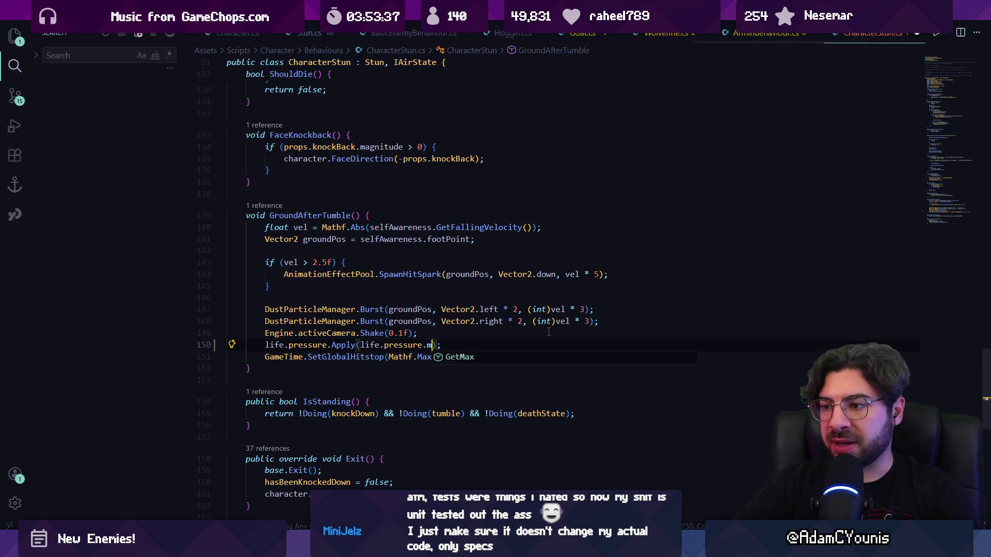
text(()
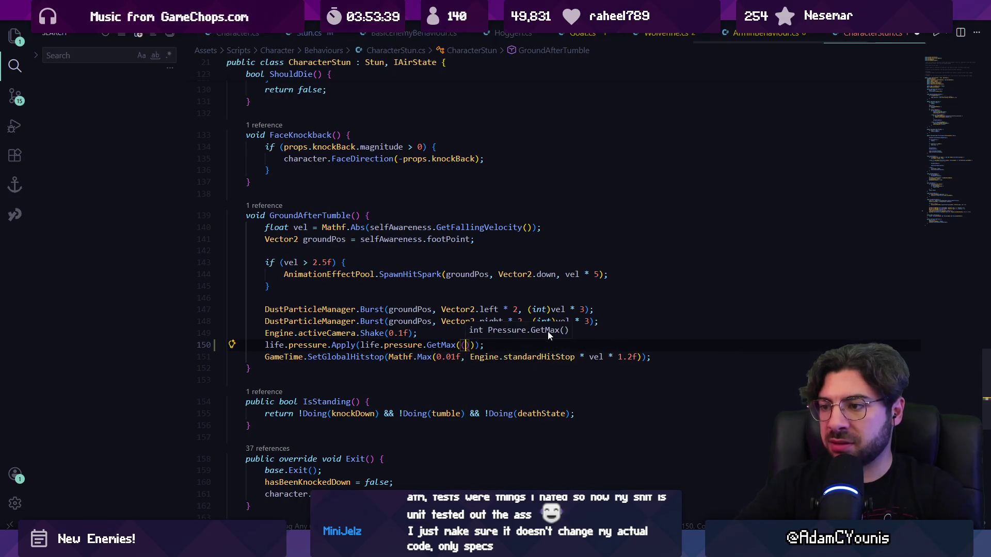
text()*0.)
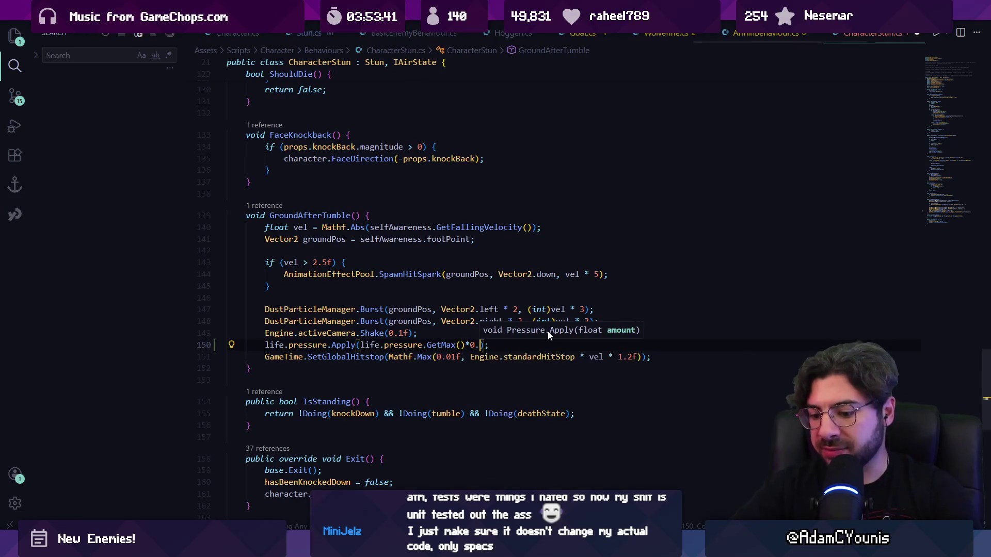
text(15)
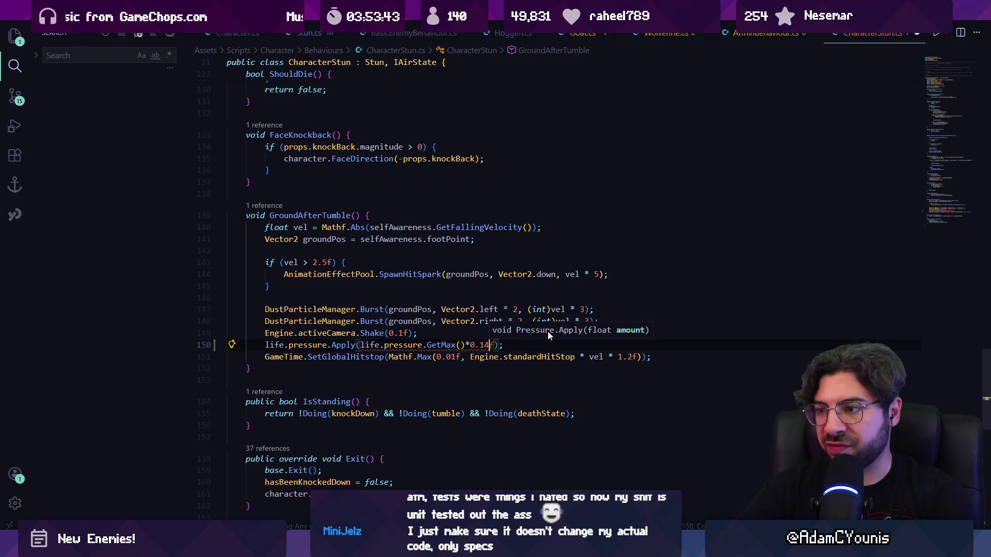
text(f))
key(ctrl+s)
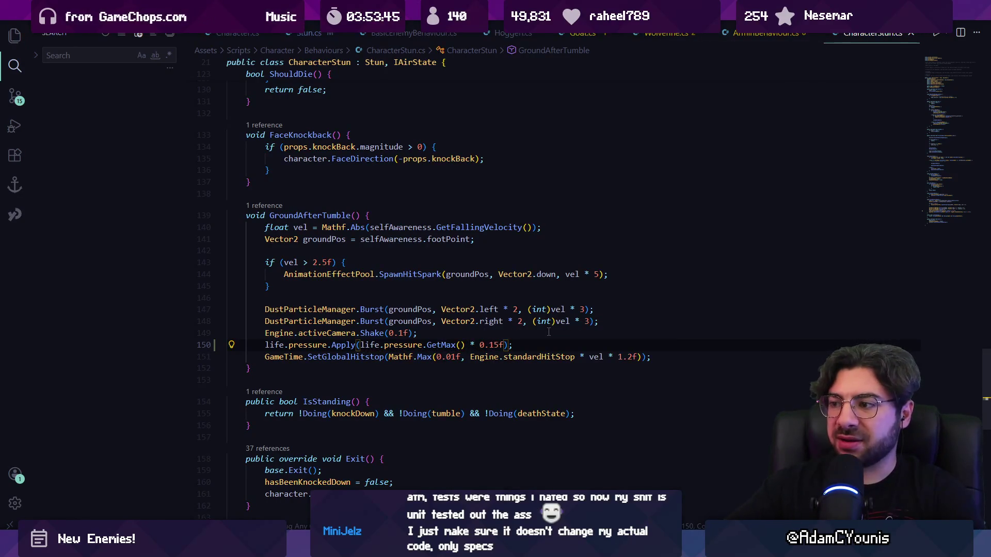
Step: Start the game in Unity and slash the Lenxen enemy from both sides
key(alt+Tab)
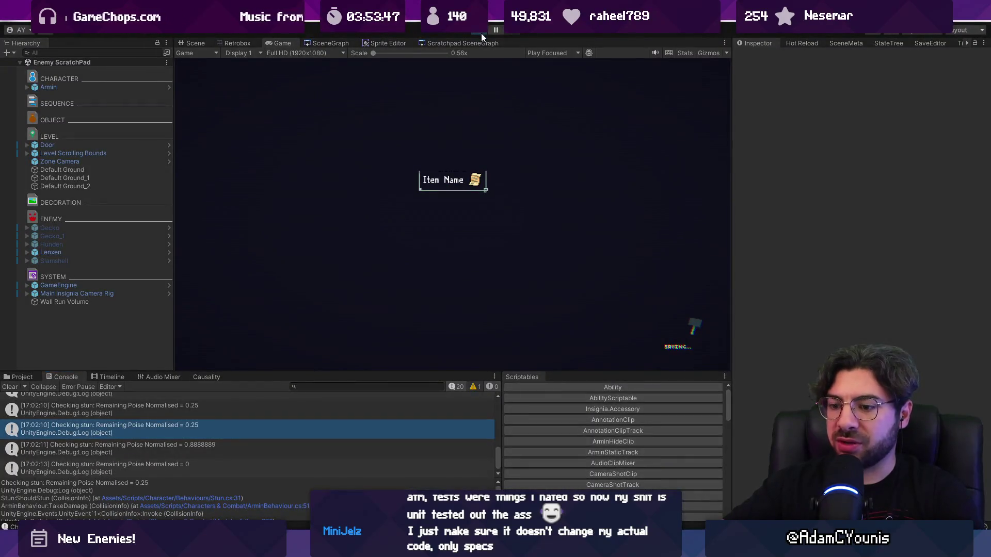
click(481, 33)
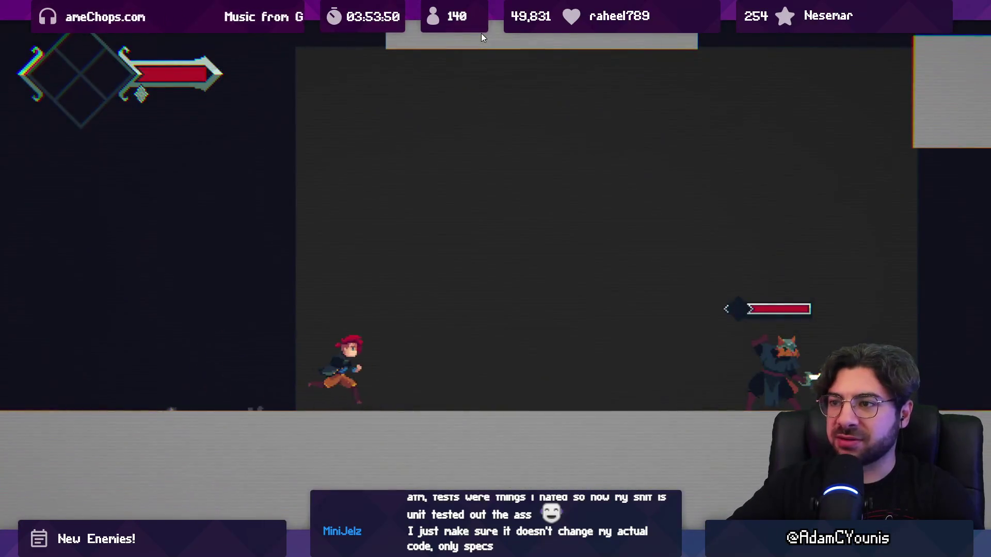
key(Right)
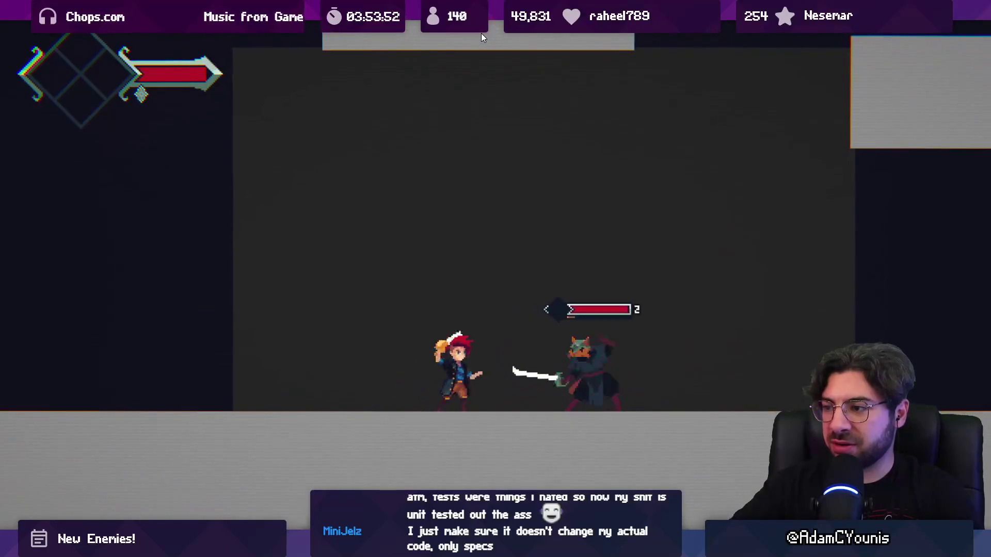
key(x)
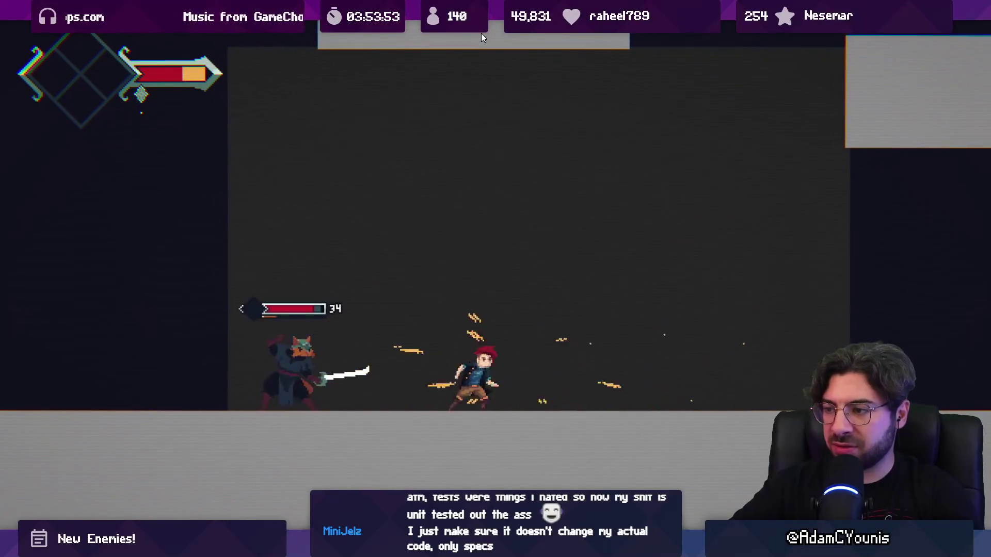
key(Left)
key(x)
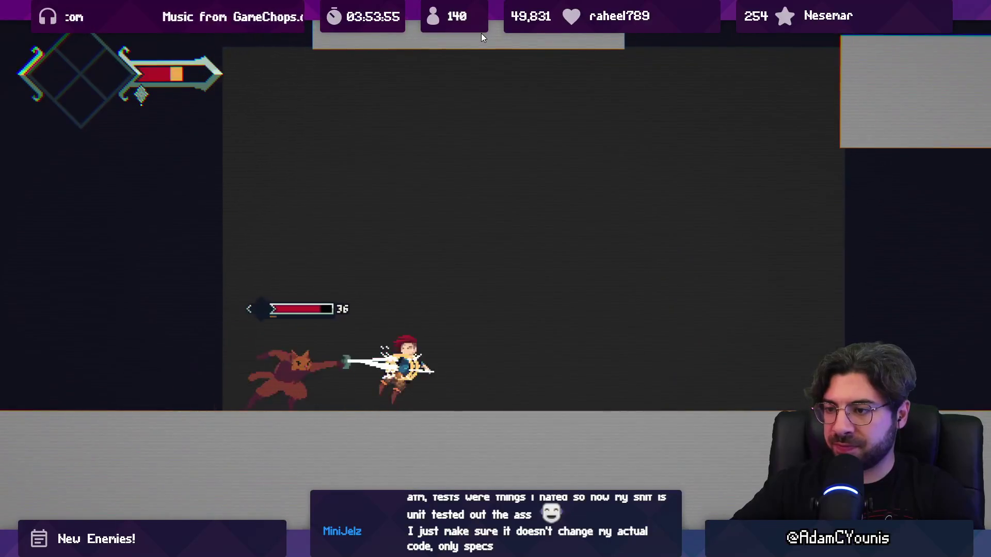
key(Right)
key(x)
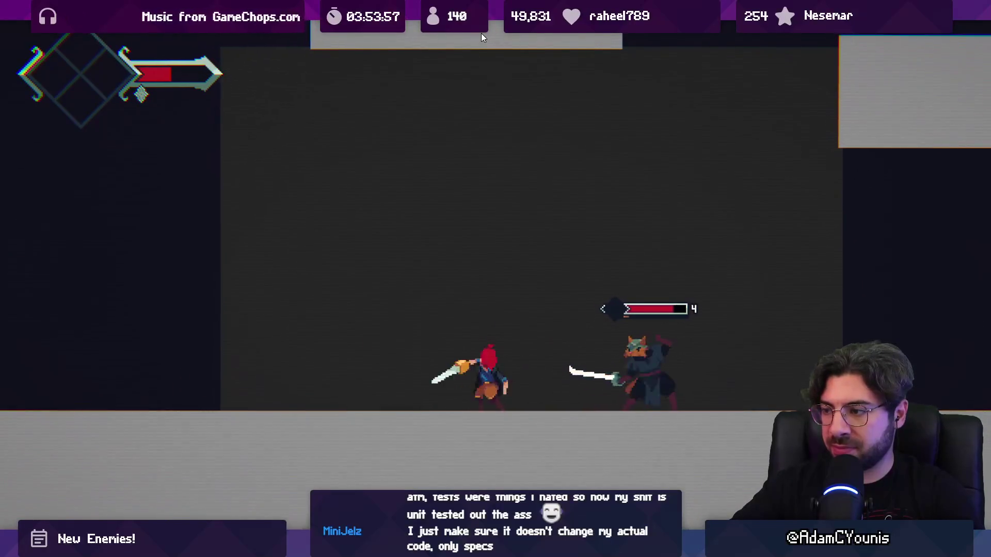
key(x)
key(Right)
key(x)
Step: Launch the enemy upward with slashes, chase it, and collect the dropped item
key(x)
key(x)
key(x)
key(x)
key(x)
key(Right)
key(x)
key(x)
key(Right)
key(x)
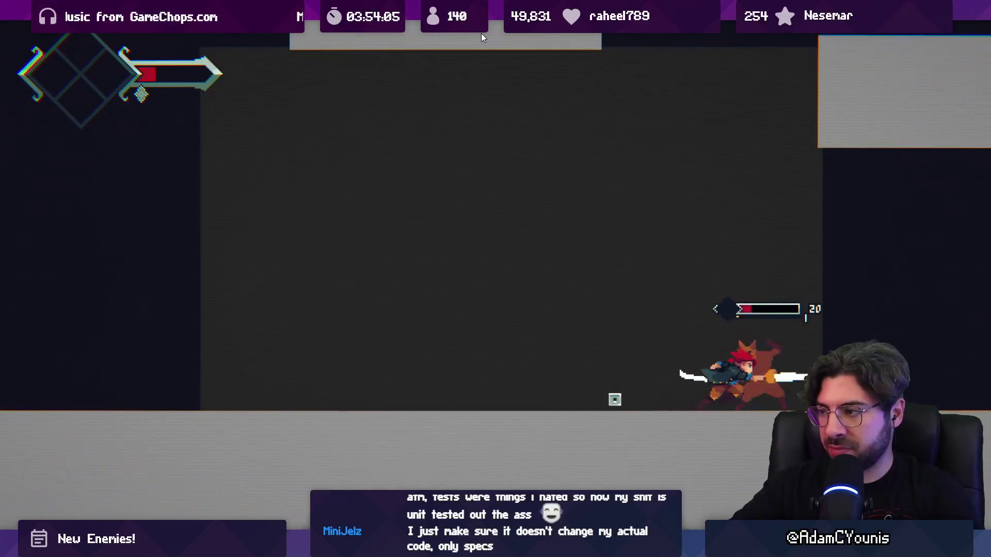
key(x)
key(x)
key(Left)
key(x)
key(Right)
key(x)
key(x)
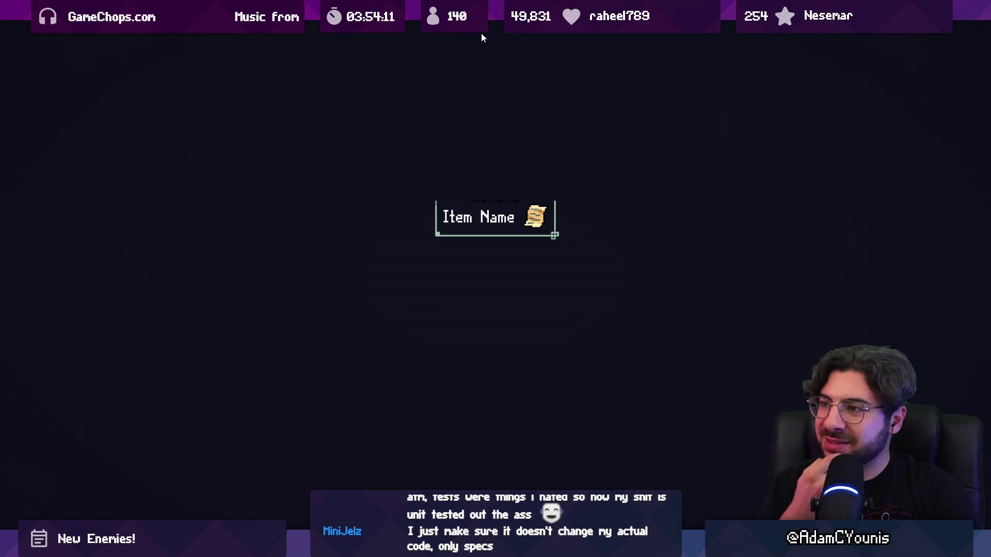
Step: Restart the test scene, slash the enemy again, then leave full-screen play for VS Code
key(Right)
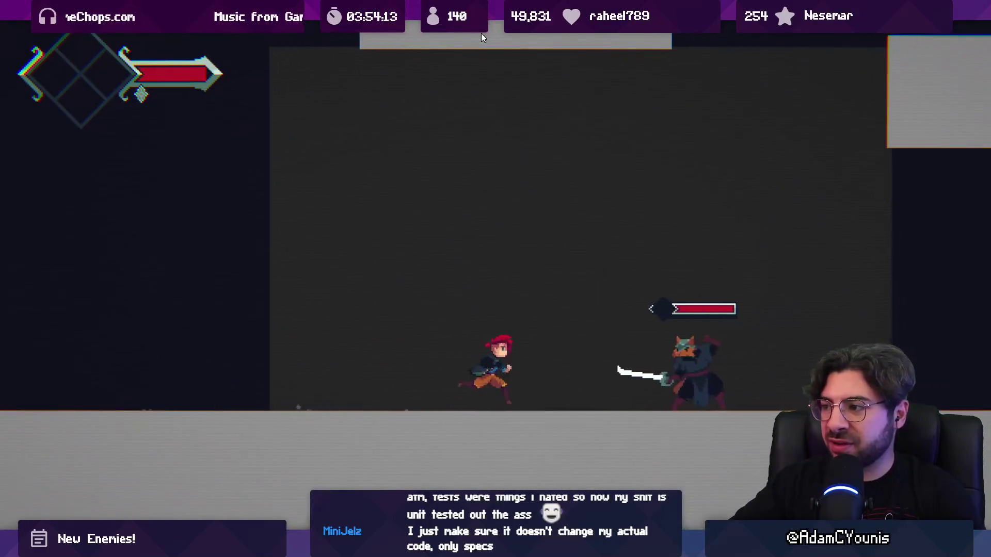
key(x)
key(x)
key(x)
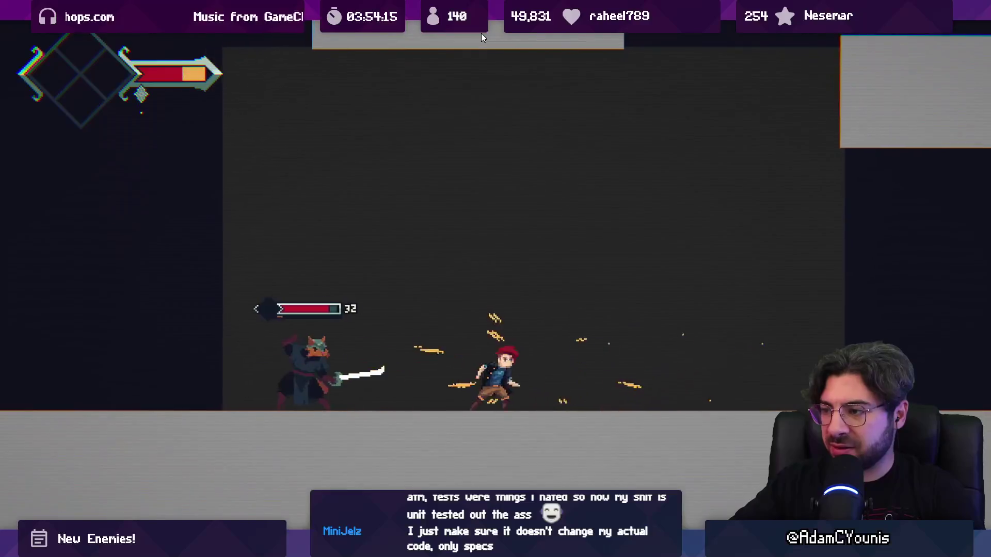
key(Left)
key(x)
key(x)
key(x)
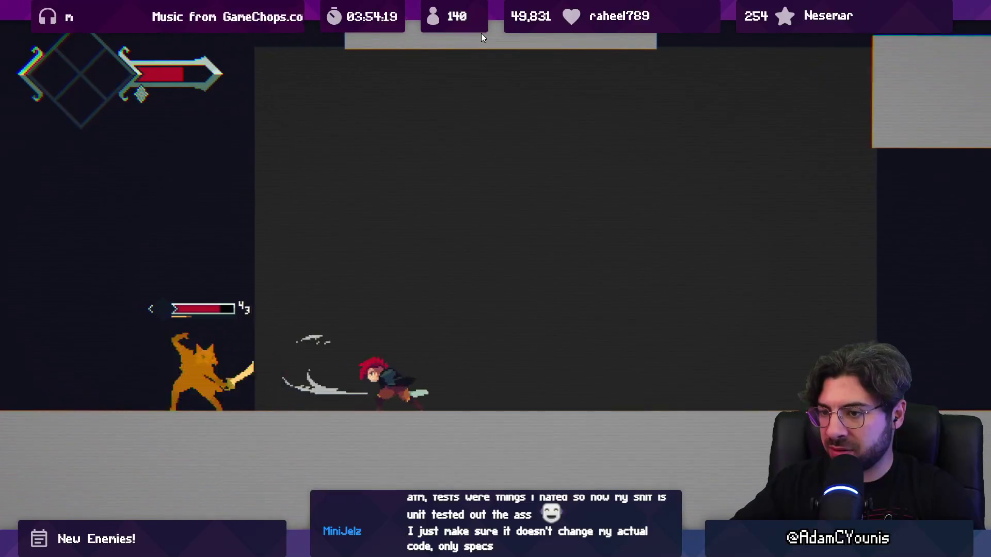
key(x)
key(x)
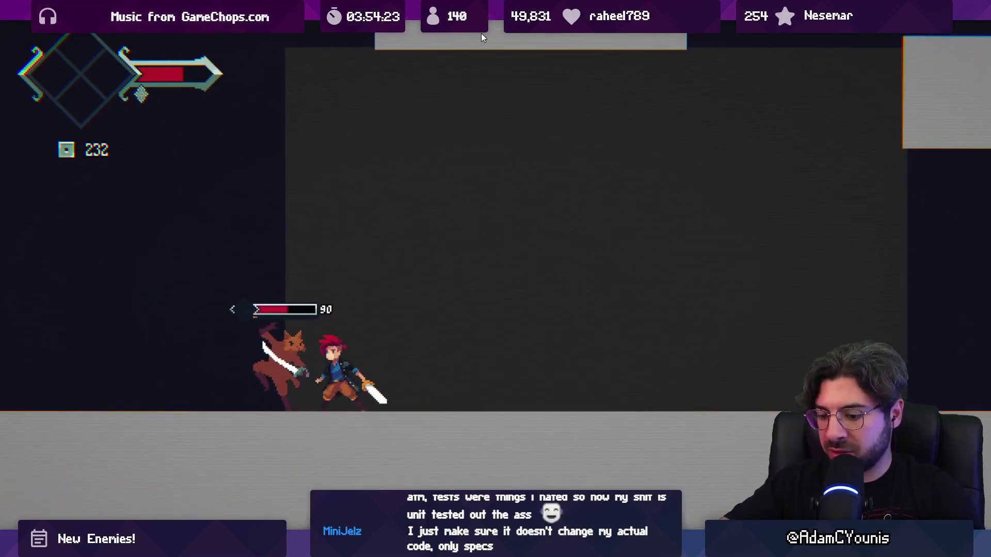
key(ctrl+shift+p)
key(alt+Tab)
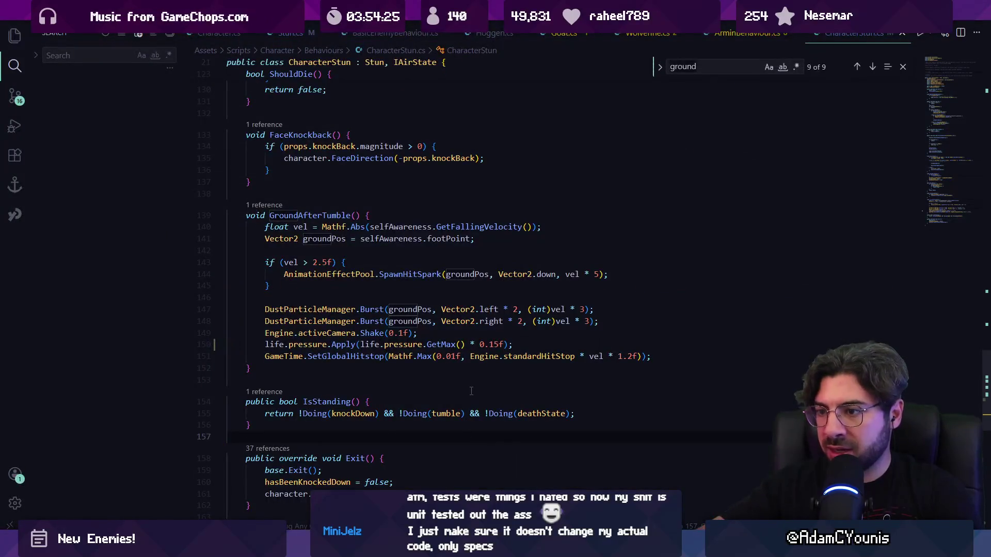
Step: Find 'state ==' in CharacterStun.cs and delete the flinch branch's onStunComplete.Invoke() line
text(knoickl)
key(BackSpace)
key(BackSpace)
text(ckdw)
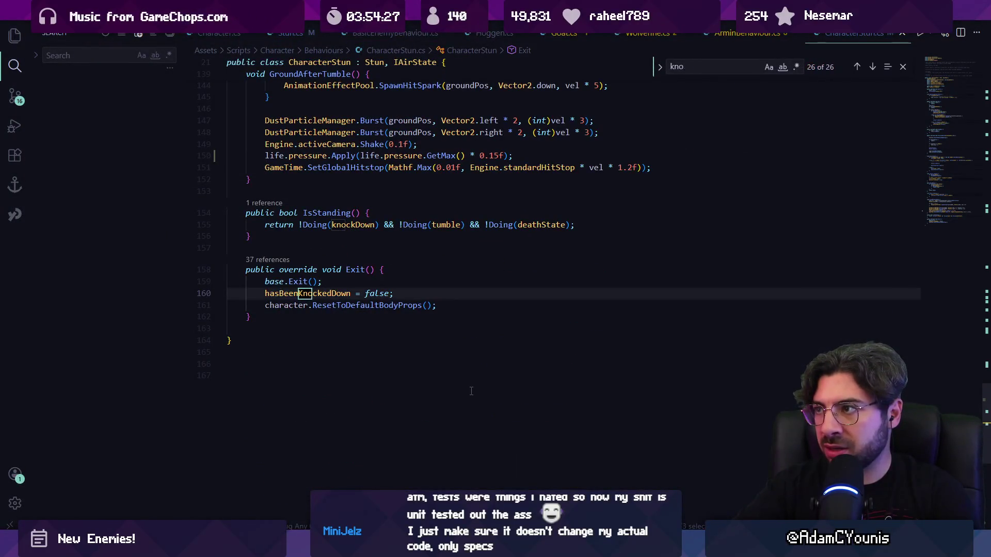
key(BackSpace)
key(BackSpace)
key(BackSpace)
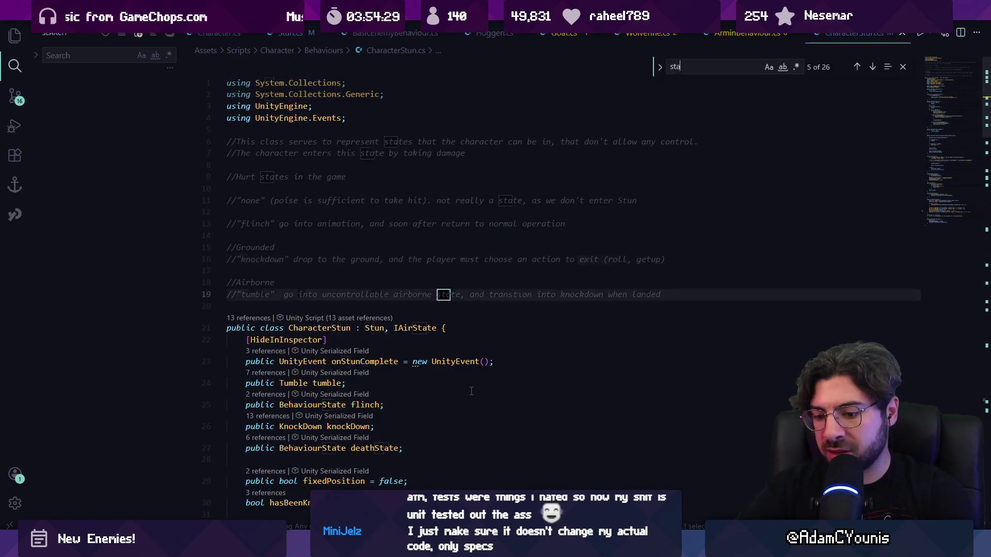
text(state ==)
scroll(471, 392, down, 7)
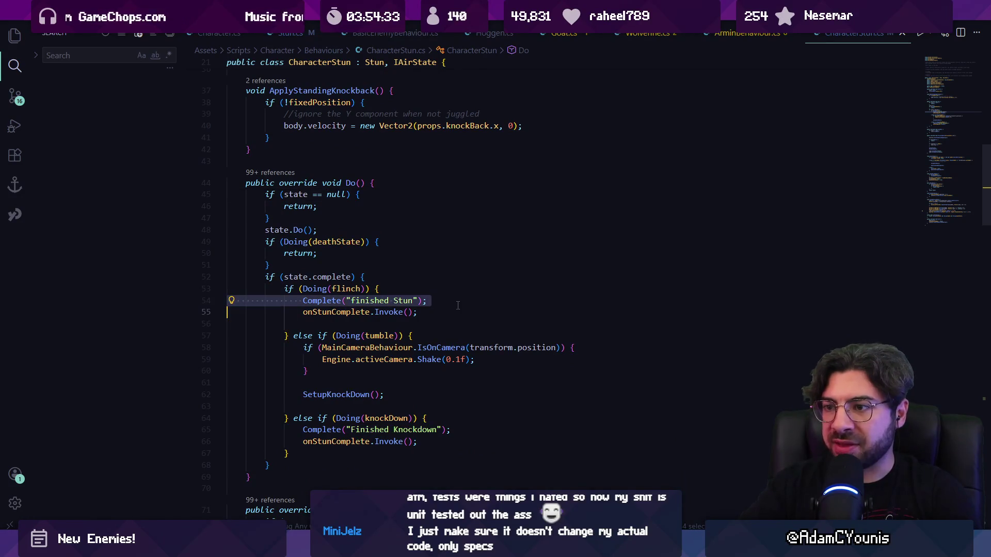
key(BackSpace)
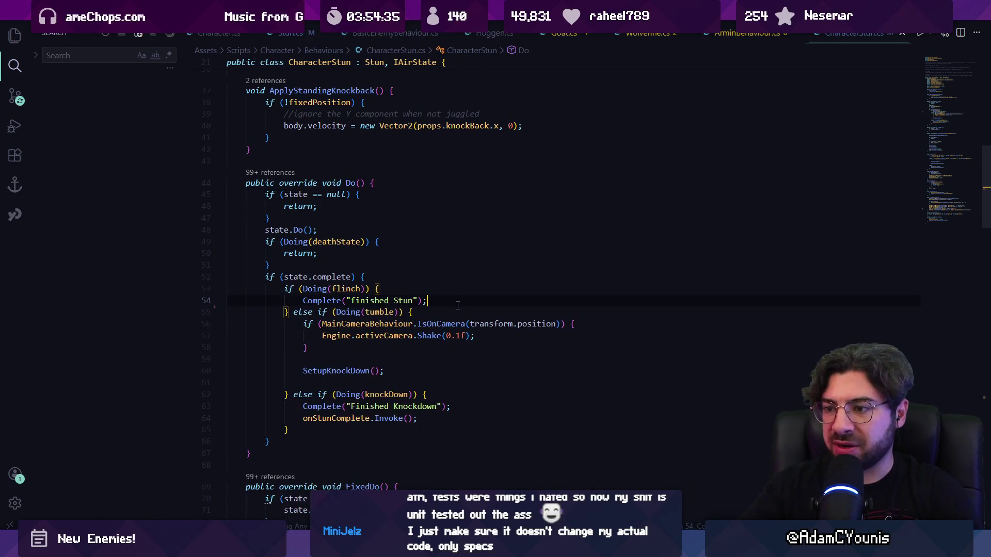
key(alt+Tab)
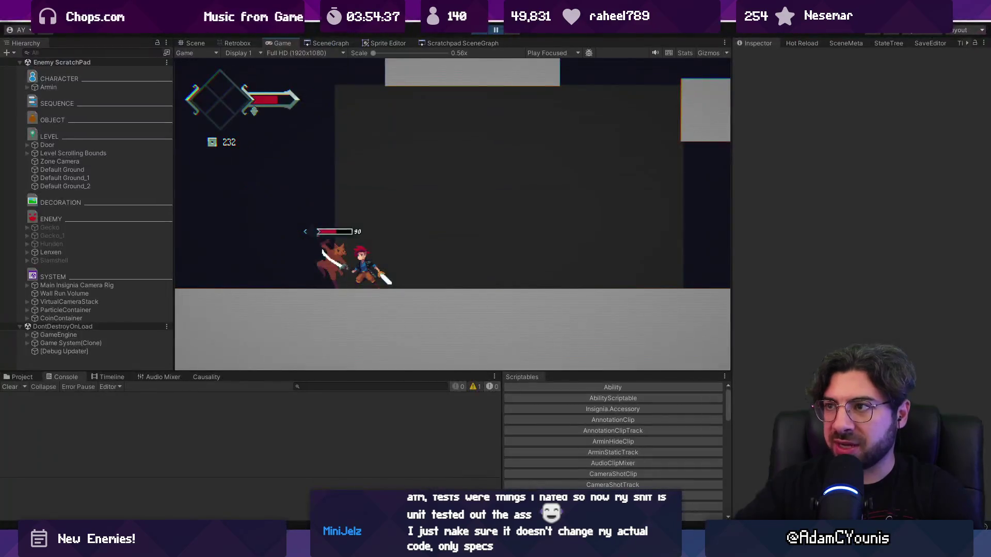
Step: Play the Lenxen fight full-screen with the stun change, then pause the game
key(F11)
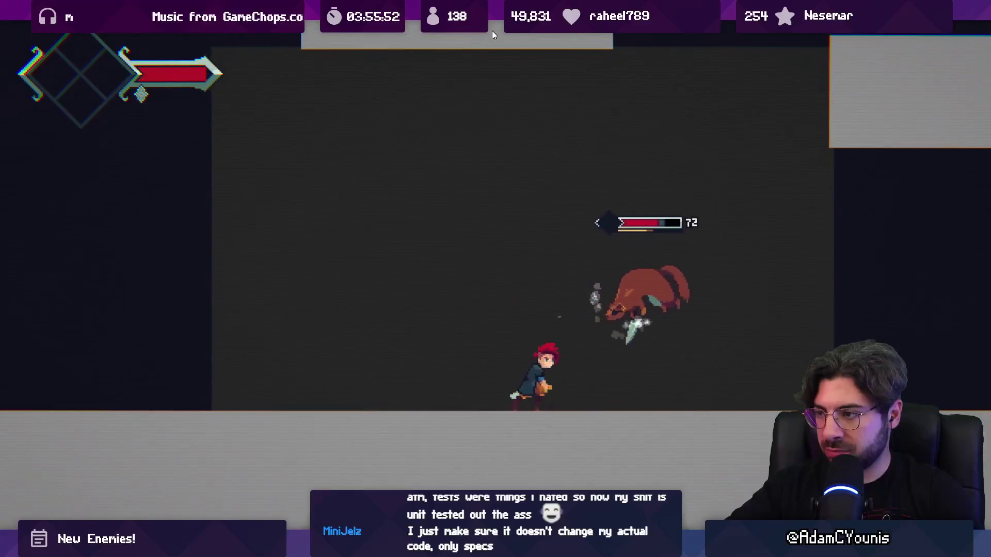
click(491, 30)
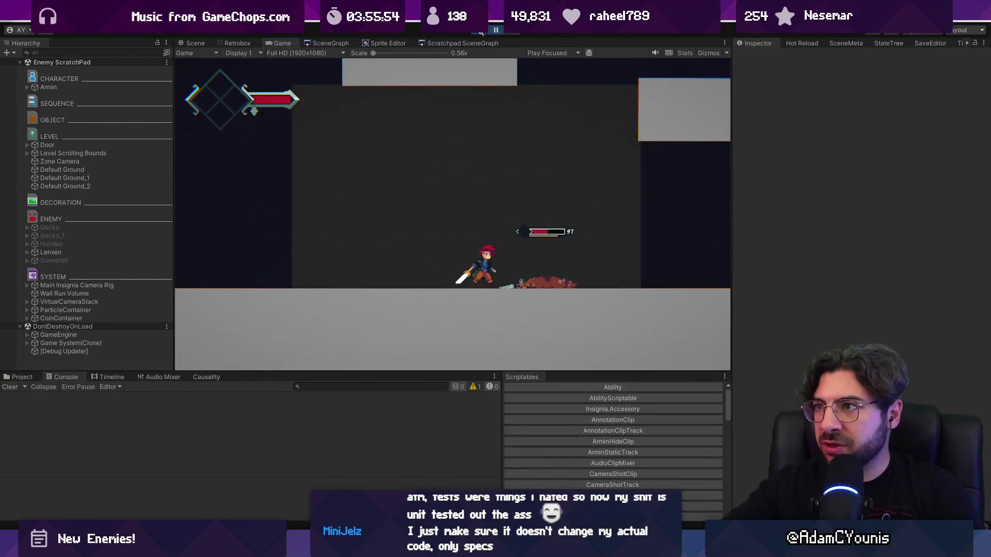
Step: Switch to VS Code and open EnGuarde.cs through the quick file finder
key(alt+Tab)
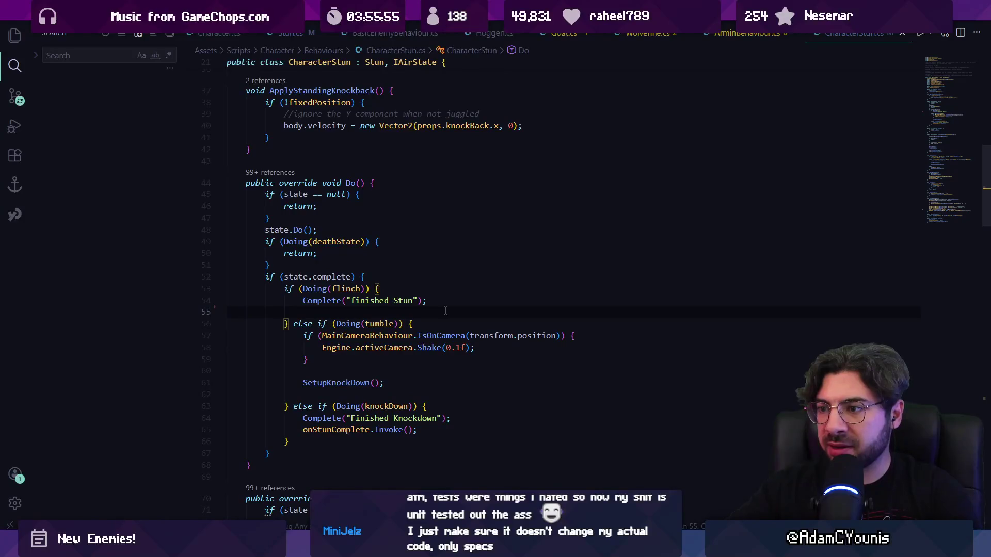
click(437, 351)
scroll(433, 341, down, 9)
scroll(417, 298, up, 7)
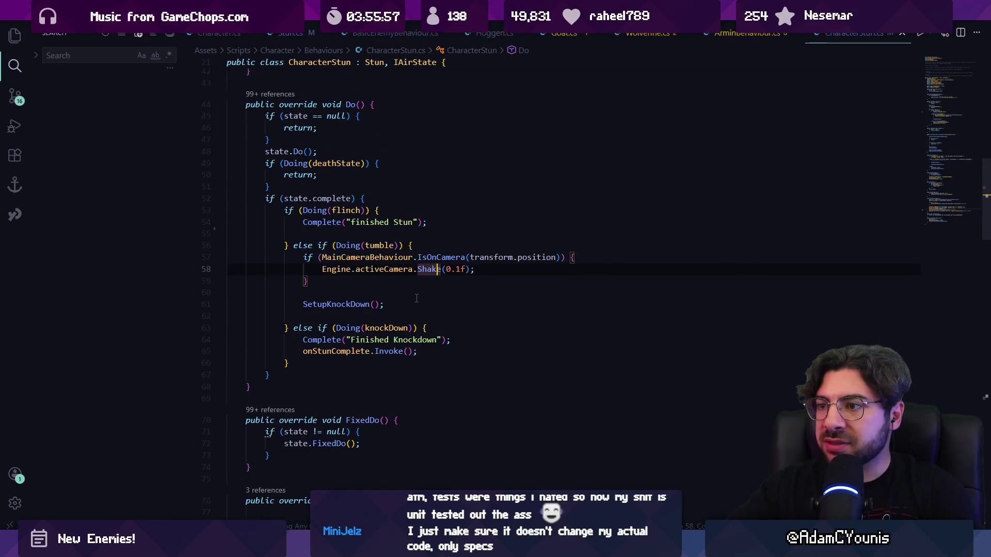
key(ctrl+p)
text(enguard)
key(Return)
Step: Change the Random.Range minimum on line 60 to 0.0f, save, and return to Unity
key(ctrl+f)
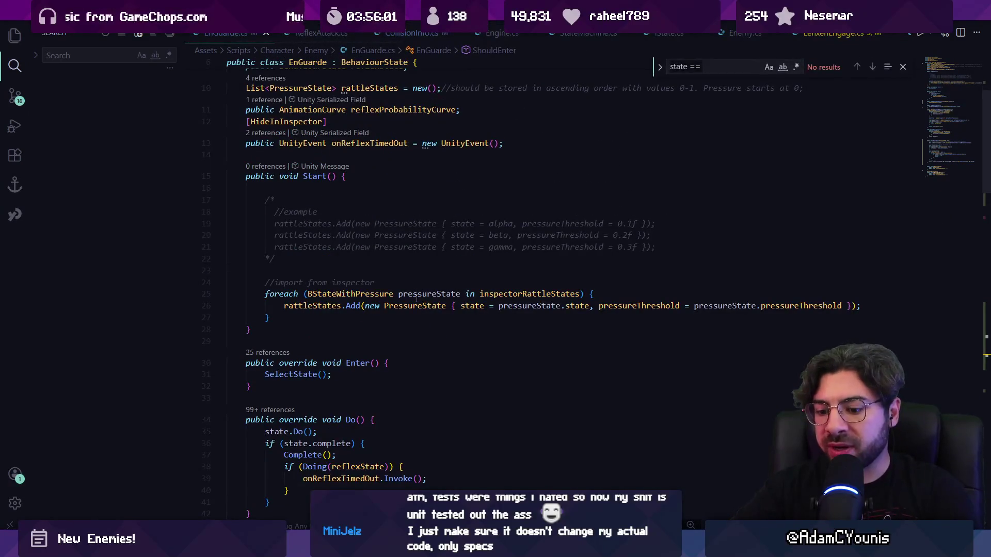
text(0.1)
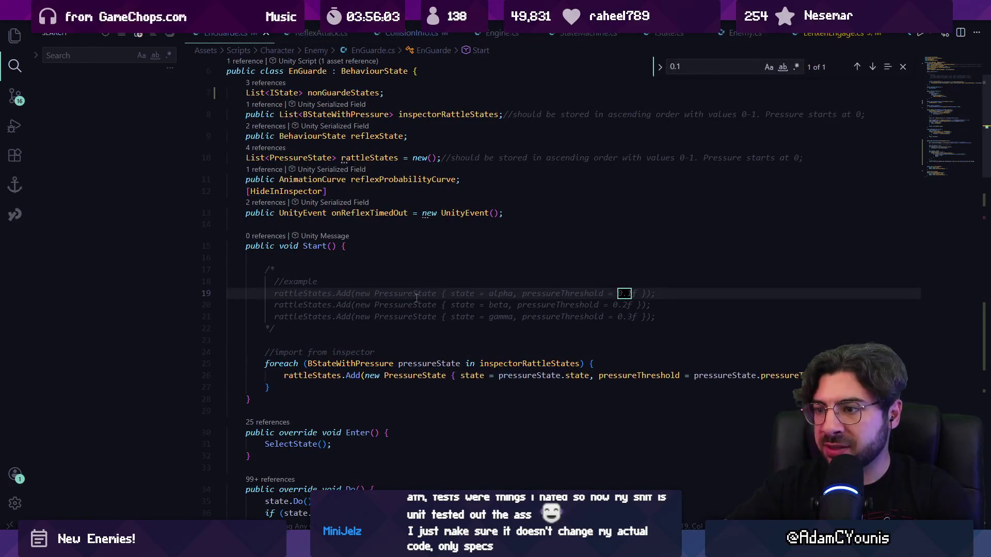
key(Escape)
scroll(408, 298, down, 10)
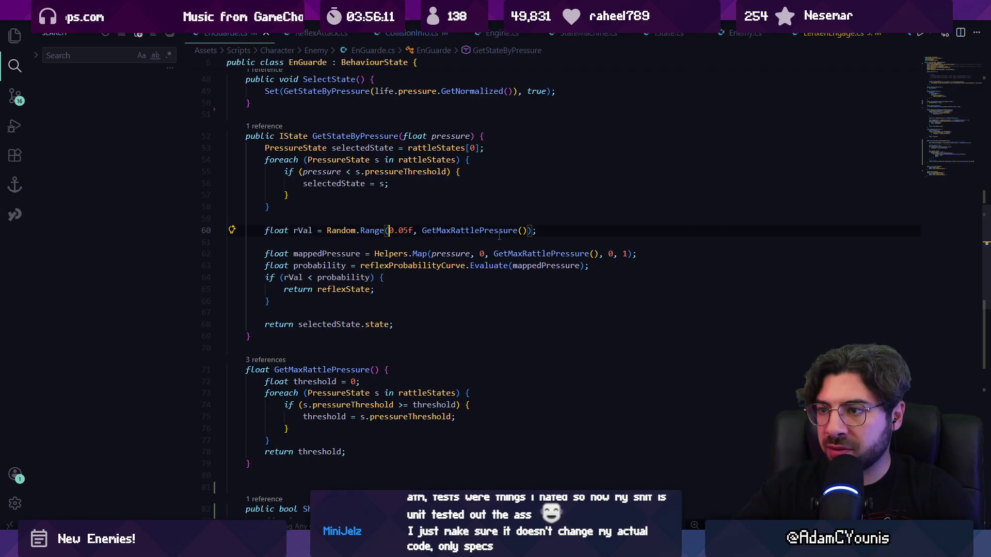
text(f)
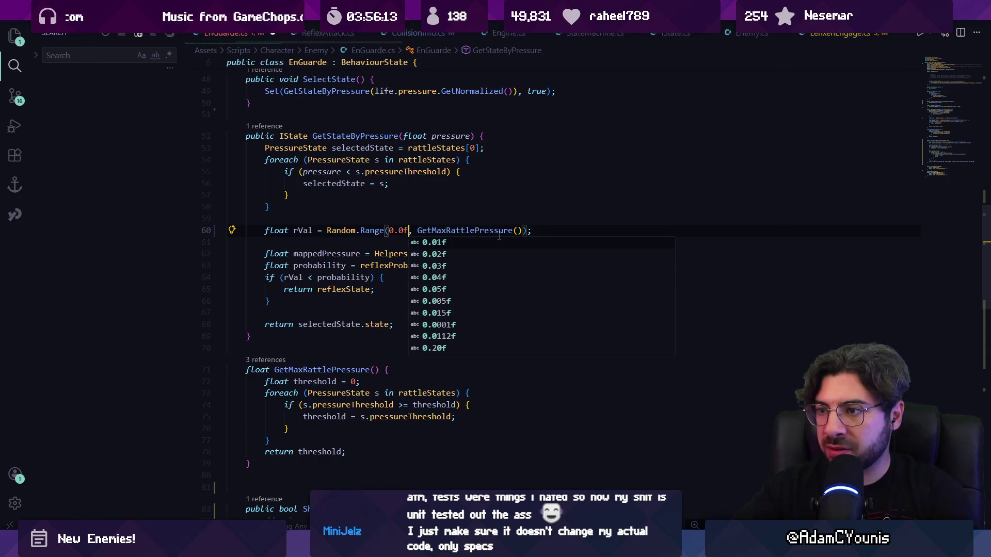
key(ctrl+s)
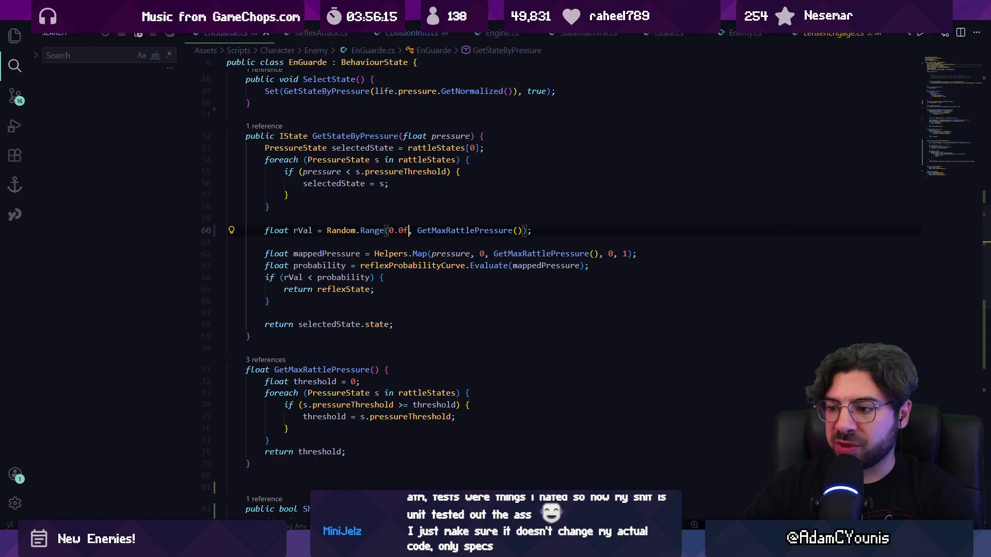
mouse_move(439, 548)
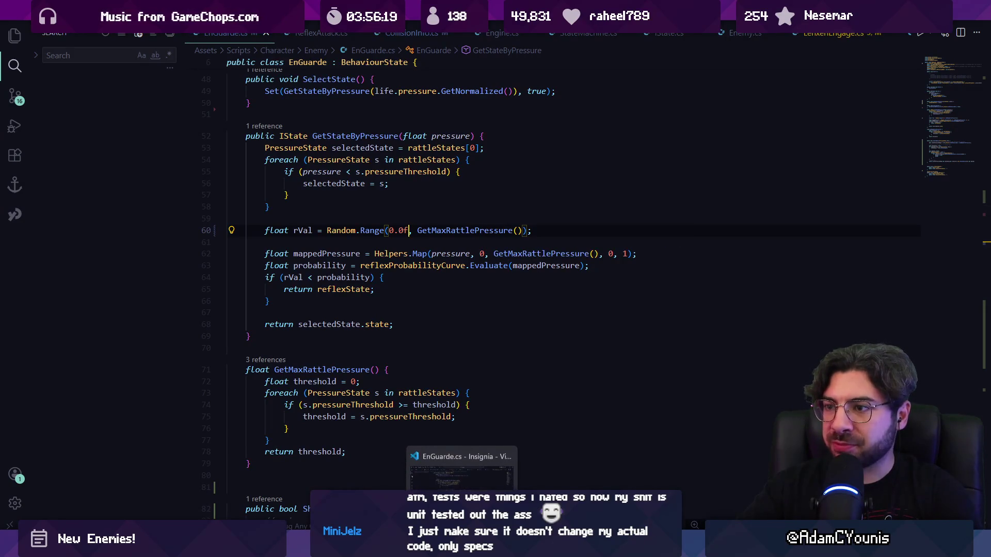
click(461, 549)
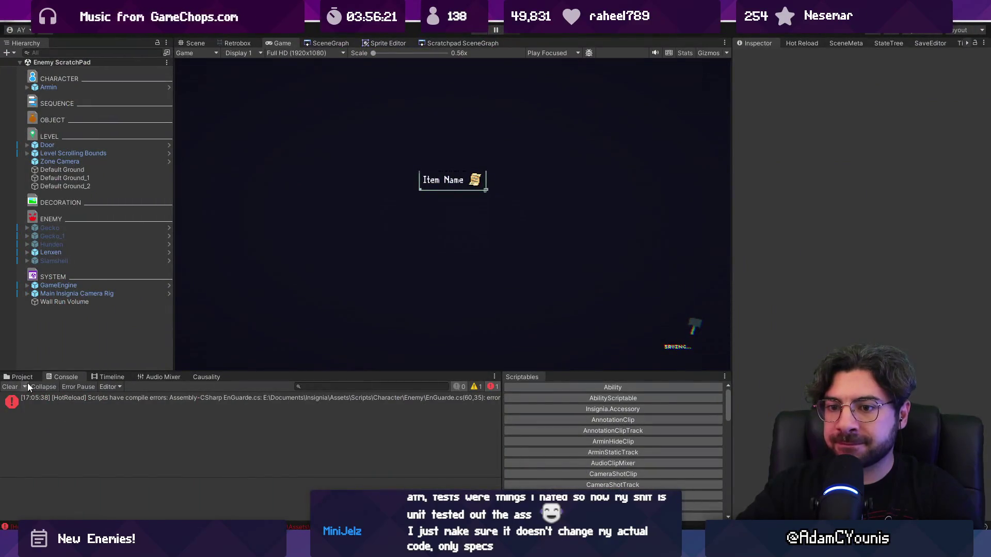
Step: Open the Lenxen Highwayman prefab and select its En Guarde behaviour
click(19, 377)
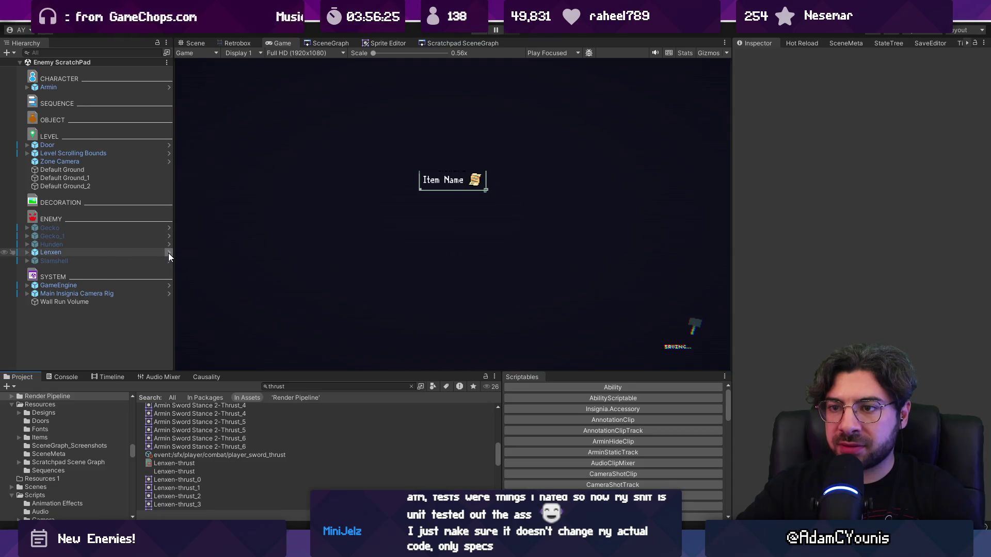
click(168, 253)
click(2, 63)
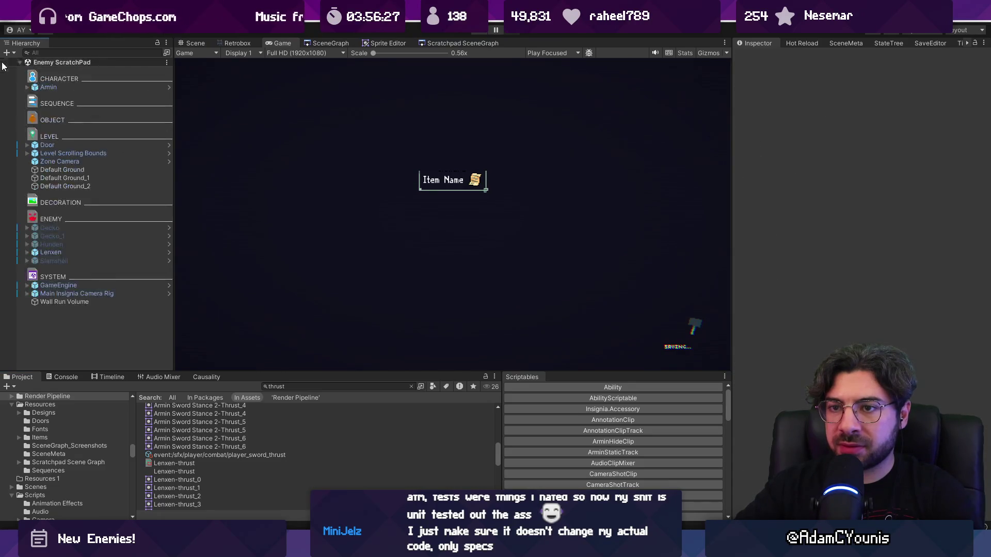
click(168, 253)
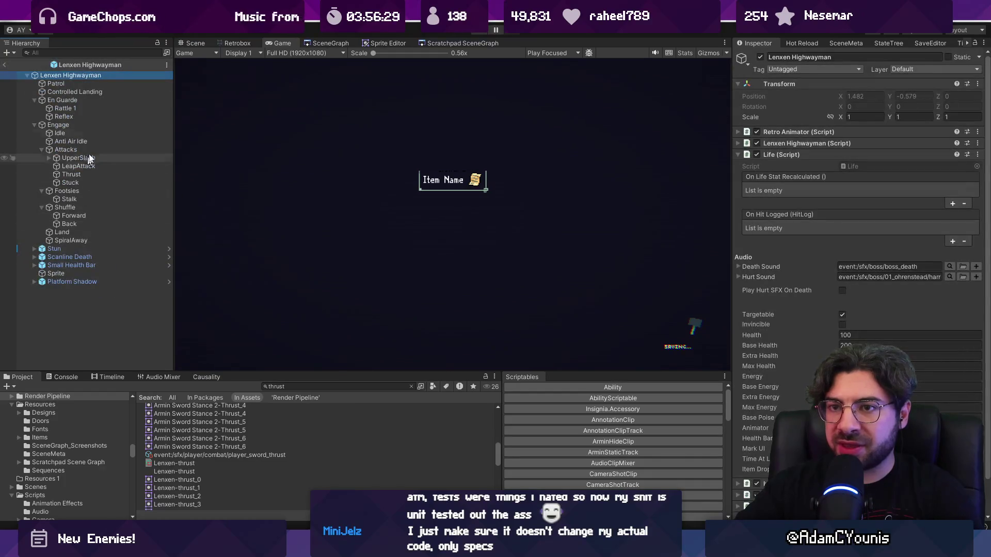
scroll(859, 284, down, 2)
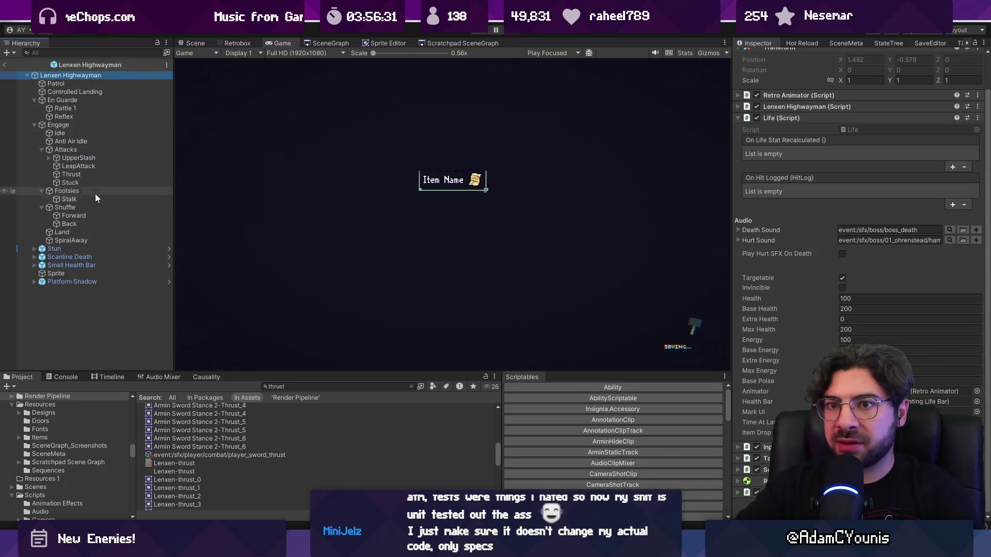
click(89, 149)
click(80, 125)
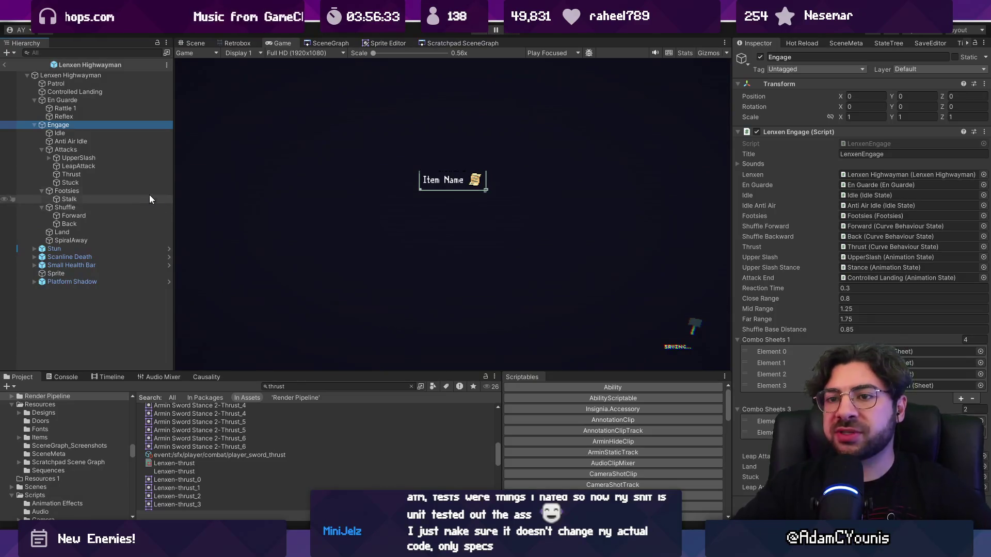
click(76, 101)
Step: Raise the Reflex Probability Curve's first key from about 0.2 to about 0.3
click(840, 240)
scroll(551, 394, up, 3)
scroll(568, 405, down, 4)
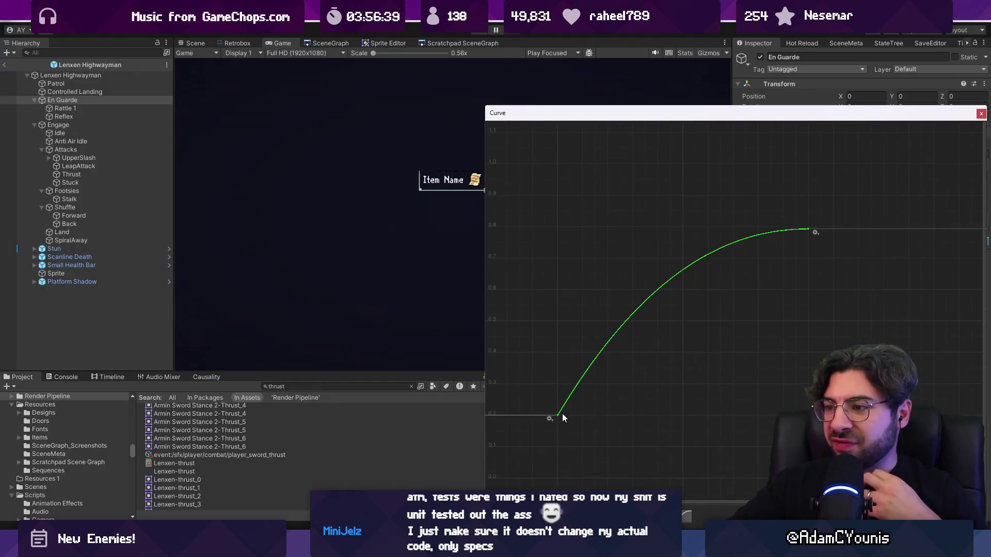
drag(557, 414, 556, 382)
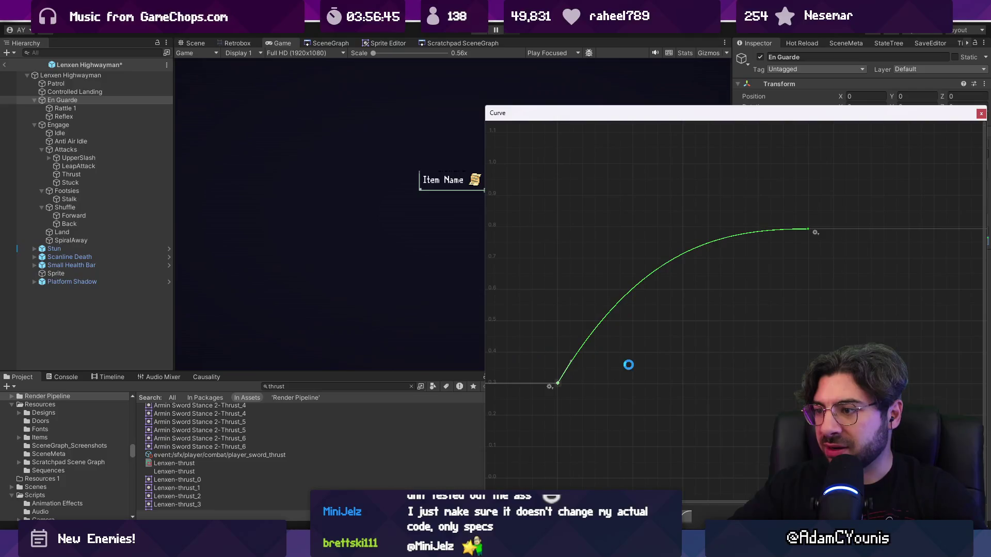
click(981, 113)
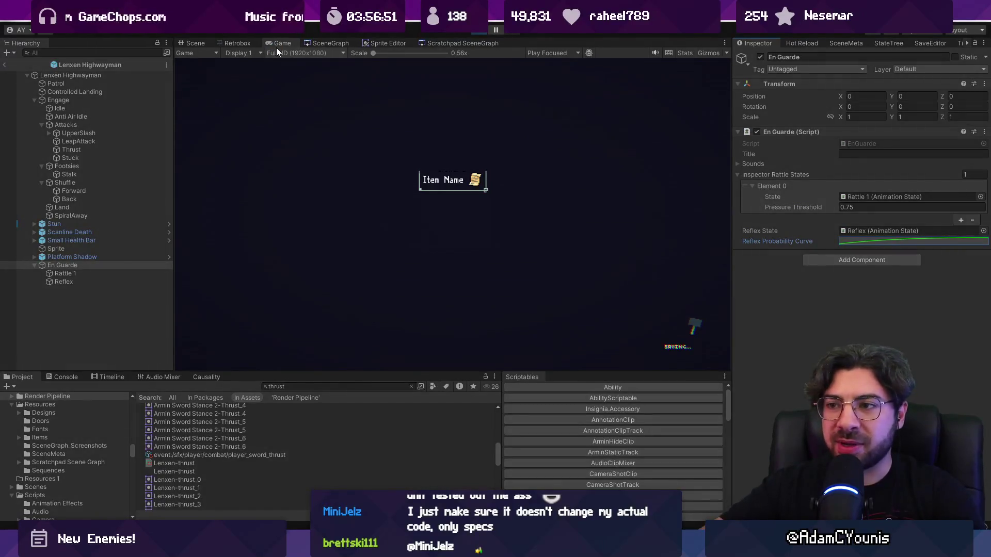
Step: Fight the Lenxen enemy with dashes, jumps and slashes as it charges
key(Right)
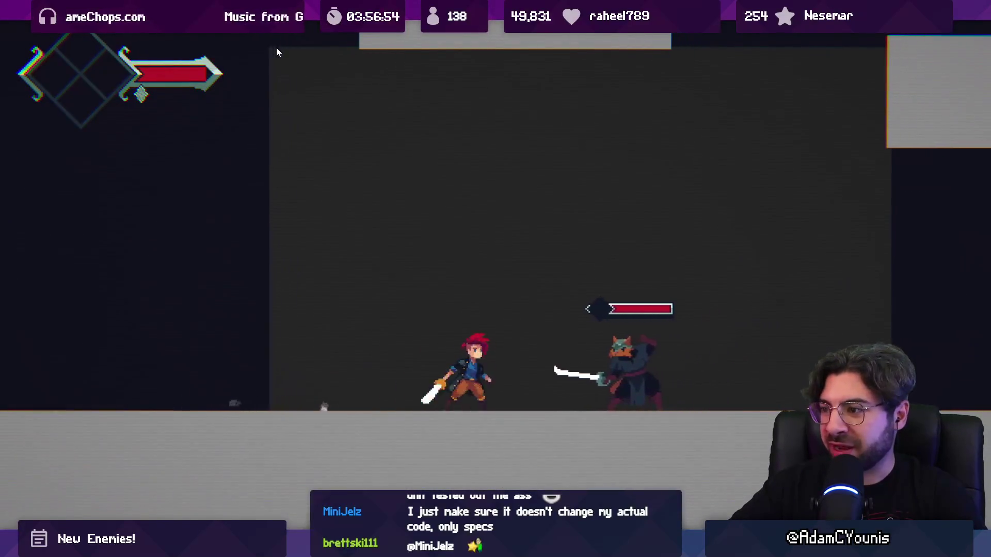
key(x)
key(x)
key(x)
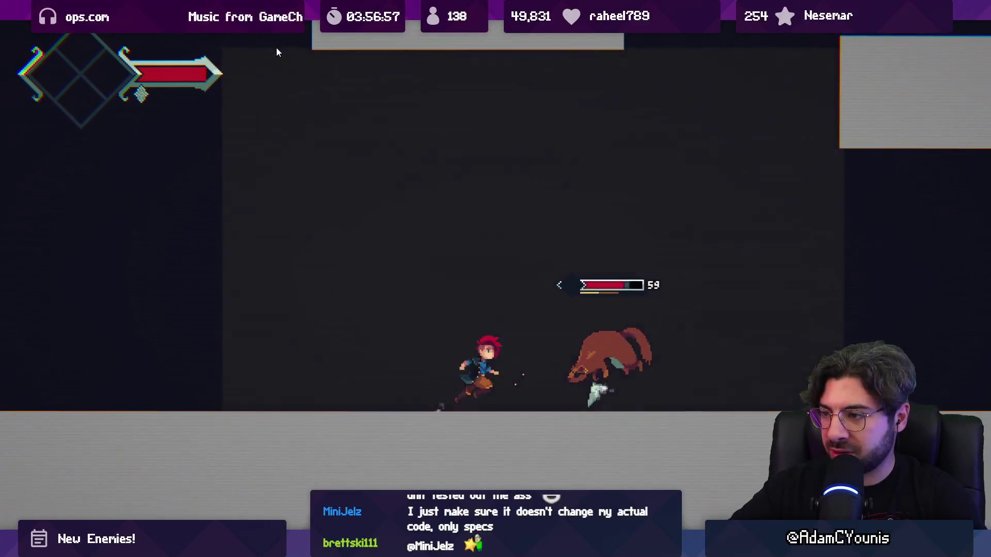
key(x)
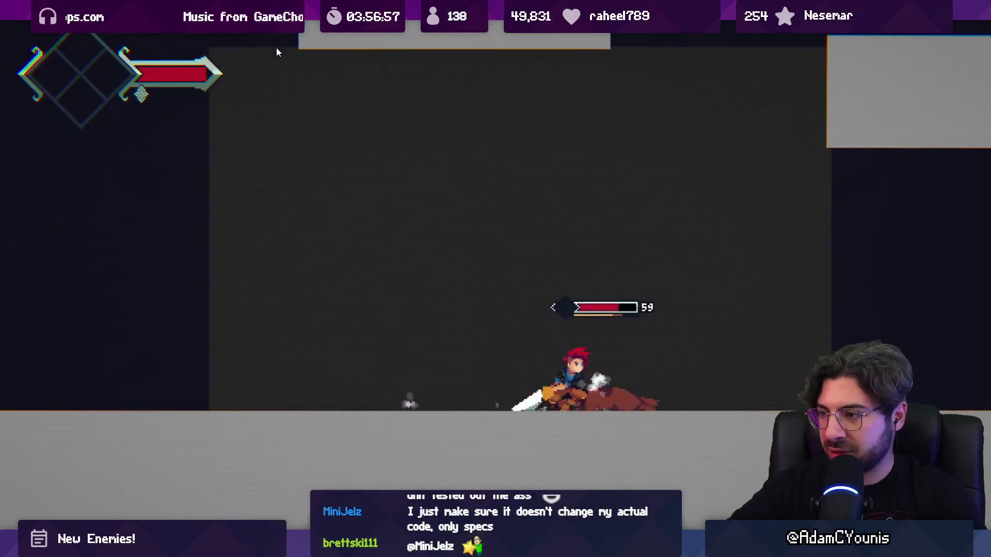
key(space)
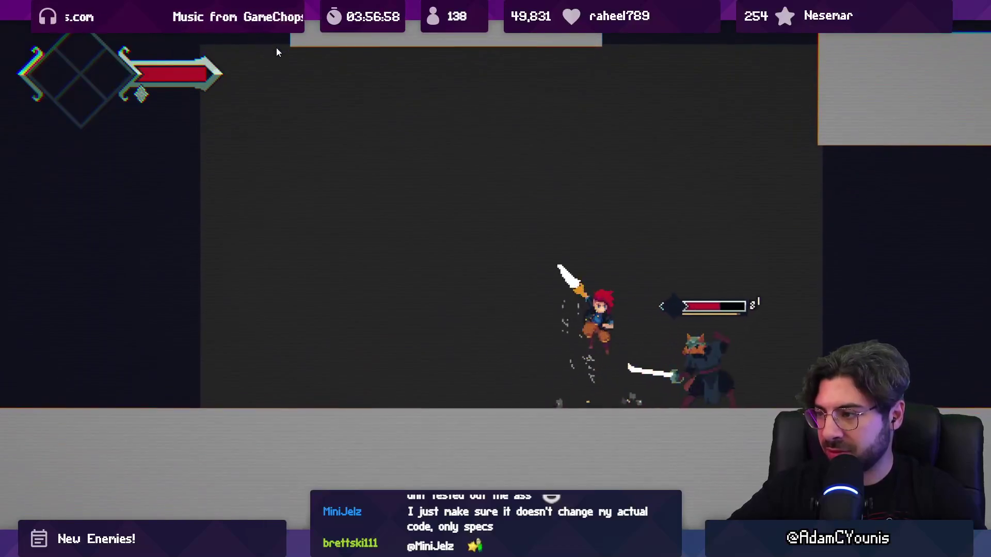
key(x)
key(Left)
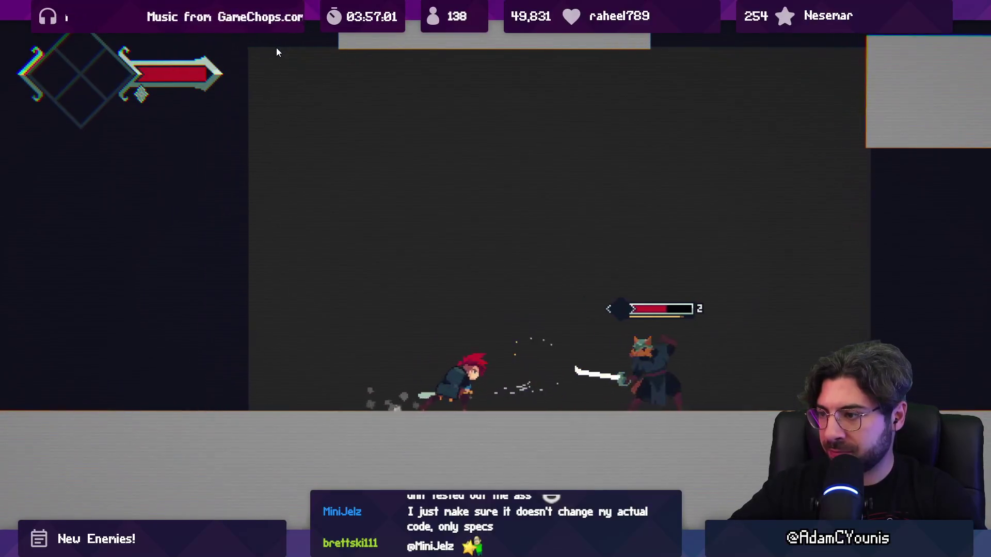
key(x)
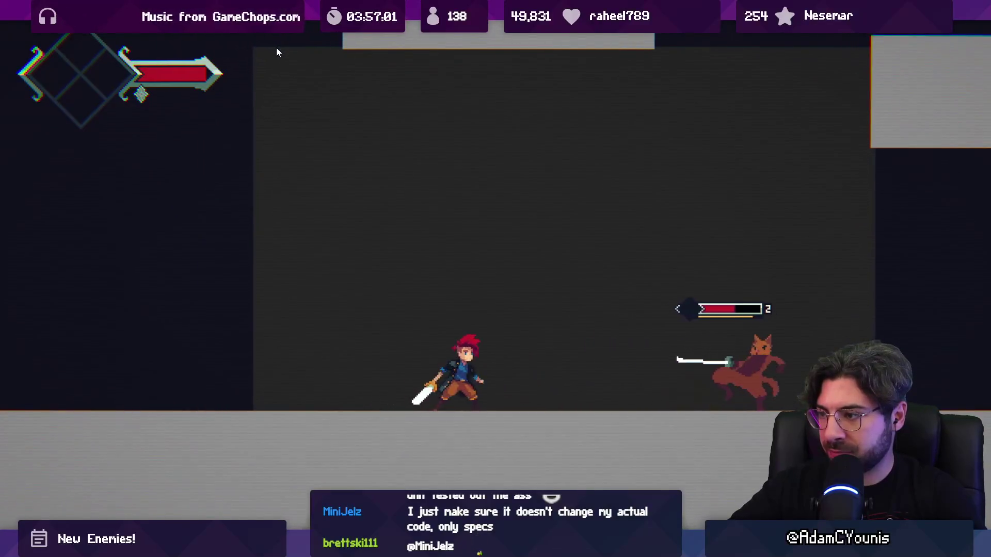
key(x)
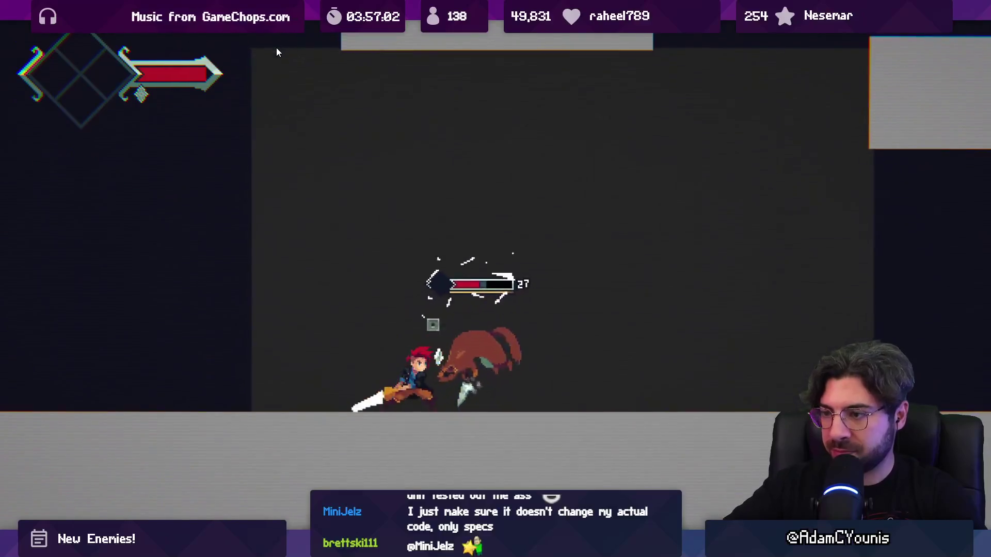
key(x)
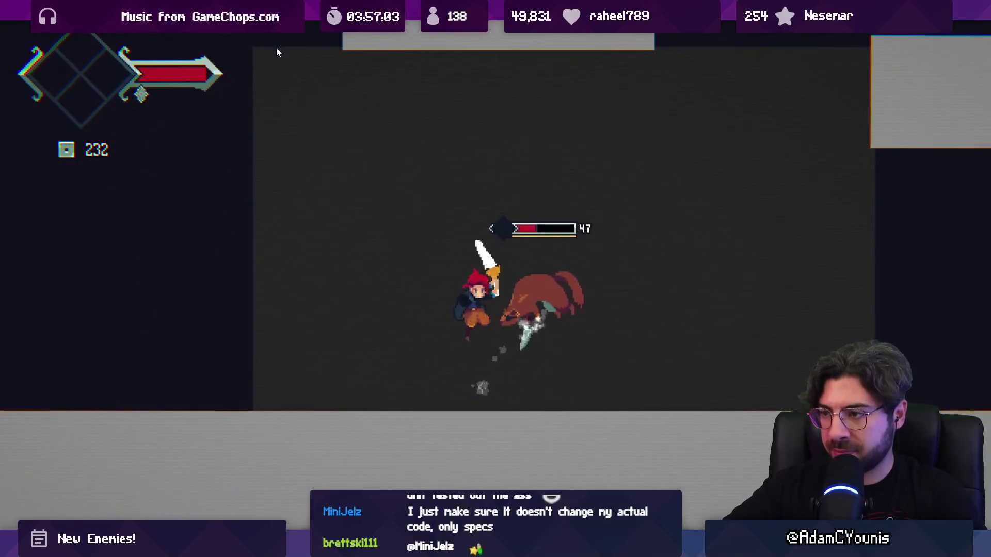
key(x)
key(x)
key(x)
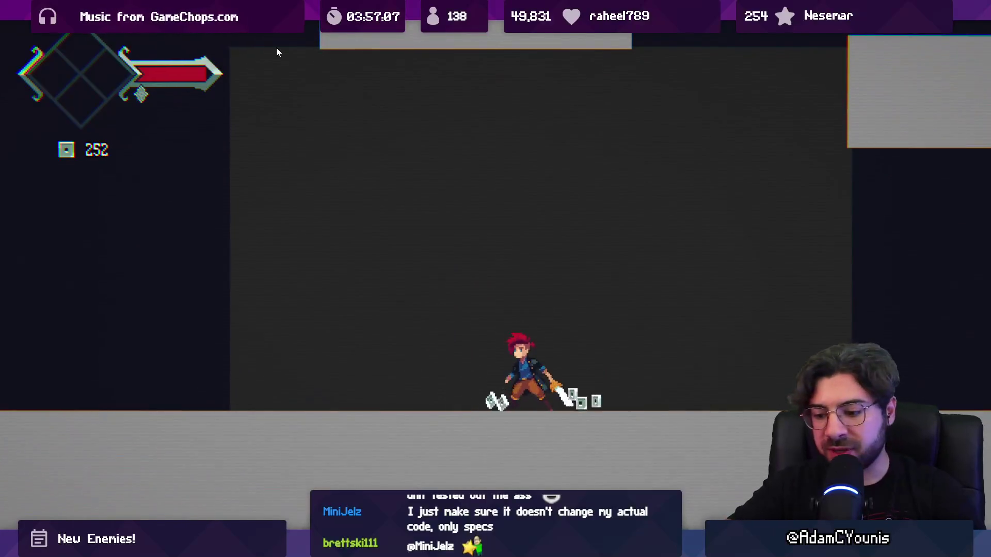
Step: Reload the test level, fight the enemy again, then stop the test and switch to Aseprite
key(shift+space)
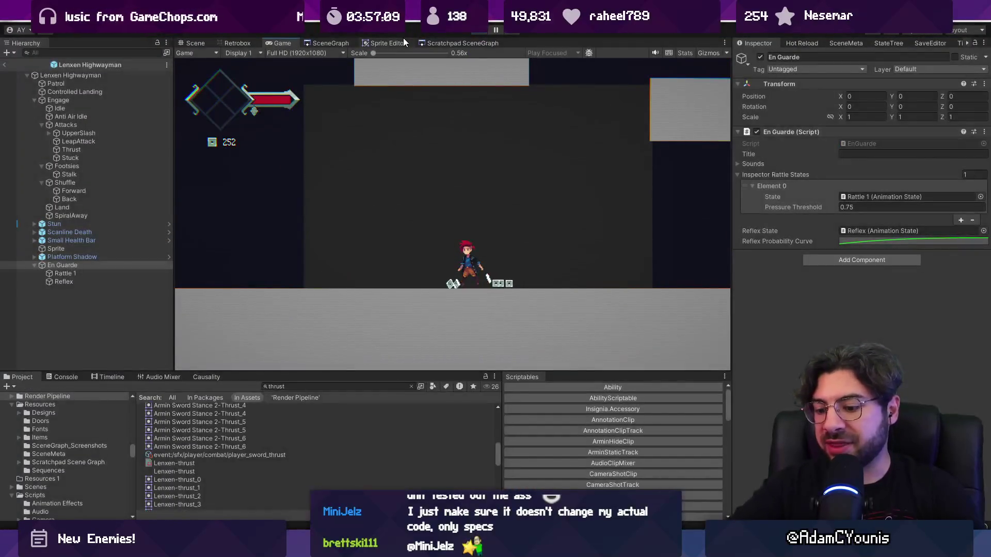
key(shift+space)
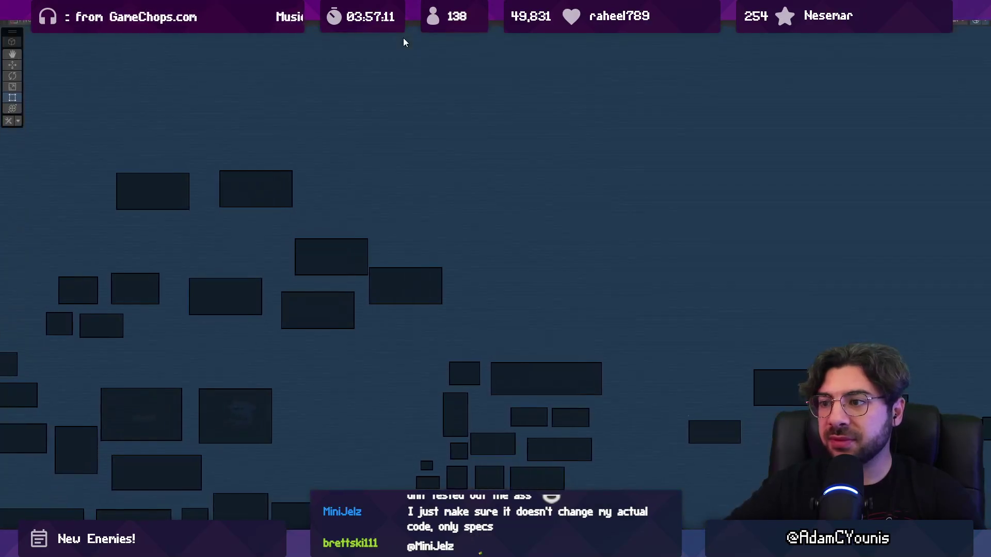
key(Right)
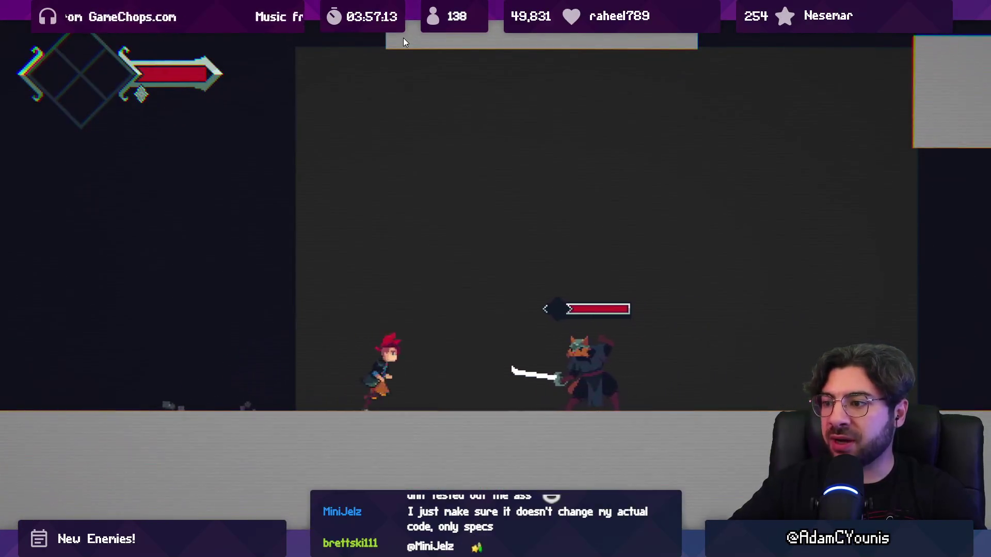
key(x)
key(x)
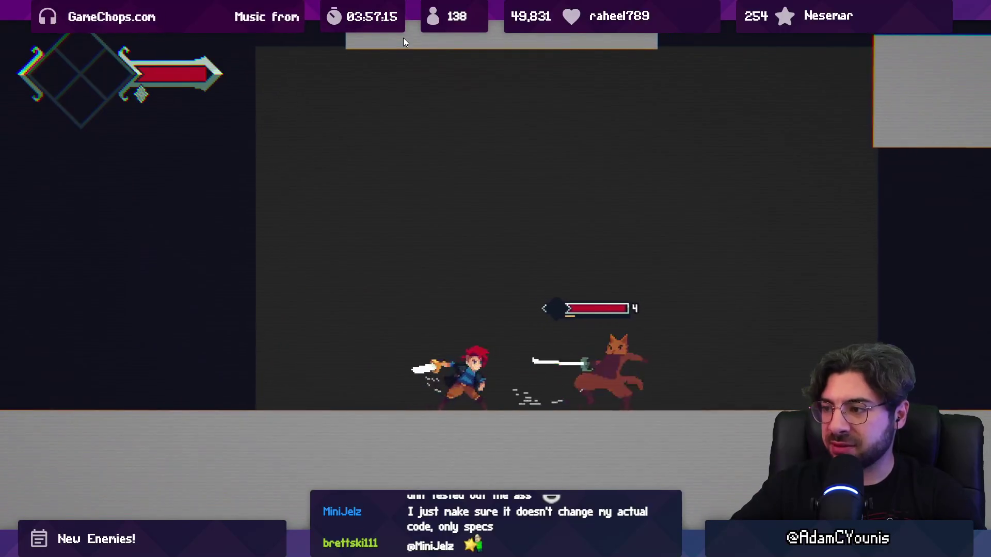
key(Left)
key(Right)
key(x)
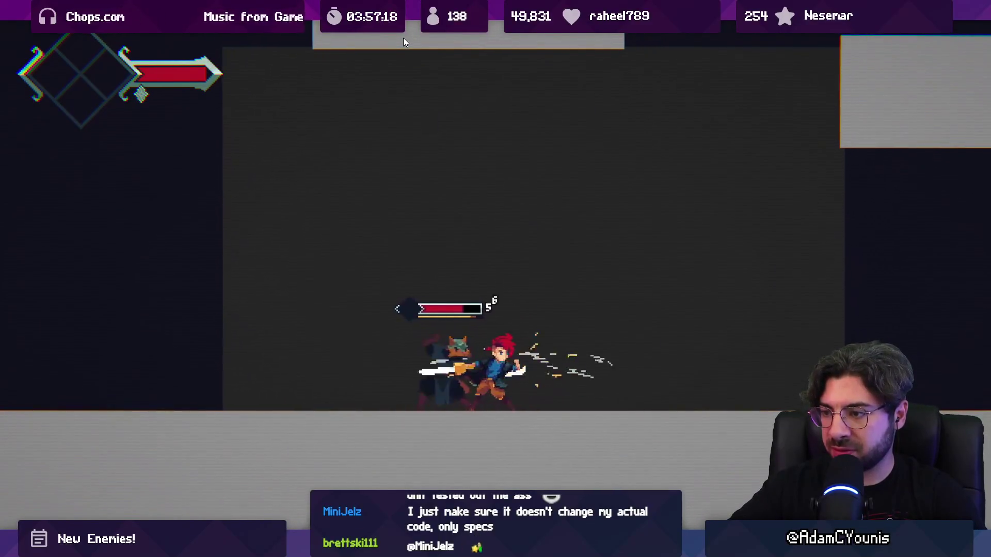
key(Right)
key(Left)
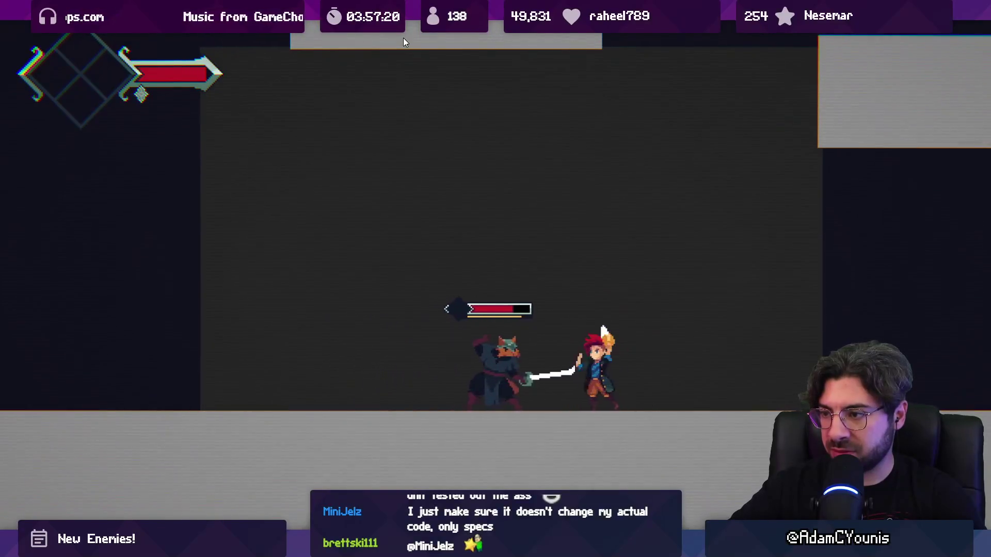
key(x)
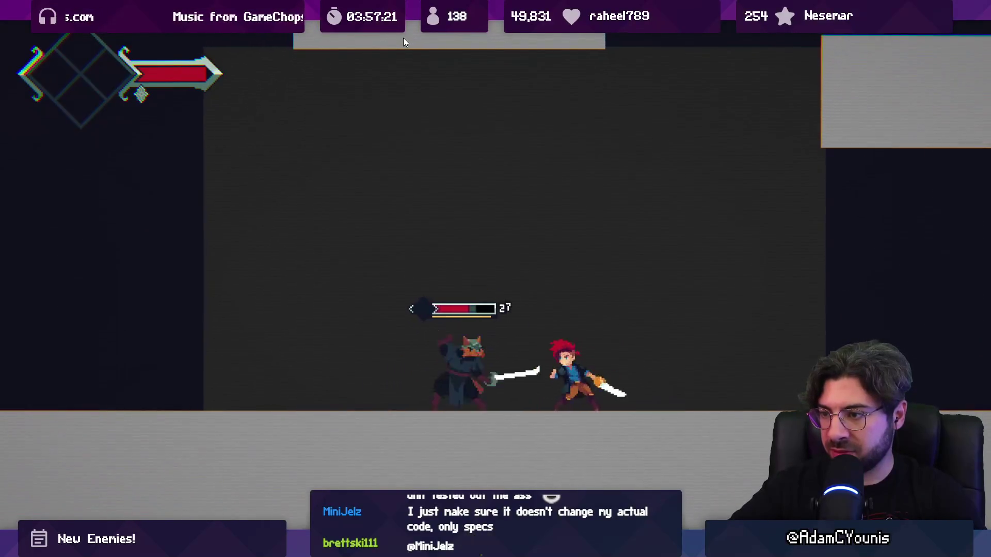
key(ctrl+p)
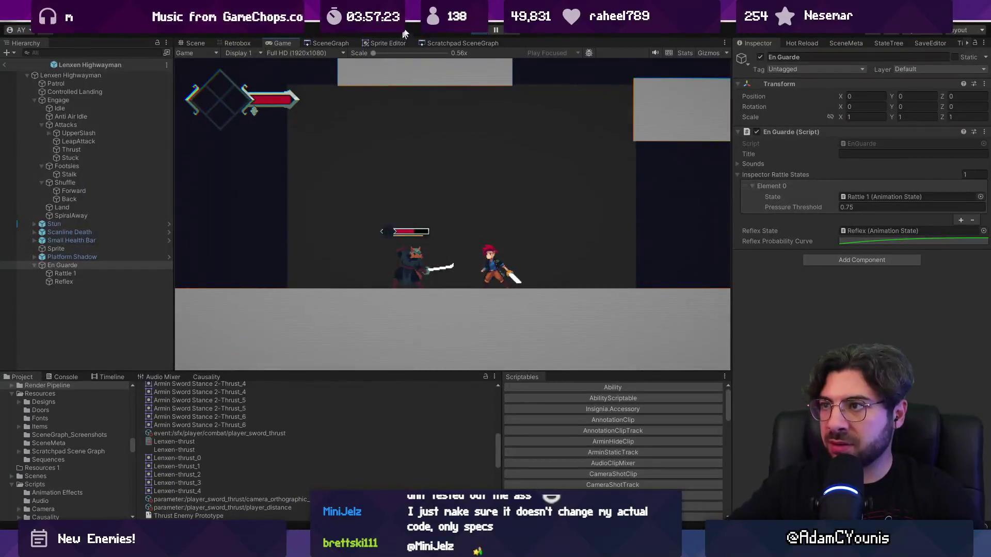
key(alt+Tab)
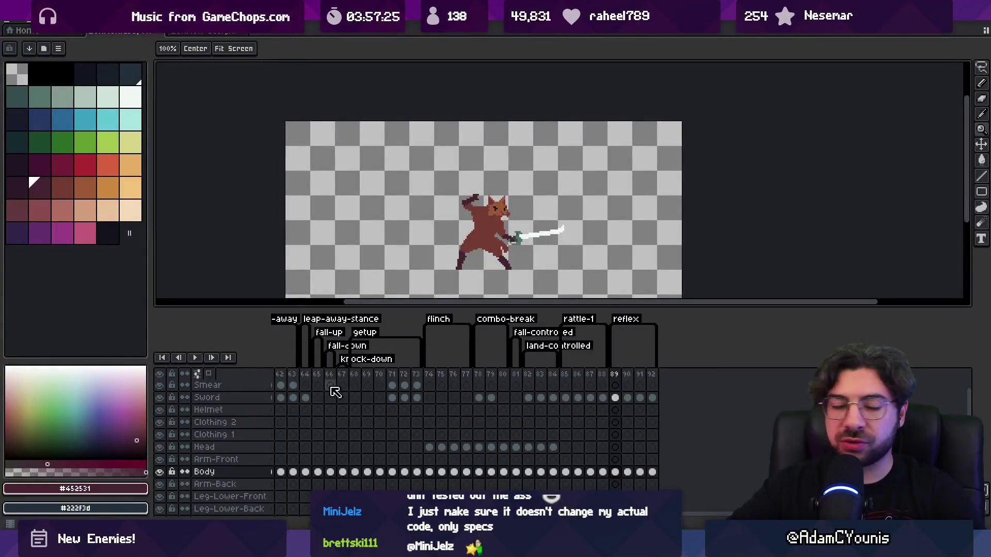
Step: Preview the Lenxen animation's frames 12–22 and 6–21 in the Aseprite timeline
scroll(407, 415, left, 10)
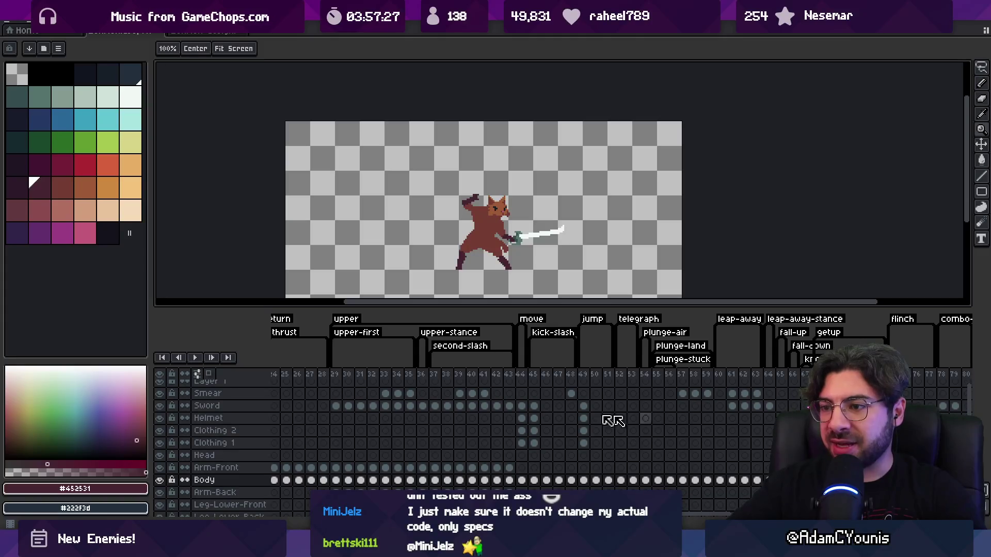
scroll(338, 385, left, 6)
mouse_move(327, 374)
mouse_down()
mouse_move(642, 380)
mouse_move(532, 381)
mouse_move(626, 379)
mouse_move(593, 379)
mouse_move(604, 381)
mouse_up()
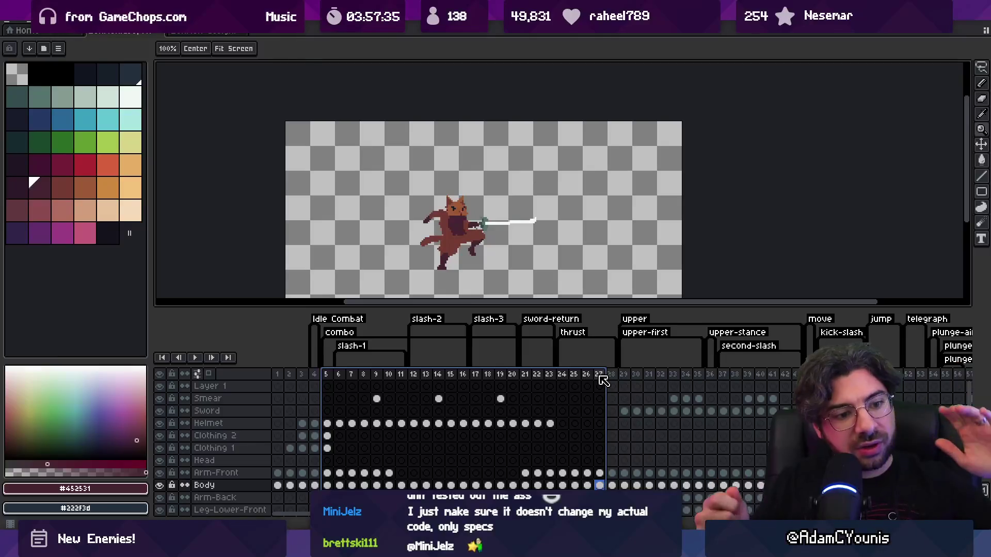
mouse_move(413, 377)
mouse_down()
mouse_move(598, 378)
mouse_move(539, 380)
mouse_move(554, 380)
mouse_up()
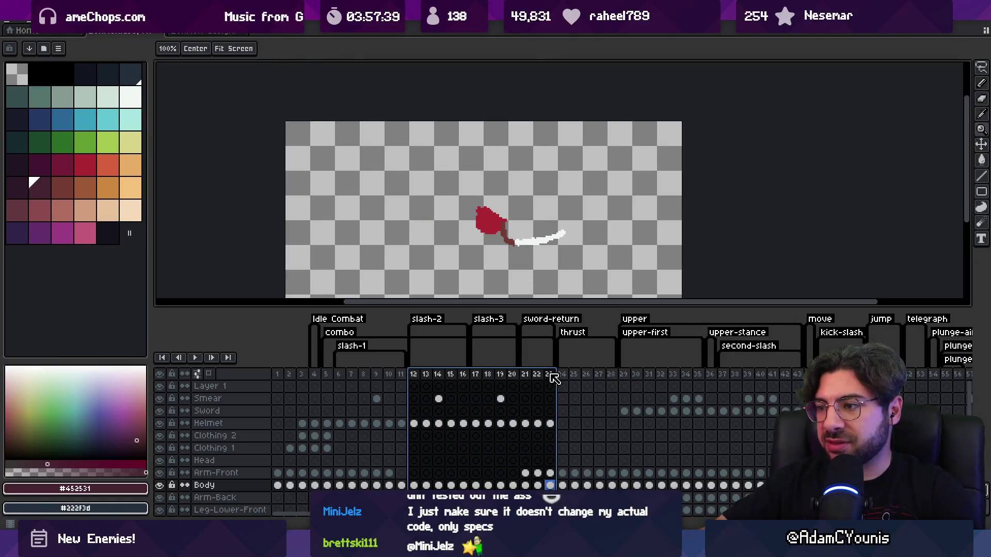
drag(339, 377, 529, 378)
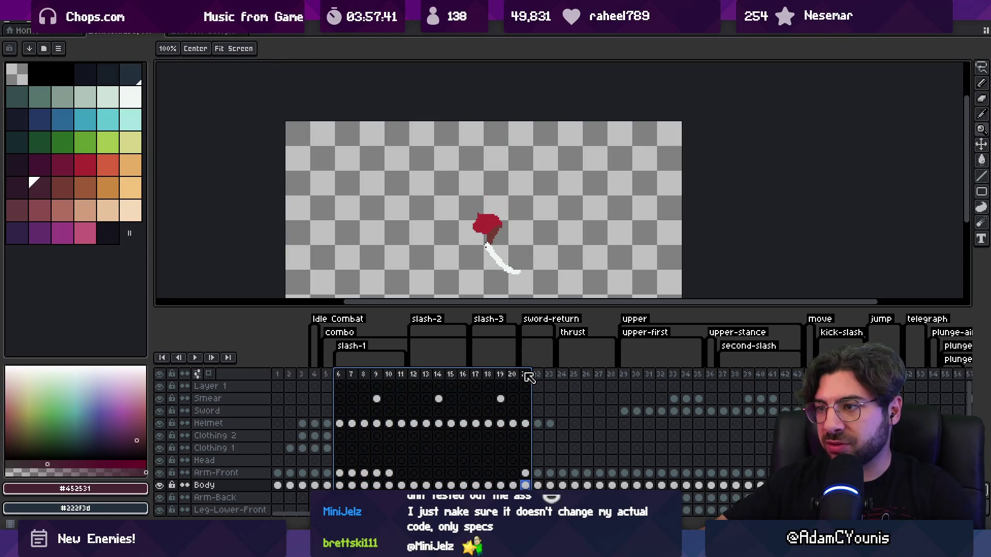
Step: In Unity, select the Lenxen Highwayman root and open its LenxenHighwayman script
key(alt+Tab)
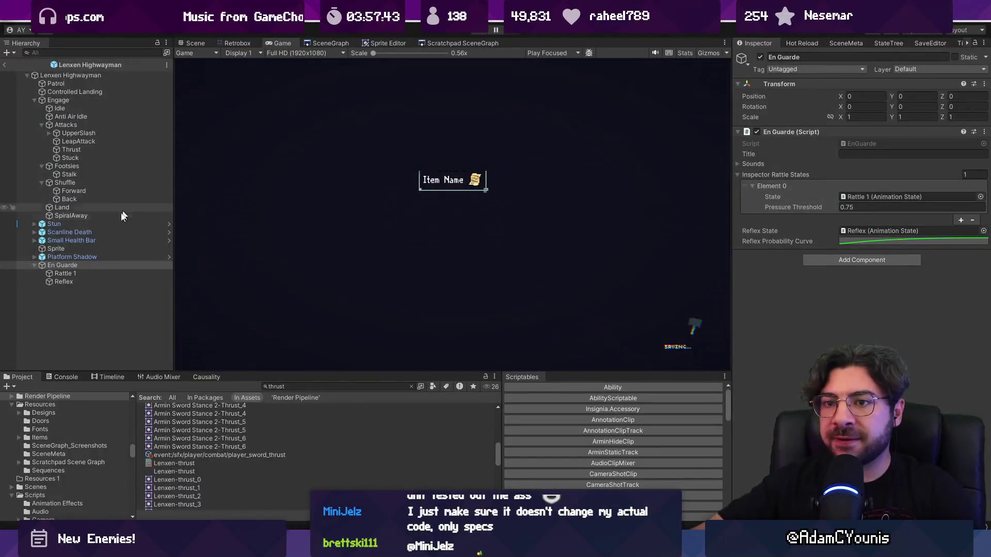
click(126, 93)
click(127, 83)
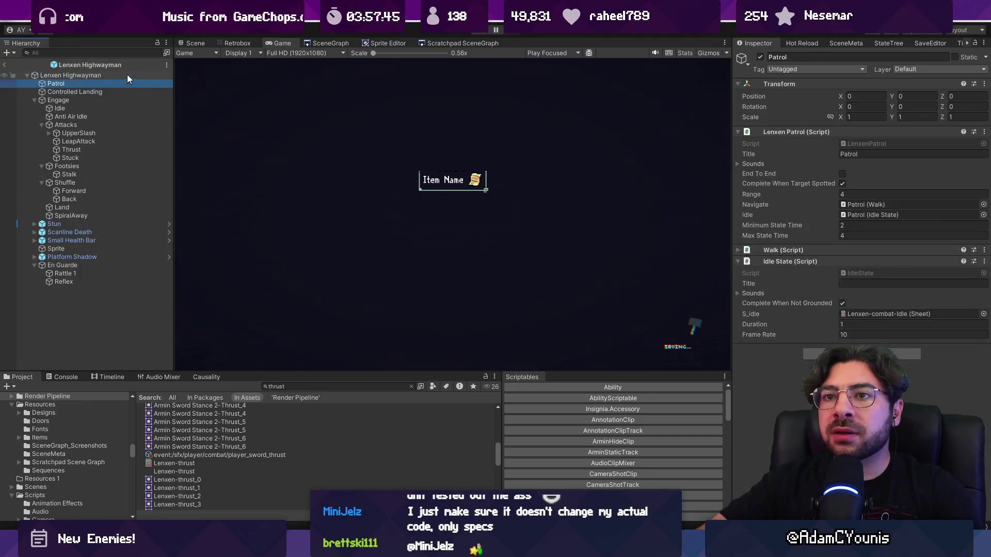
click(127, 74)
click(819, 155)
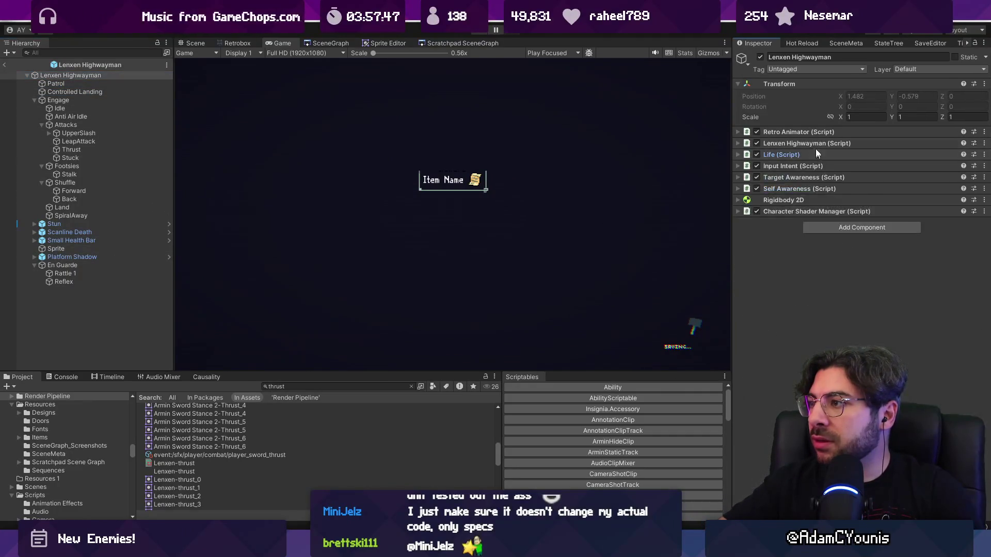
click(815, 145)
double_click(857, 154)
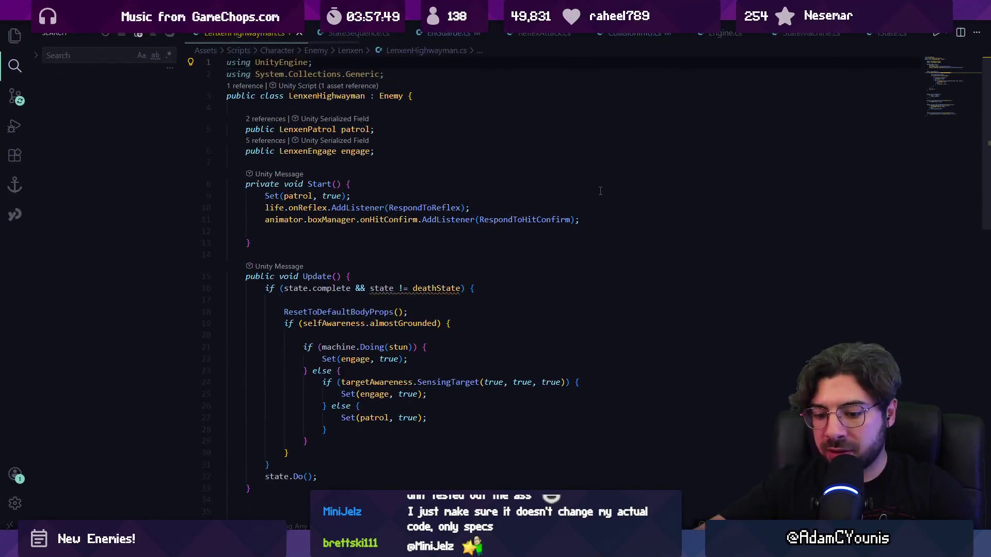
Step: Open LenxenEngage.cs and search for its combo weight entries
key(ctrl+f)
text(COMB)
key(ctrl+p)
text(engage)
key(Return)
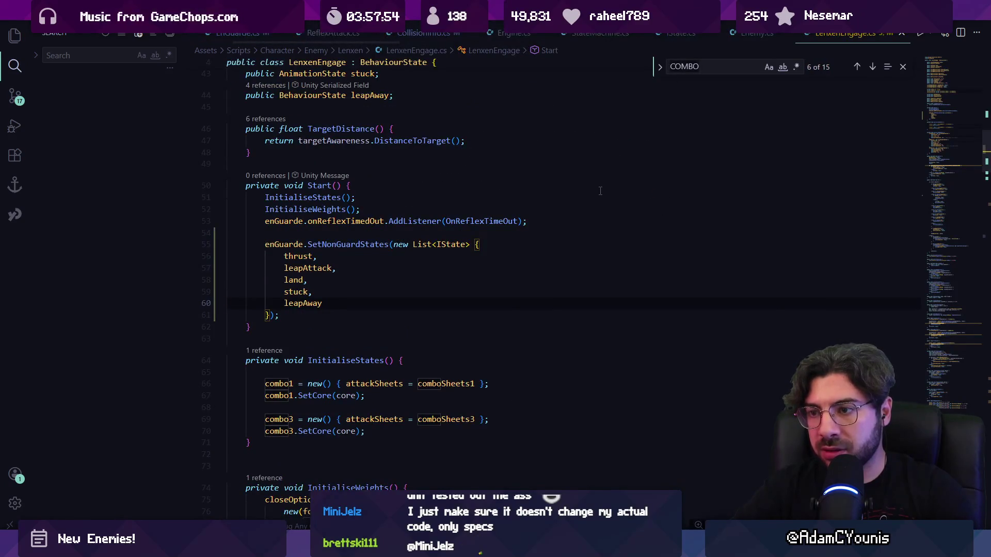
key(BackSpace)
key(BackSpace)
key(Escape)
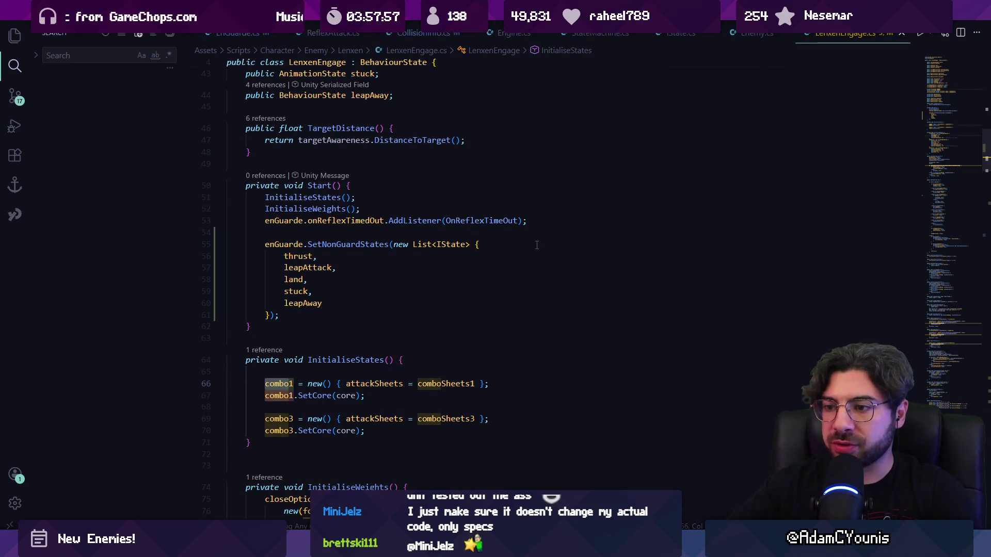
key(ctrl+f)
text(CO)
key(Return)
key(Return)
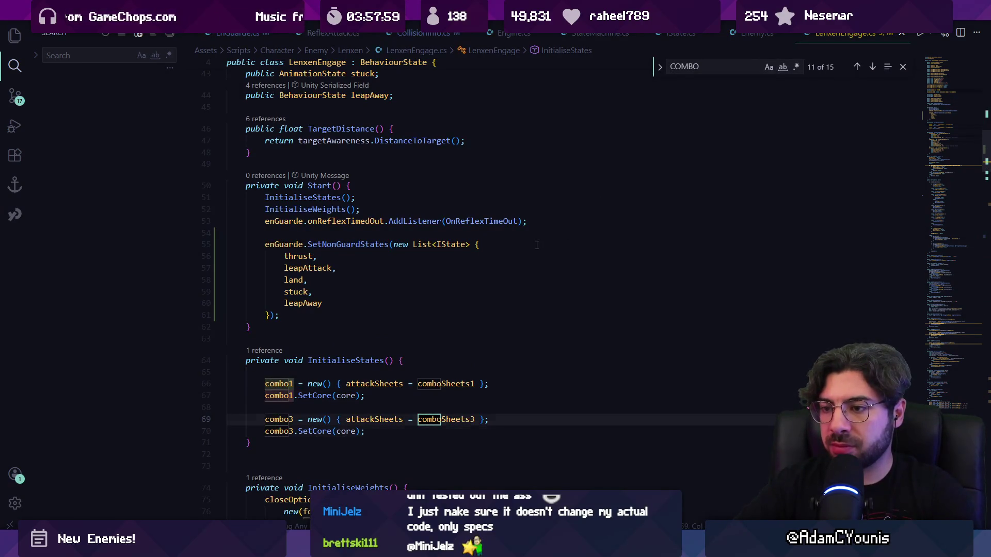
key(Return)
key(Return)
key(Escape)
Step: Comment out the combo1 and combo3 lines in the close- and mid-range weights, then return to Unity
key(Home)
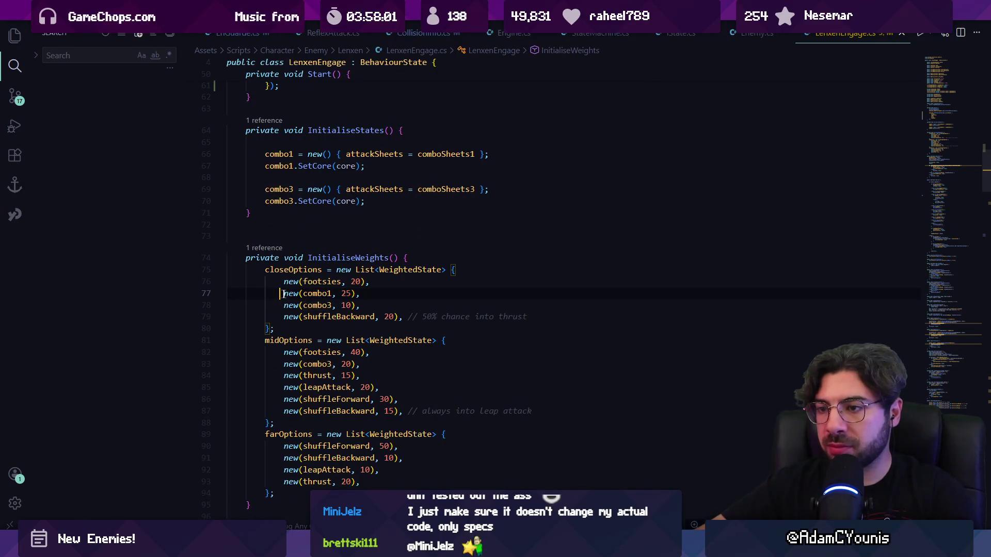
text(//)
key(Escape)
key(Down)
key(Home)
text(//)
click(270, 381)
text(//)
click(275, 457)
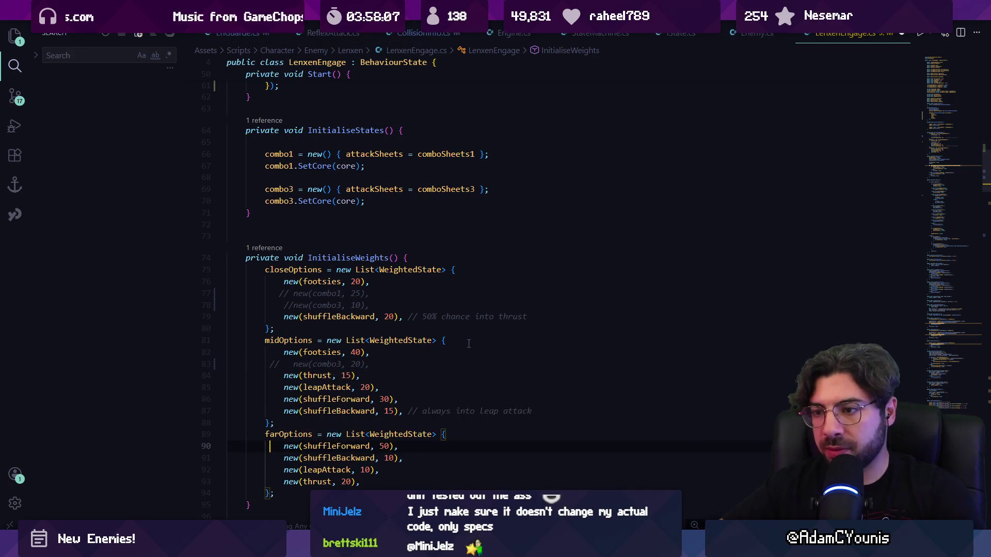
scroll(417, 371, down, 10)
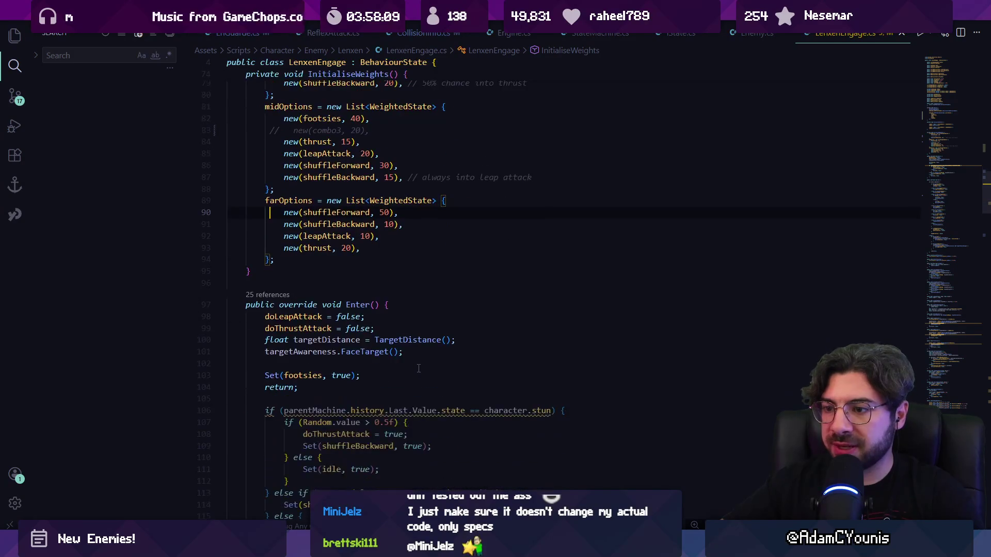
key(alt+Tab)
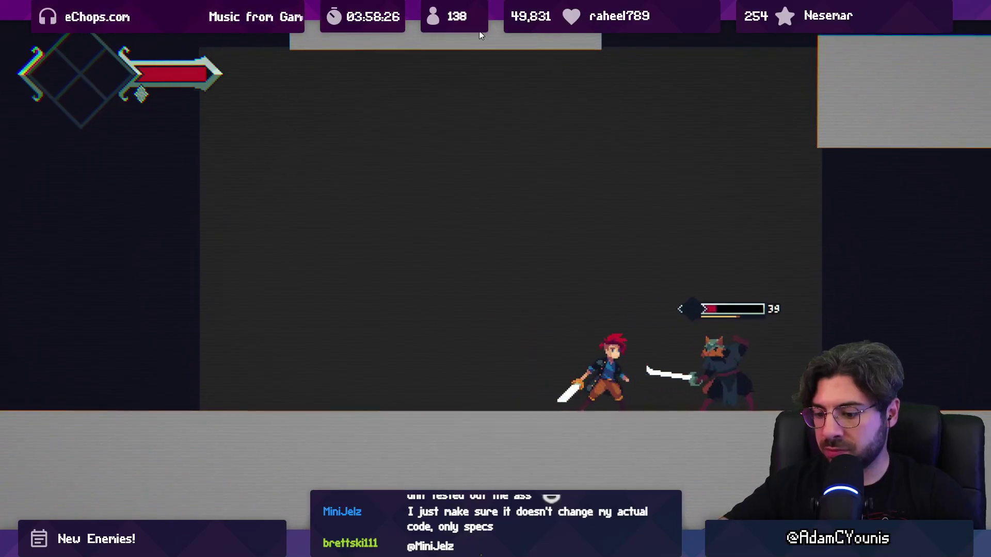
Step: Stop the play-test and select the LeapAttack state in the Hierarchy
click(479, 30)
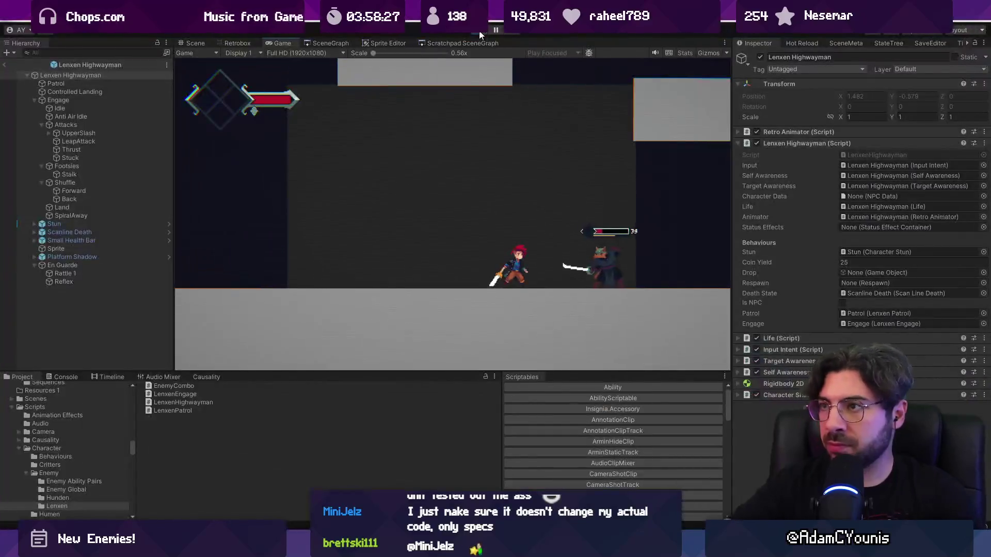
click(93, 191)
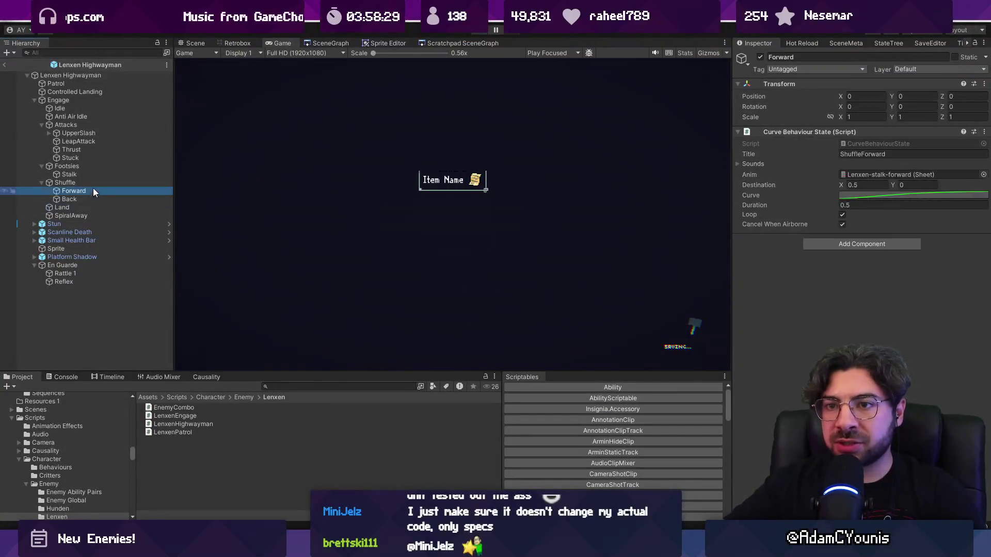
click(92, 158)
click(89, 125)
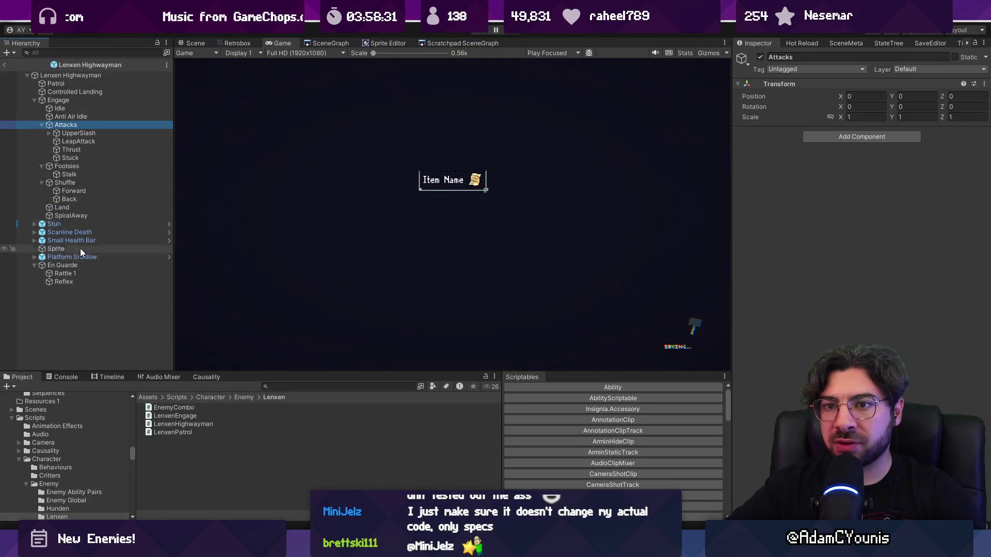
click(72, 141)
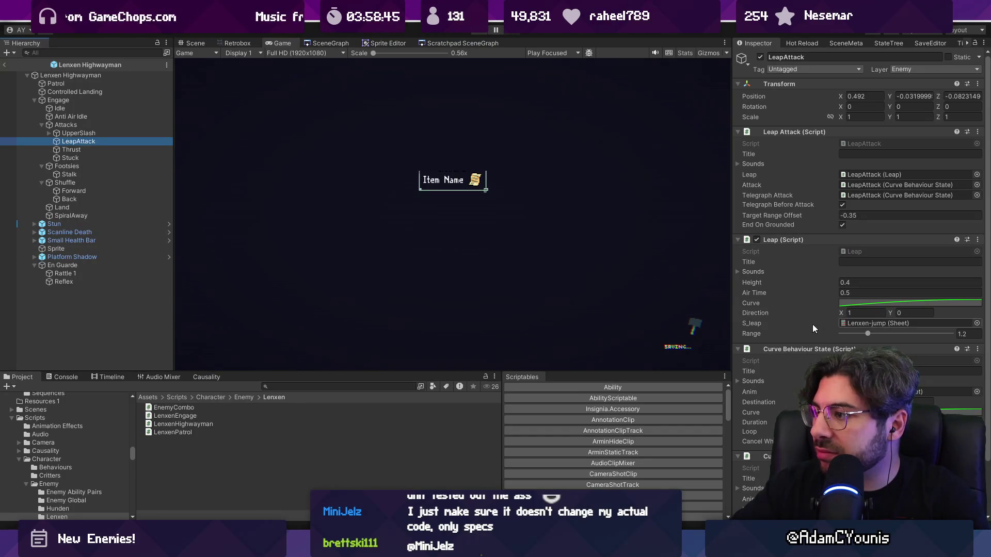
Step: Set the leap's Air Time to 0.35 in the Inspector
click(847, 293)
text(0.4)
key(BackSpace)
text(33)
key(BackSpace)
text(5)
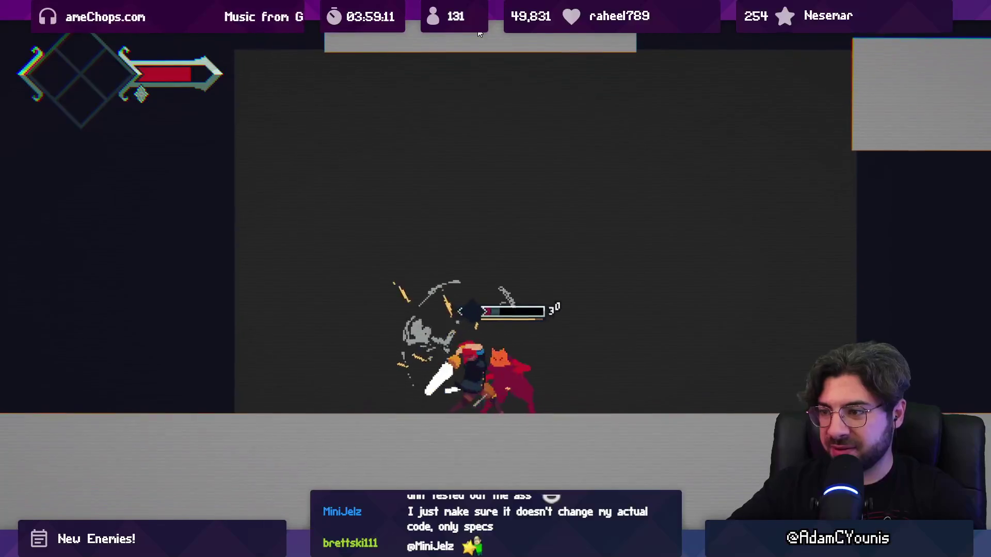
key(shift+space)
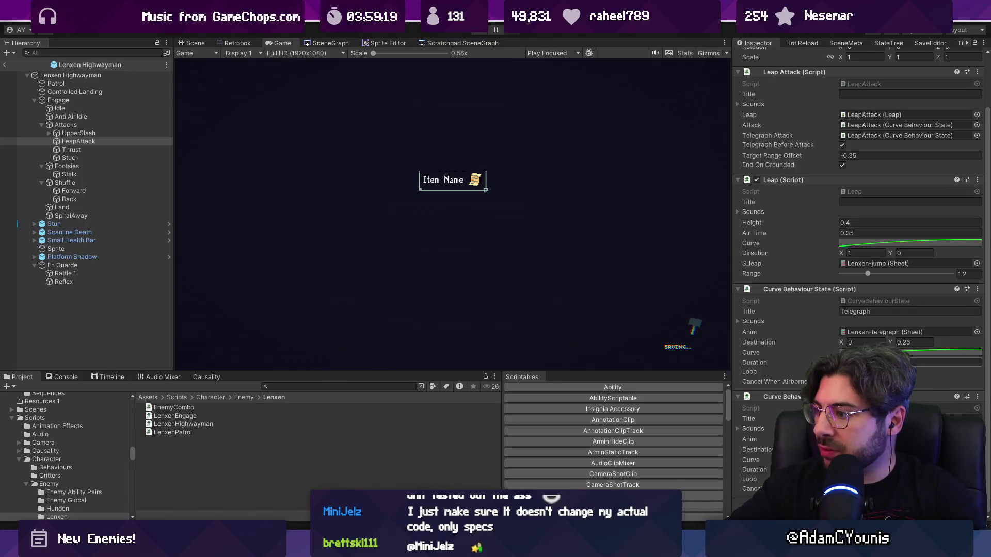
click(878, 470)
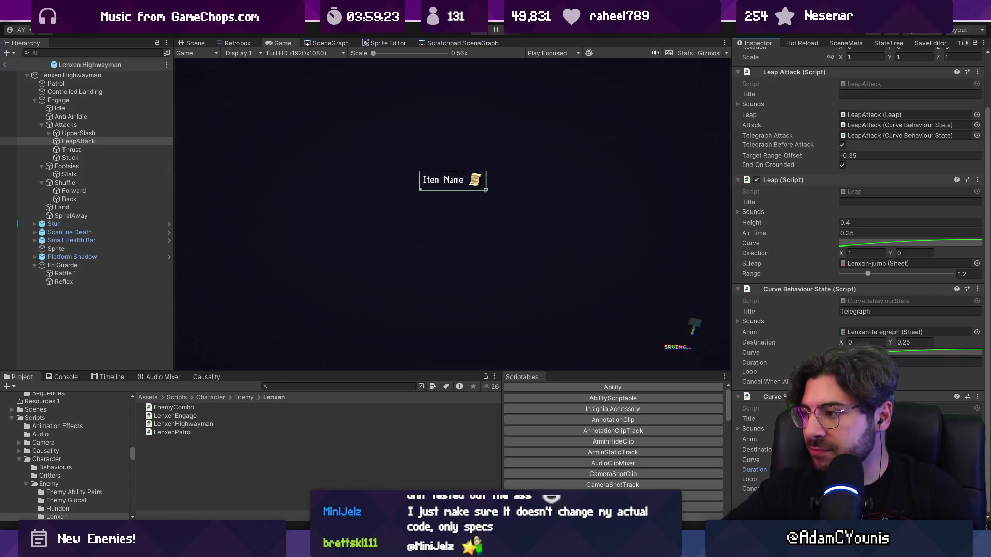
double_click(878, 439)
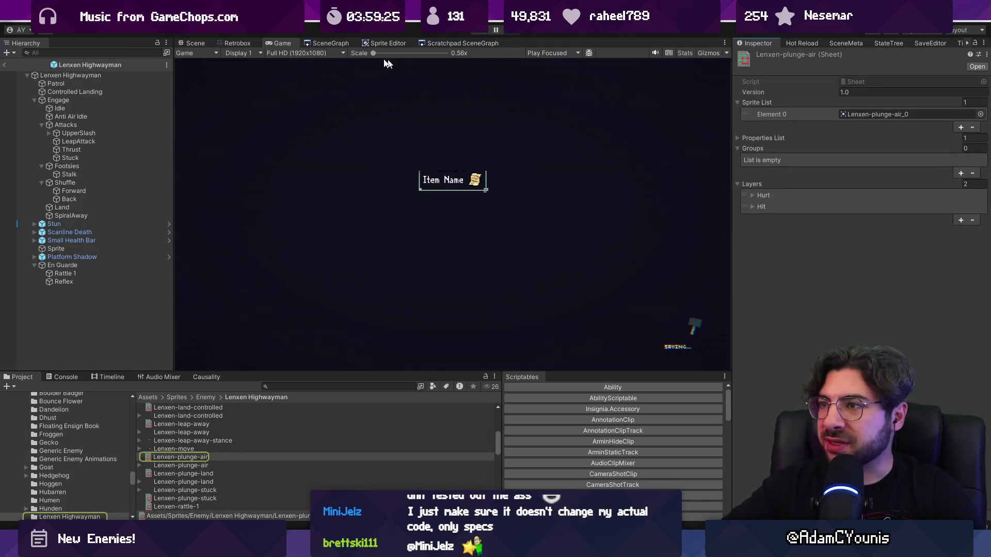
click(237, 43)
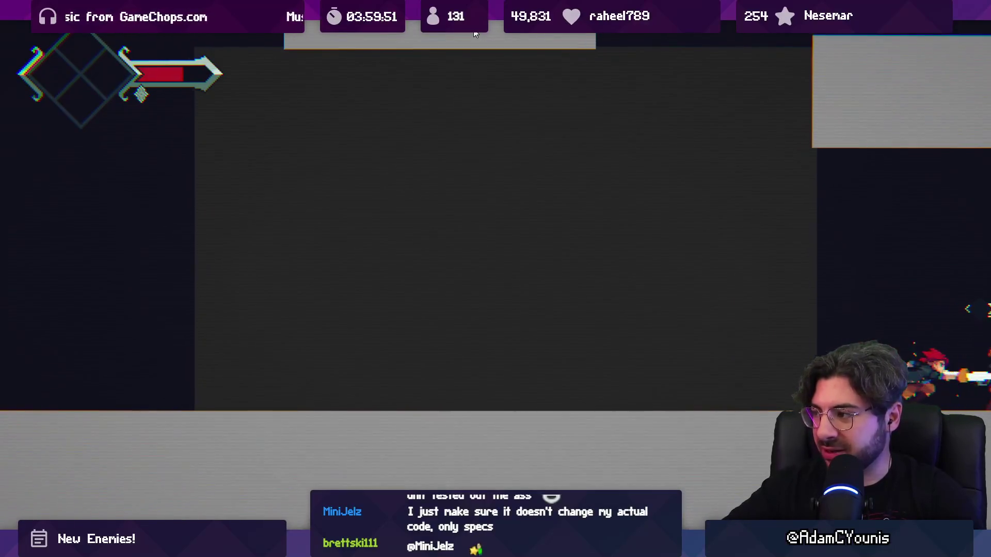
key(F11)
click(358, 386)
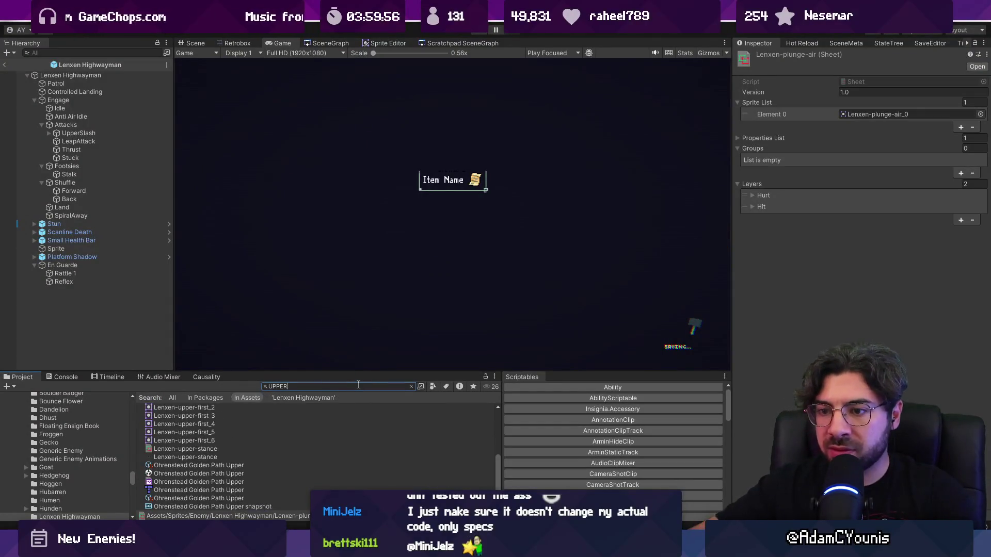
Step: Review the Armin Upper Swing sheet's frame 3 hit properties in Retrobox
scroll(194, 444, up, 5)
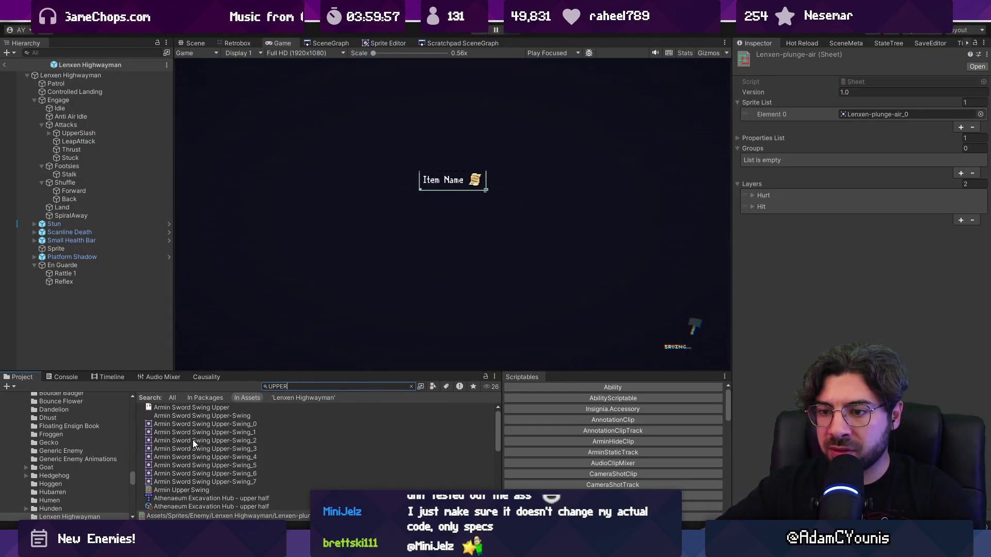
click(196, 488)
click(236, 44)
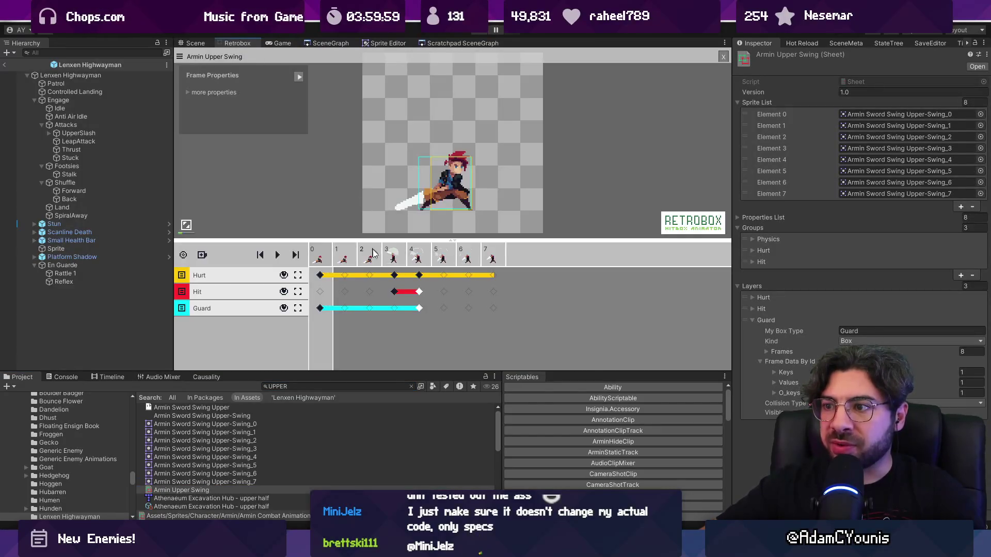
click(395, 292)
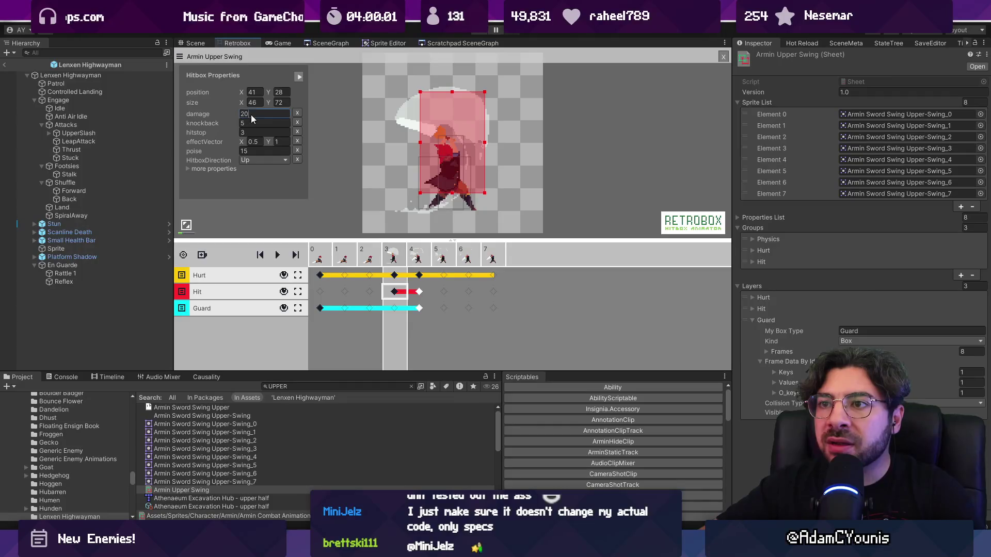
click(322, 386)
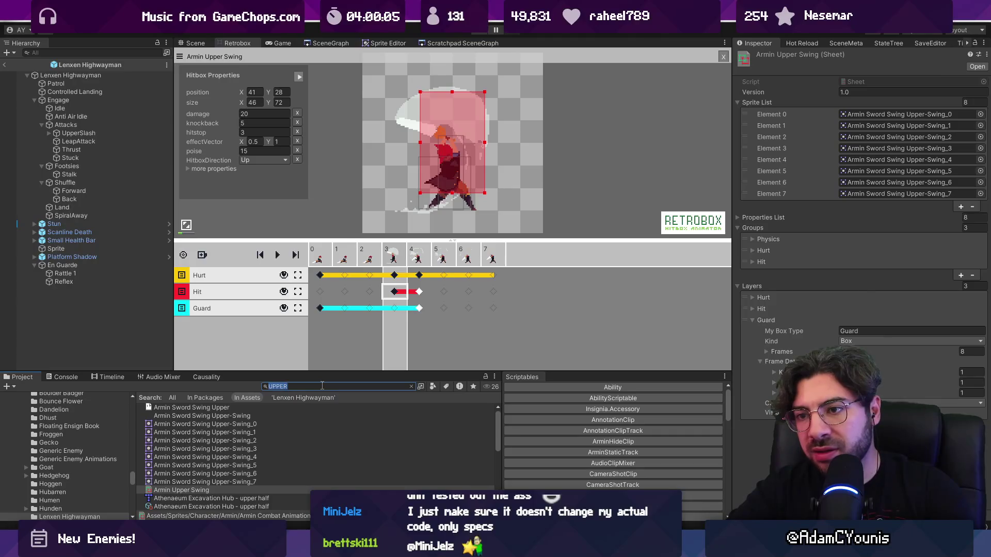
Step: Search 'combo 1' and inspect the Armin Sword Combo 7 1 frame 3 hitbox
text(combo 1)
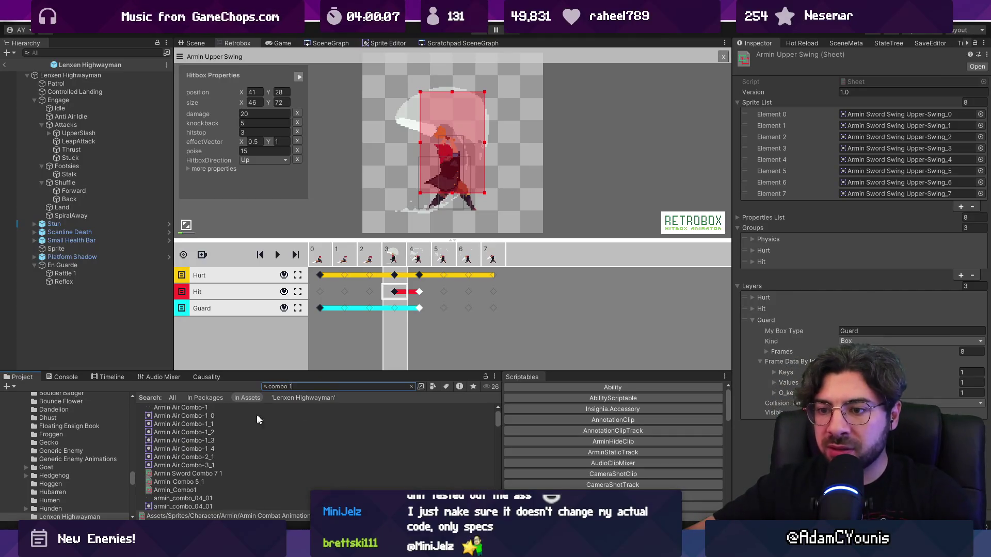
click(203, 490)
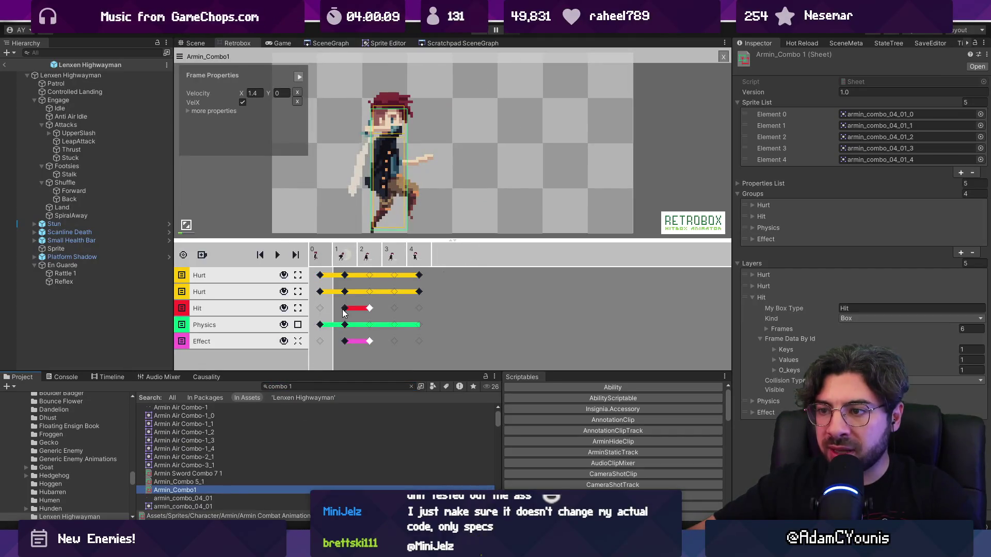
click(209, 482)
click(212, 473)
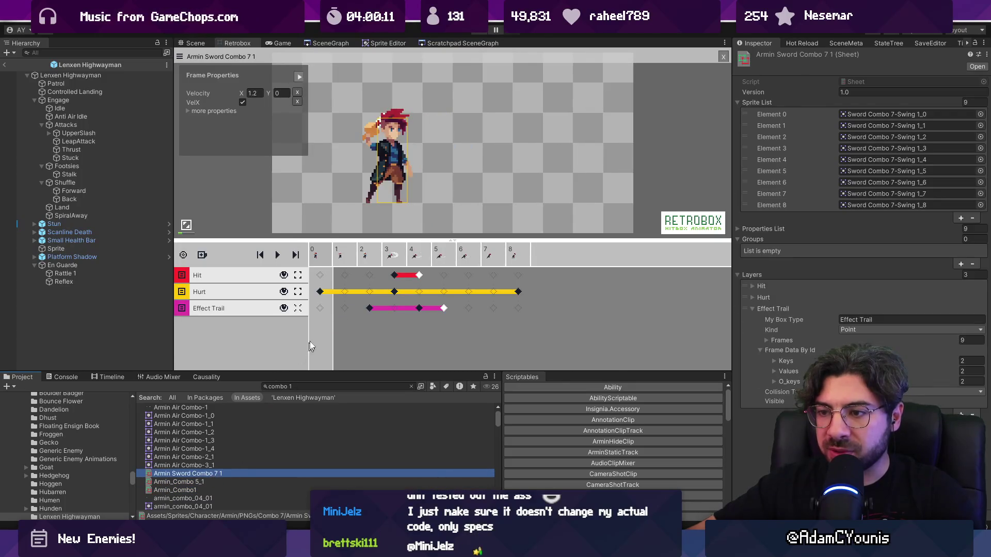
click(394, 275)
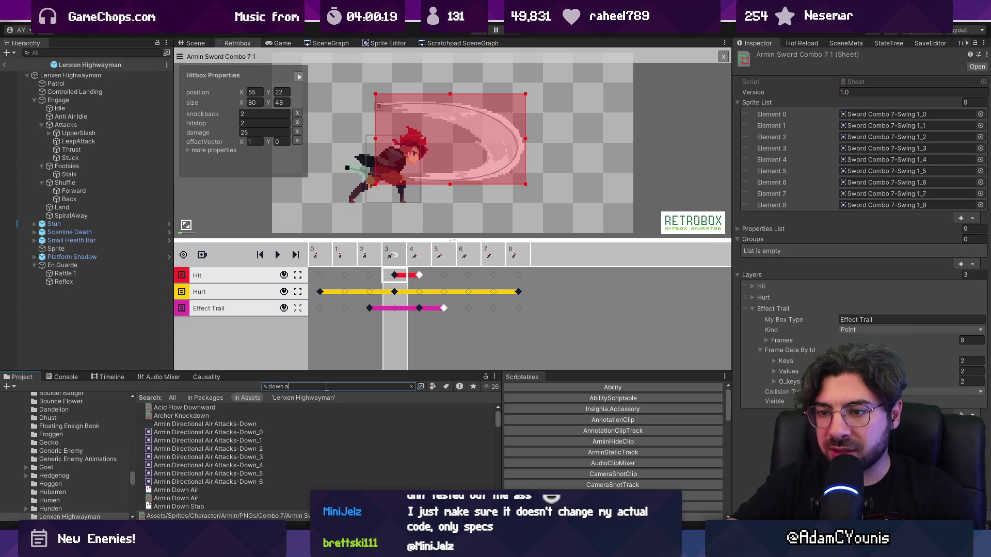
Step: Set the Armin Down Thrust hit keyframe's poise to 10
text(tta)
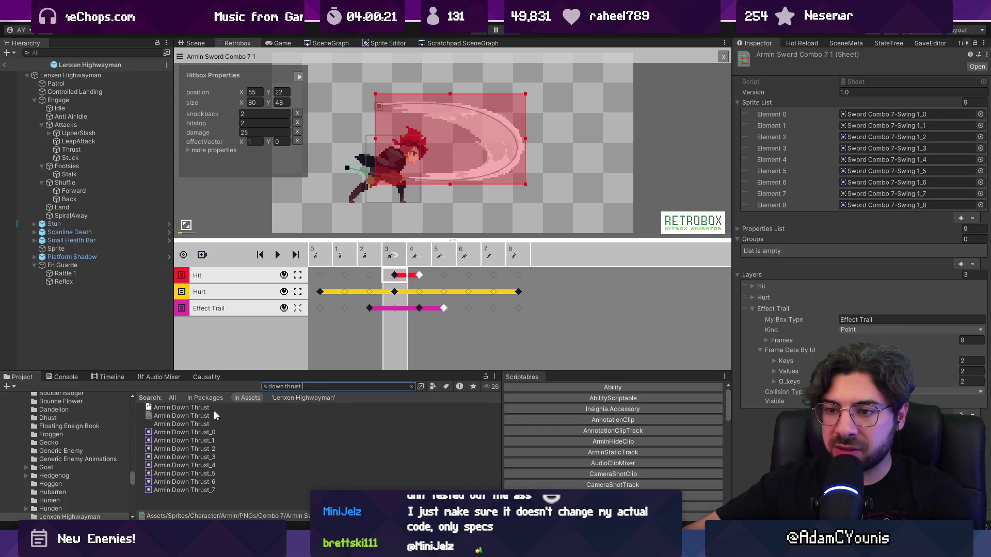
click(181, 416)
click(392, 275)
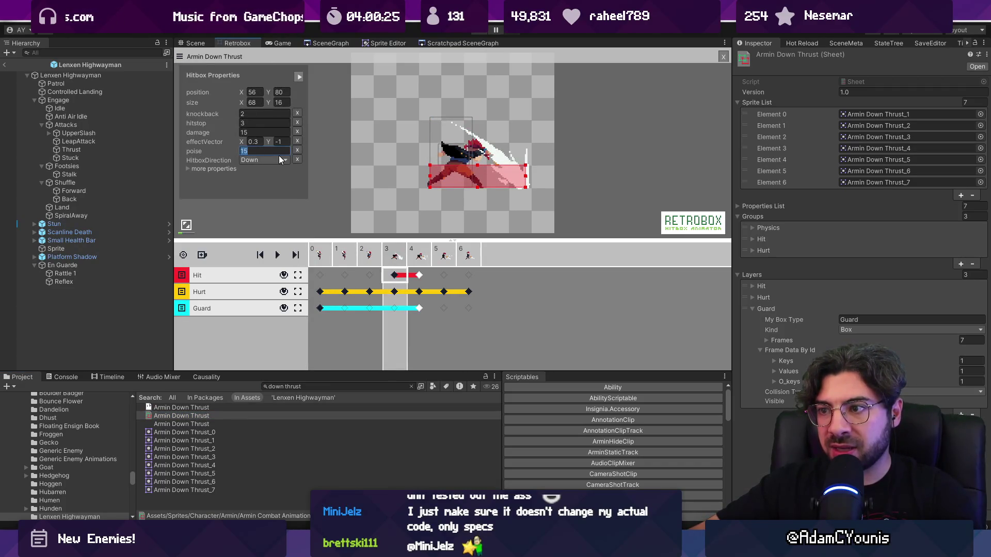
text(10)
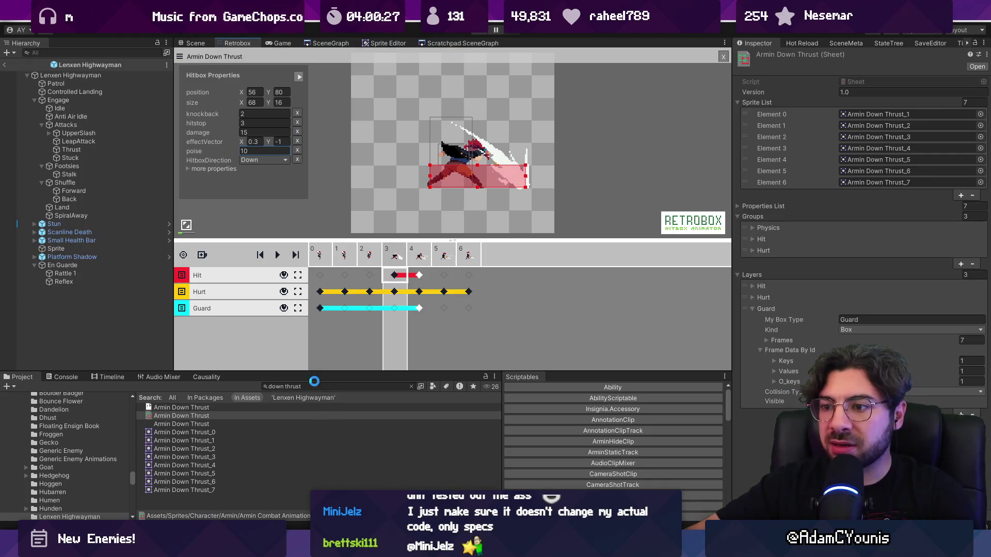
click(316, 386)
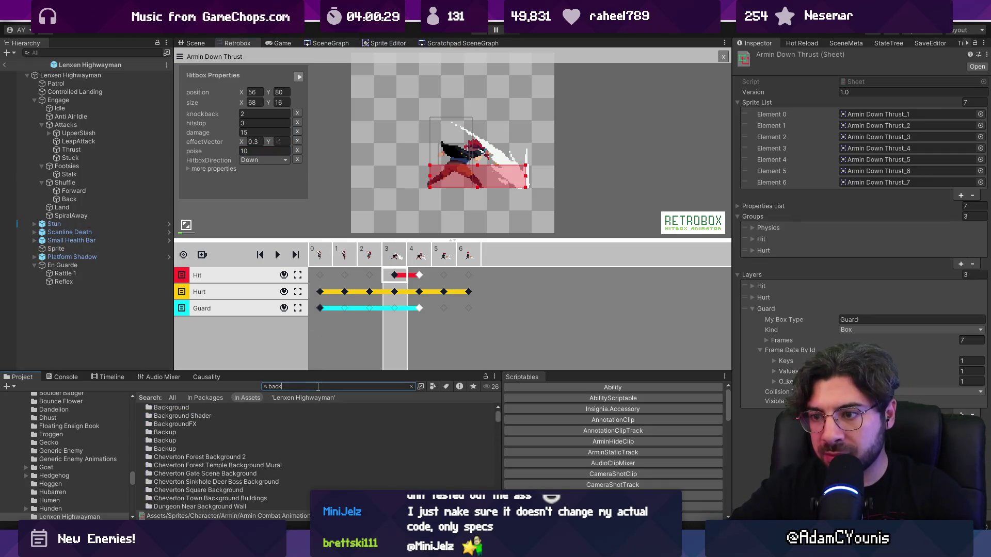
Step: Review the Armin Backstep Slash, Upper Swing and Down Thrust frame 3 hitboxes
key(BackSpace)
key(BackSpace)
text(ep)
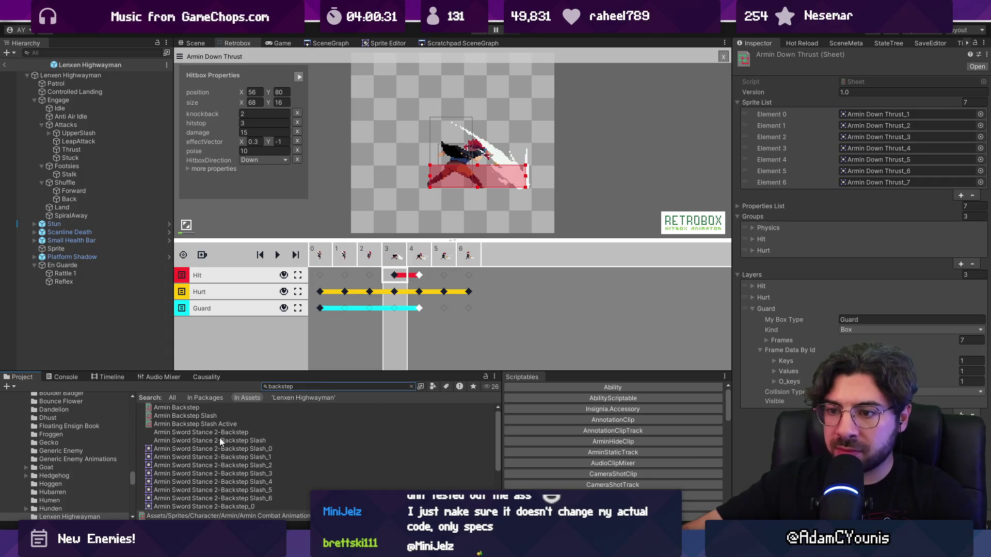
click(184, 416)
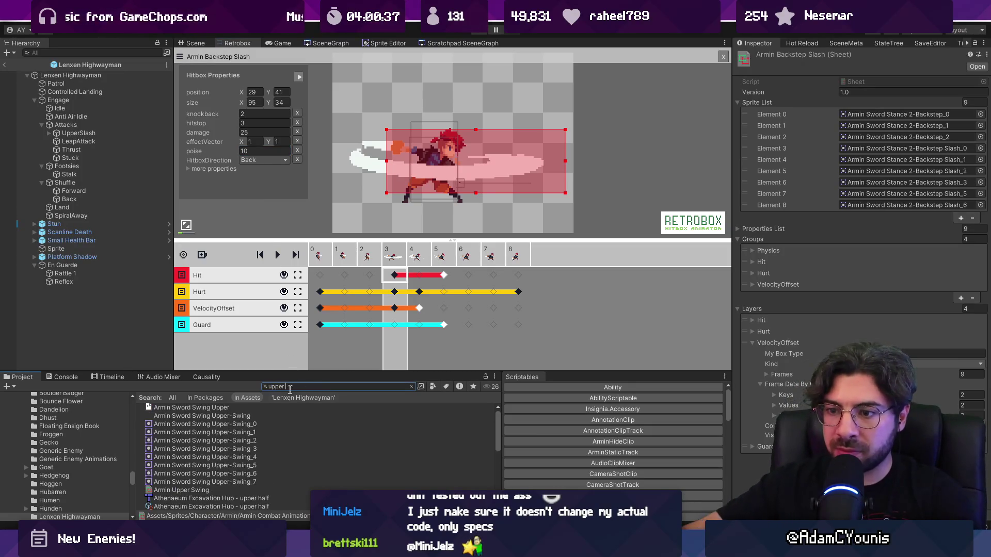
click(211, 492)
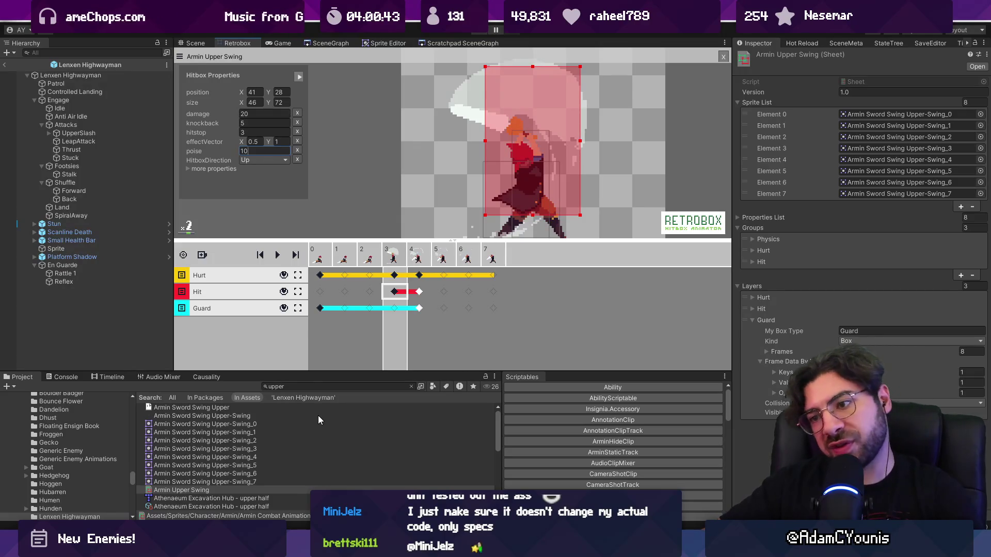
text(down thrust)
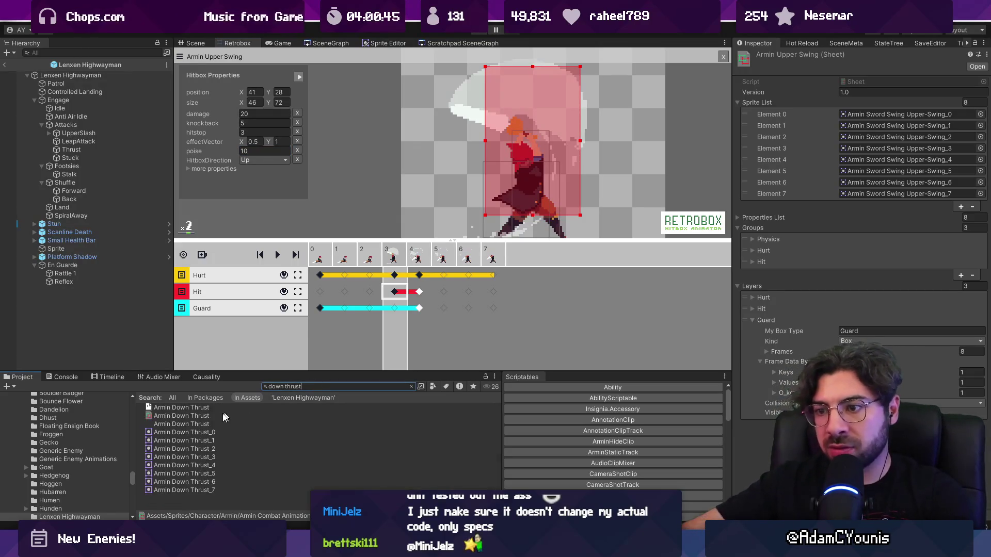
click(181, 416)
click(394, 277)
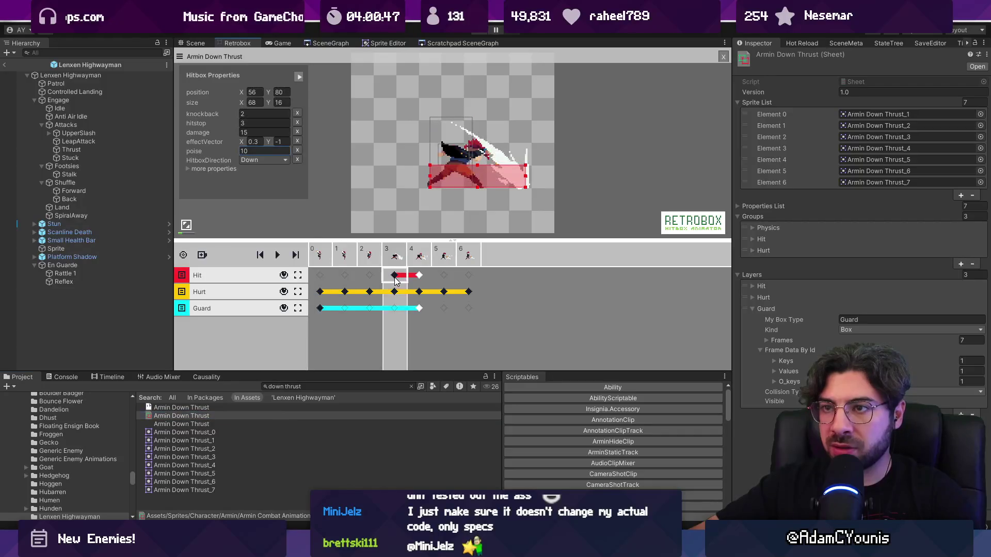
Step: Lower the Armin Upper Swing frame 3 hit damage from 20 to 15
click(305, 387)
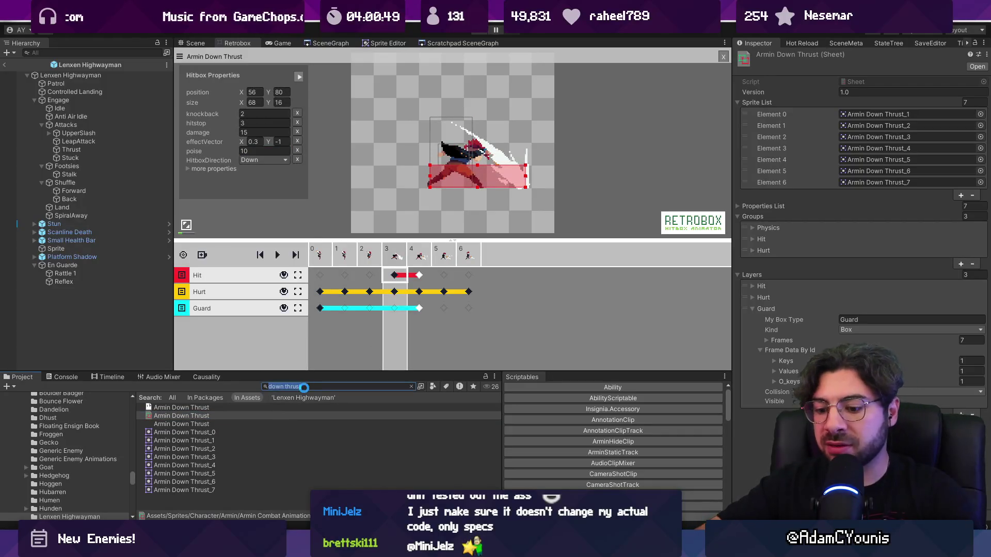
text(upper swing)
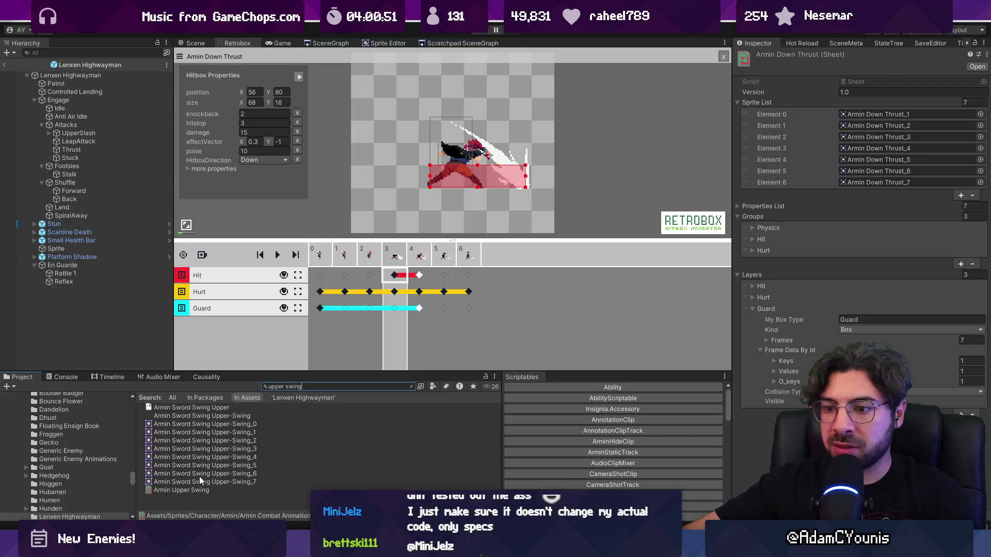
click(201, 490)
click(398, 292)
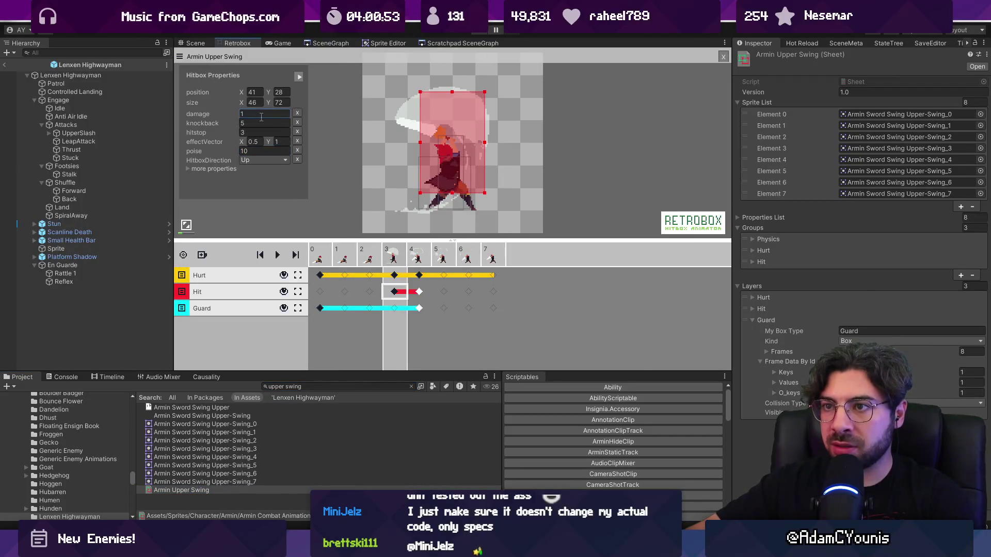
text(5)
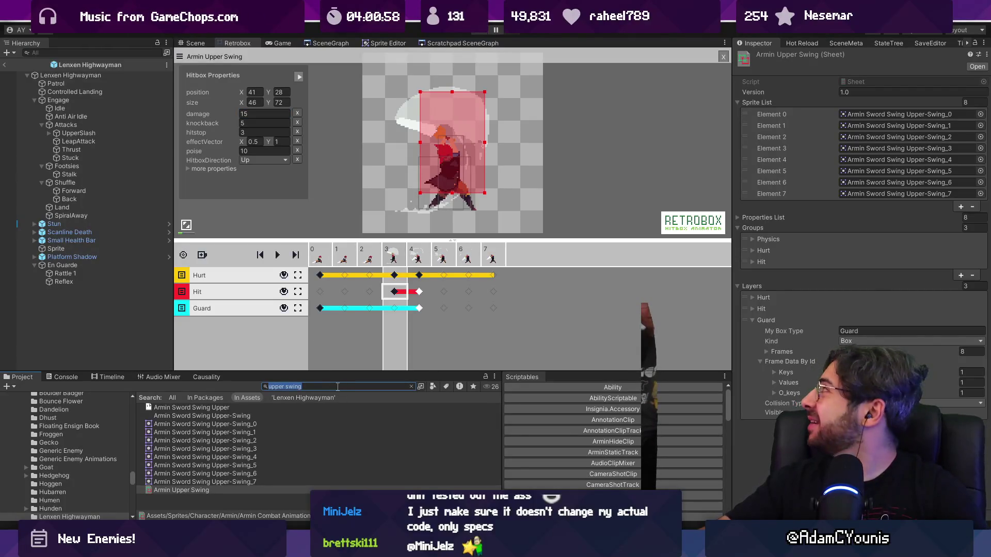
Step: Search 'forward thrust' and open the Armin Sword Forward Thrust sheet
key(BackSpace)
key(BackSpace)
text(ward thrust)
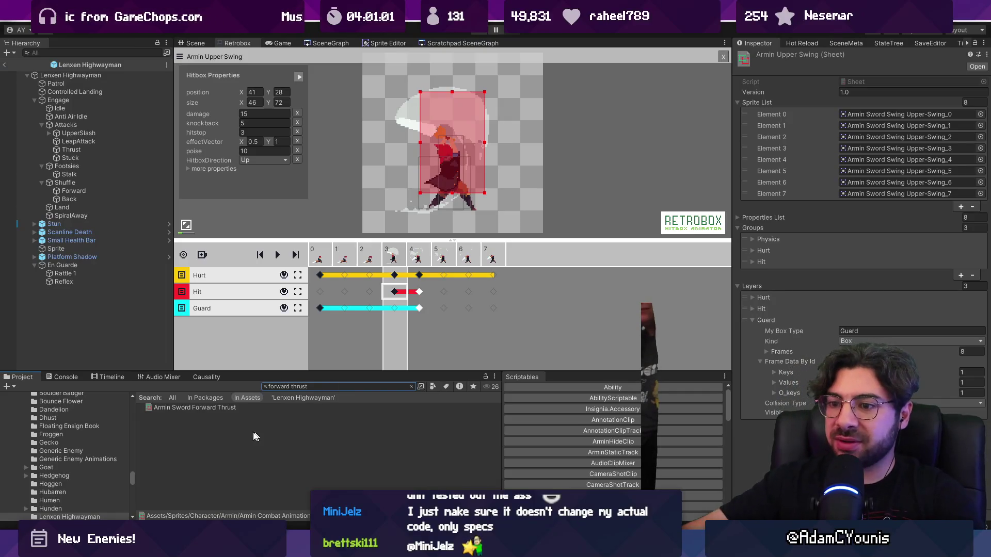
click(225, 408)
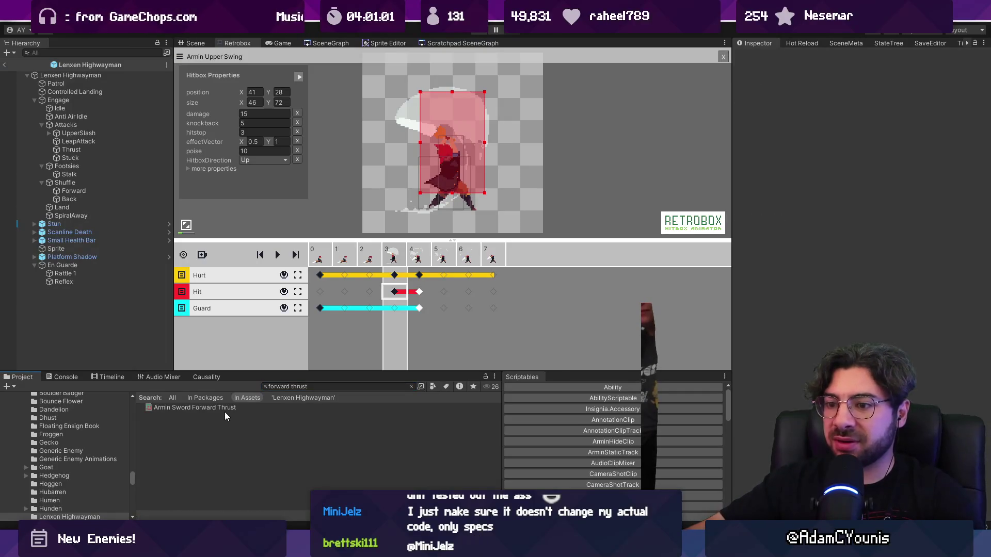
Step: Delete the poise property from the Armin Sword Forward Thrust frame 3 hitbox
click(395, 276)
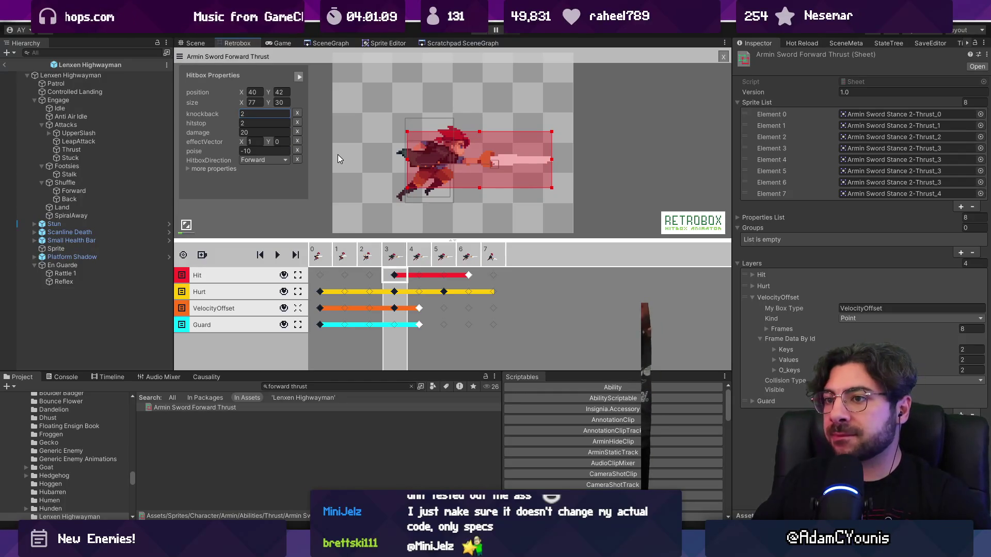
click(290, 150)
click(297, 150)
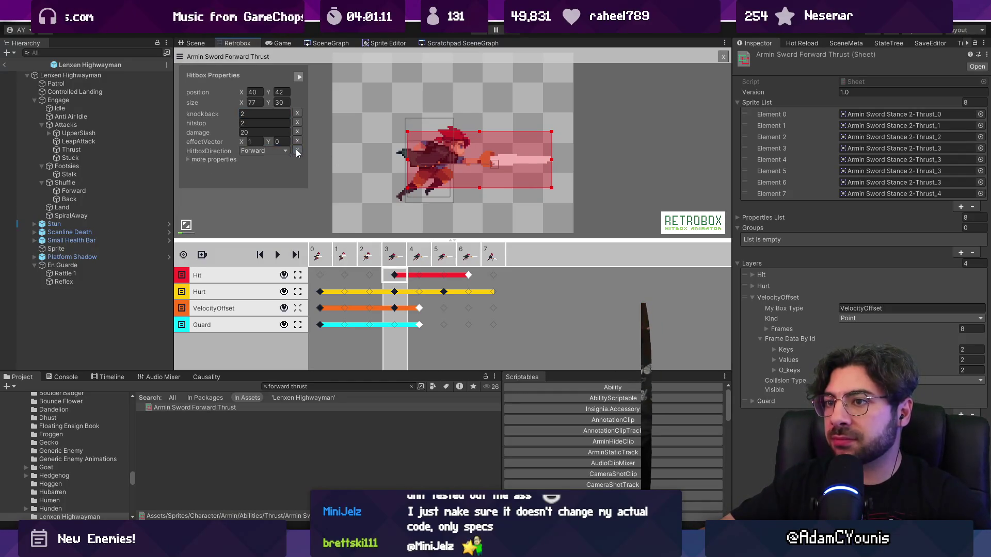
click(250, 199)
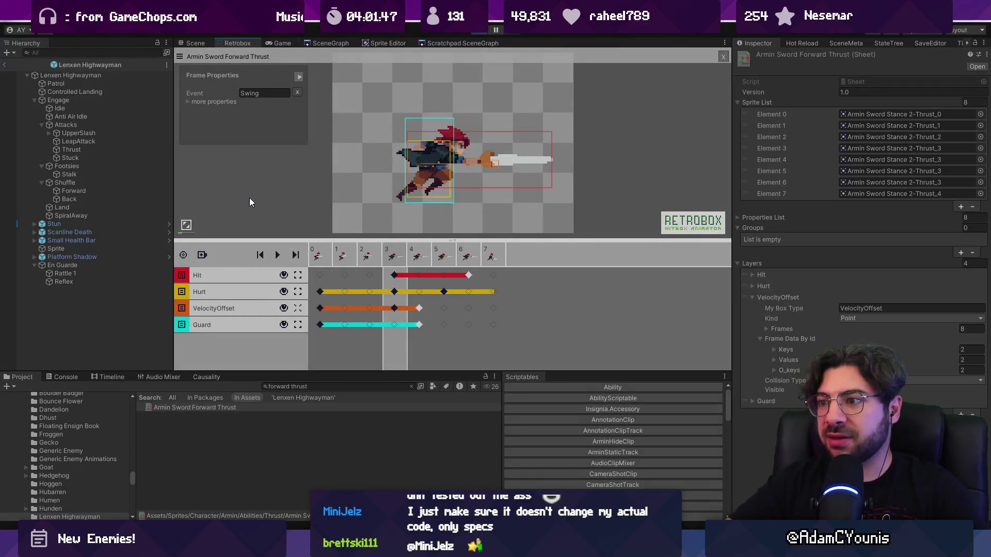
Step: Run right and combo-slash the cat enemy until it is knocked down
key(Right)
key(x)
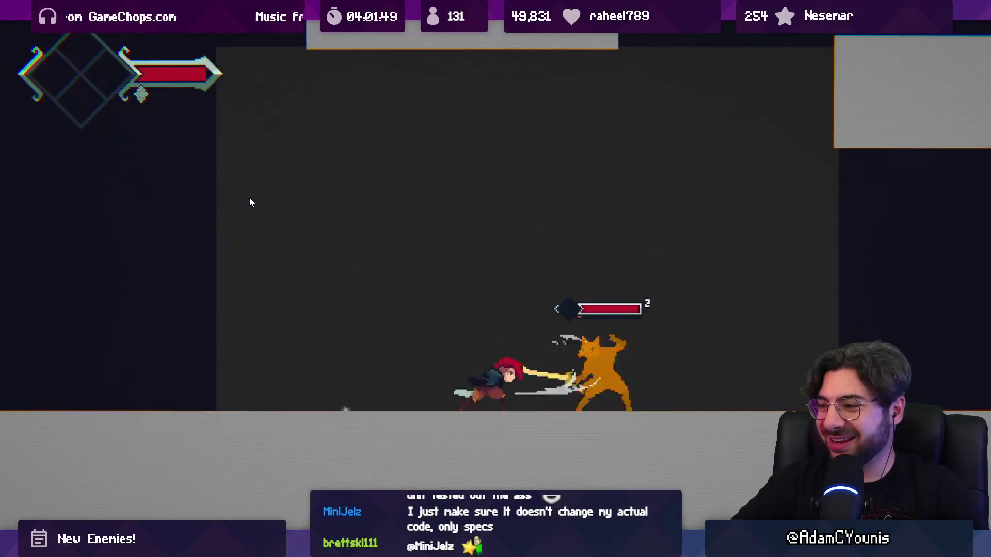
key(x)
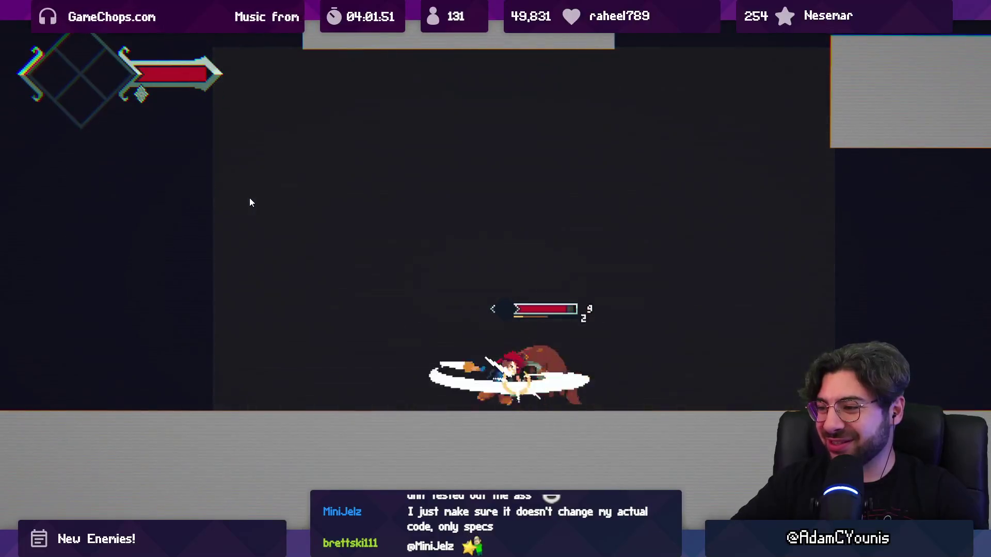
key(Right)
key(x)
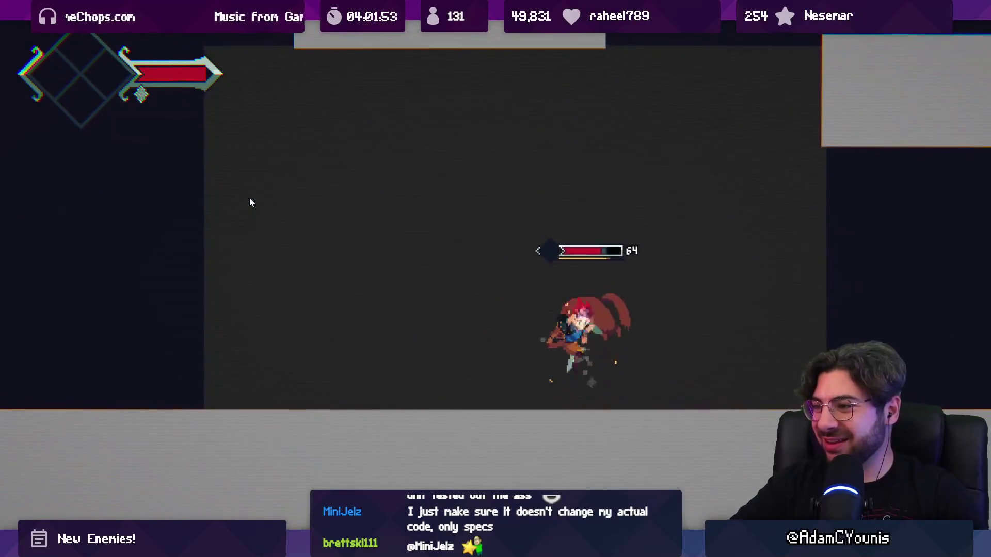
key(x)
key(x)
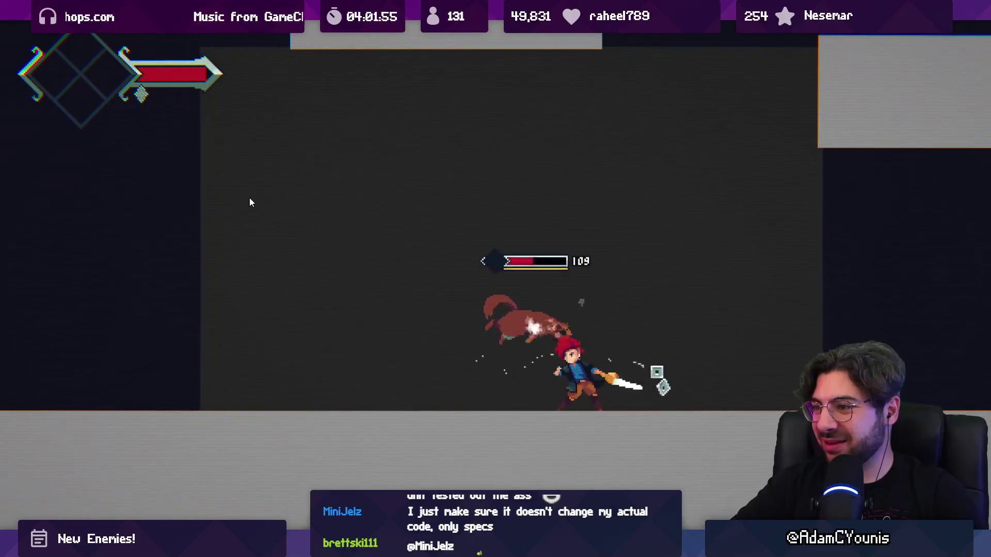
key(Left)
key(x)
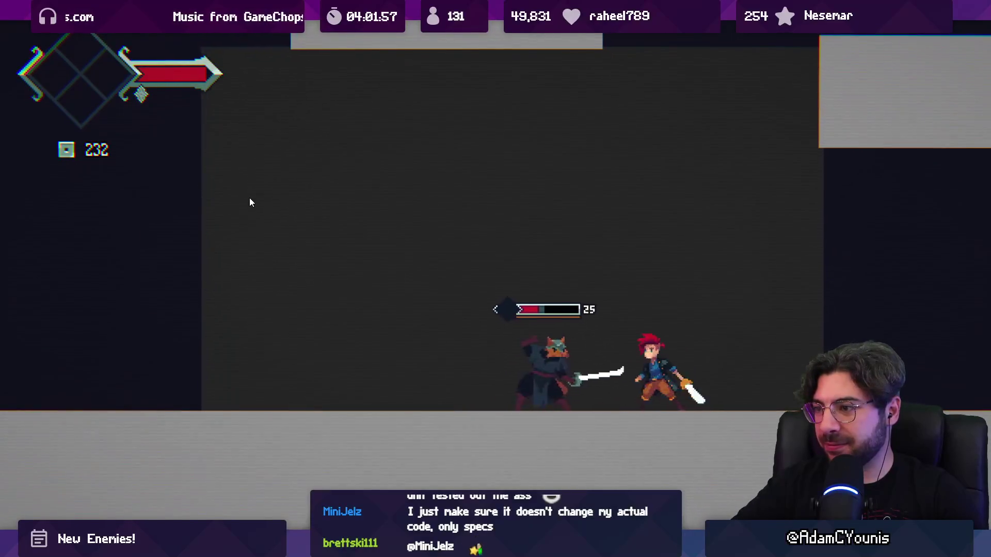
key(x)
key(x)
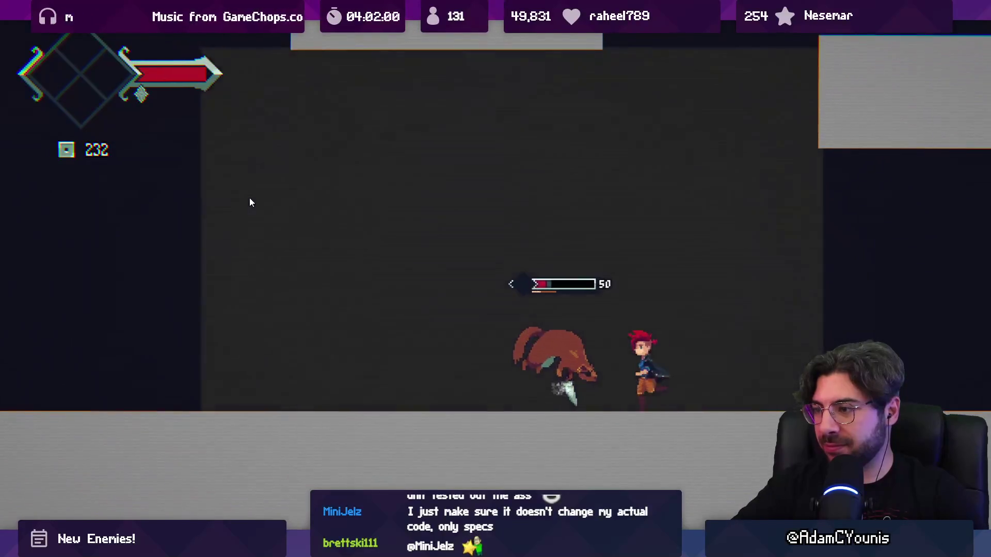
key(x)
key(x)
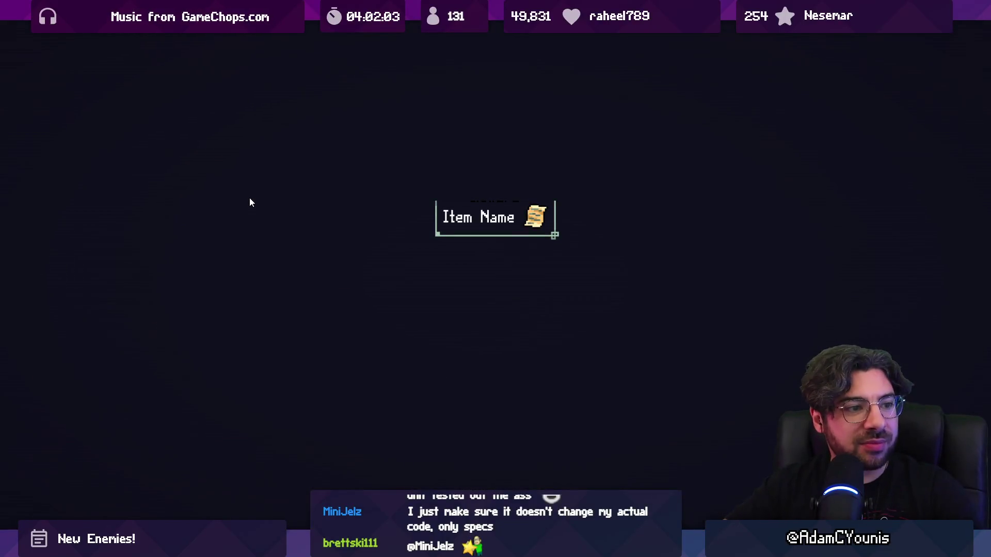
key(x)
key(x)
key(x)
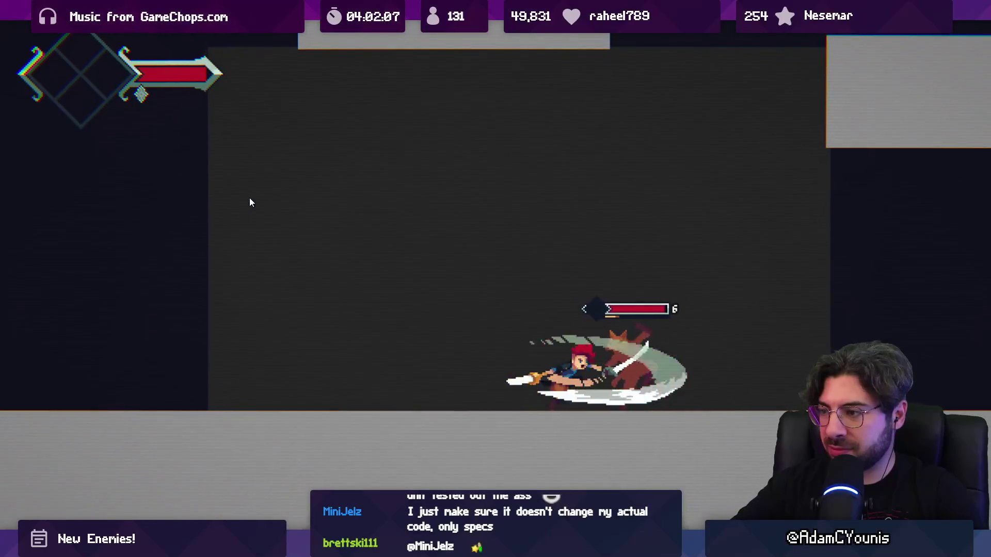
Step: Slash the armoured enemy, then run right and knock the next enemy down
key(Left)
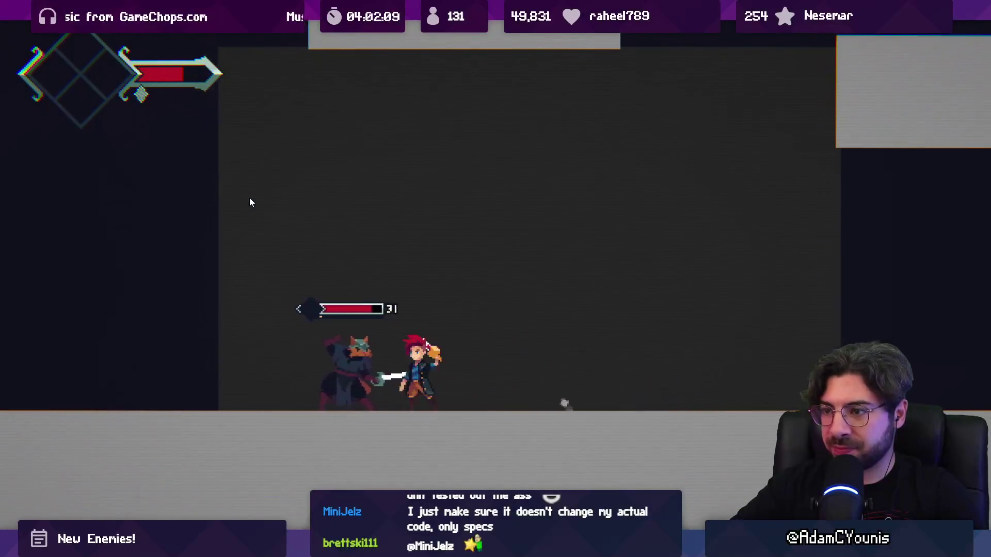
key(x)
key(x)
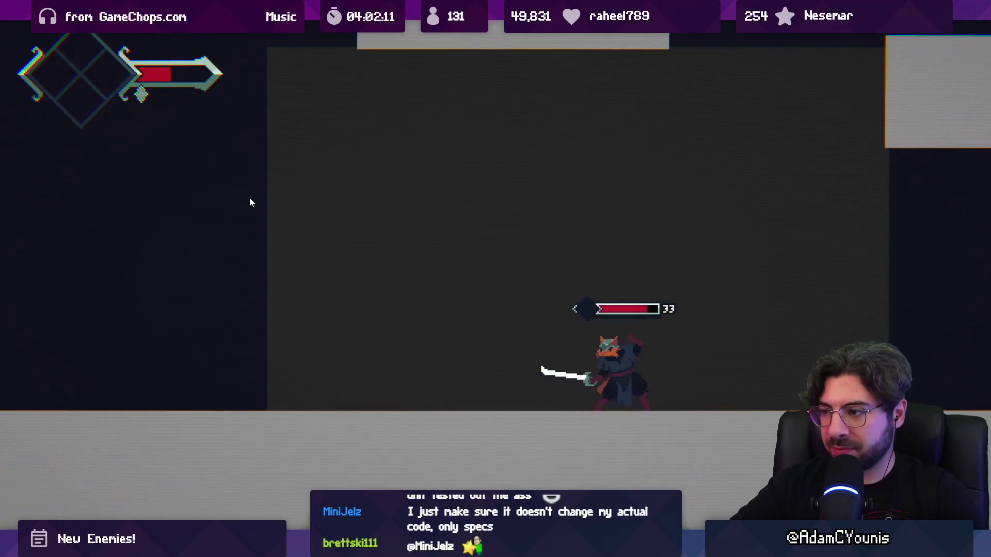
key(x)
key(x)
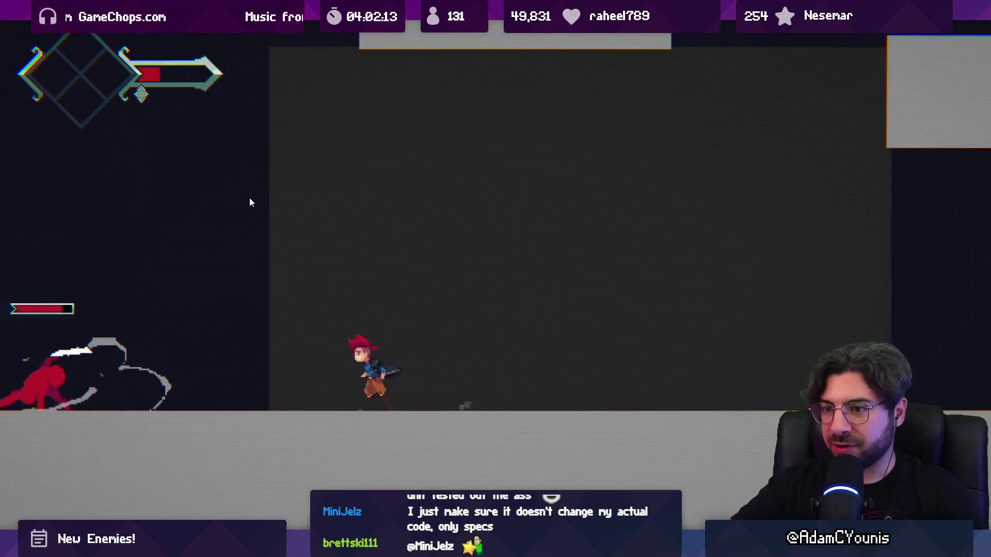
key(Left)
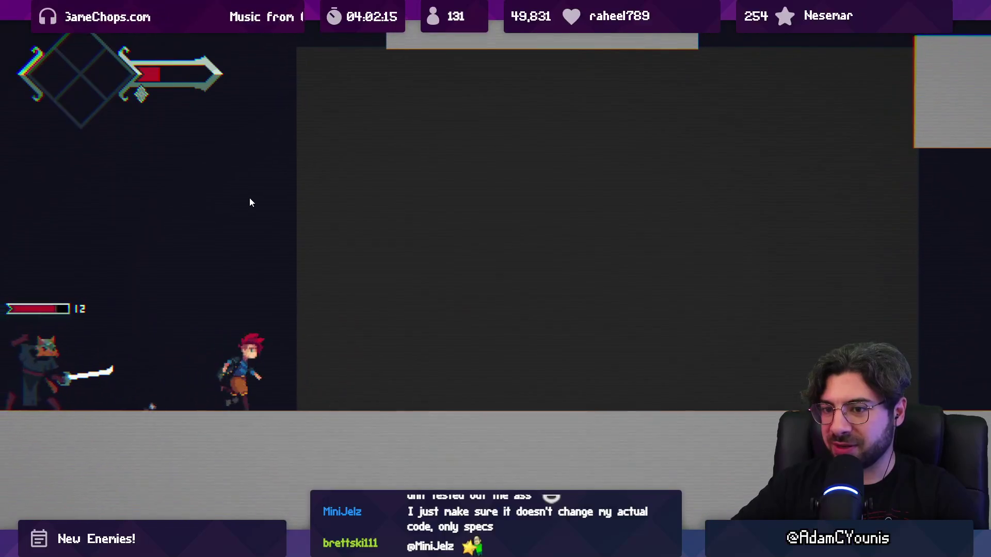
key(Left)
key(x)
key(x)
key(x)
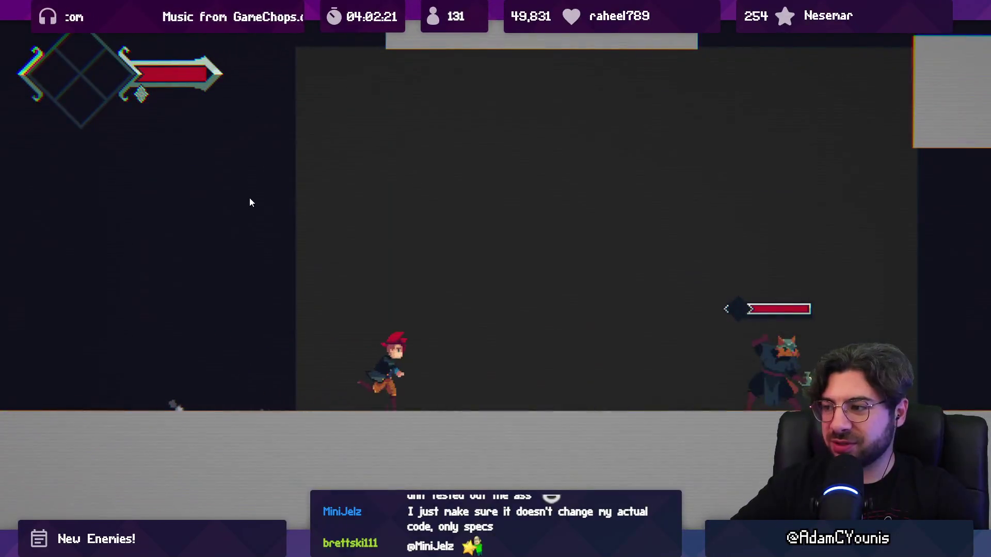
key(Right)
key(x)
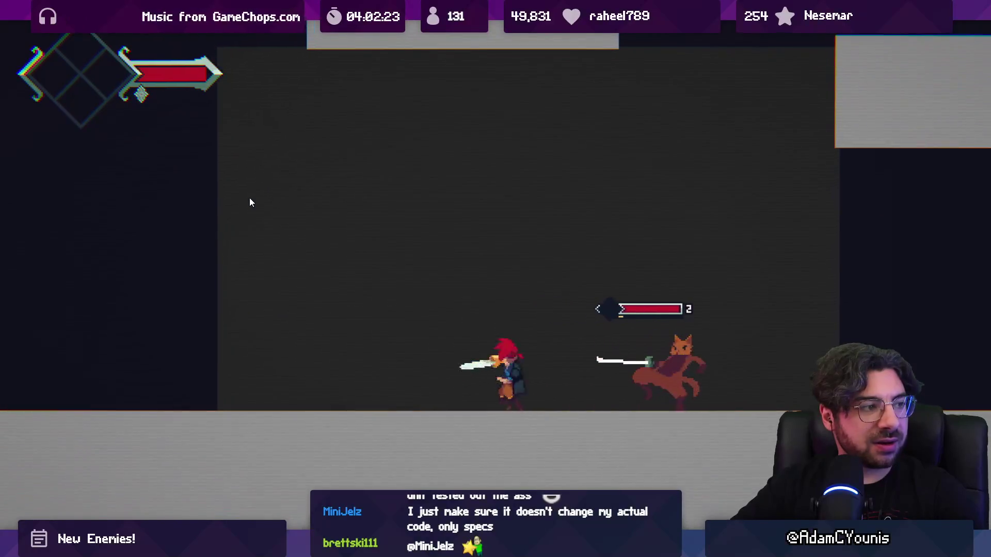
key(x)
key(x)
key(Right)
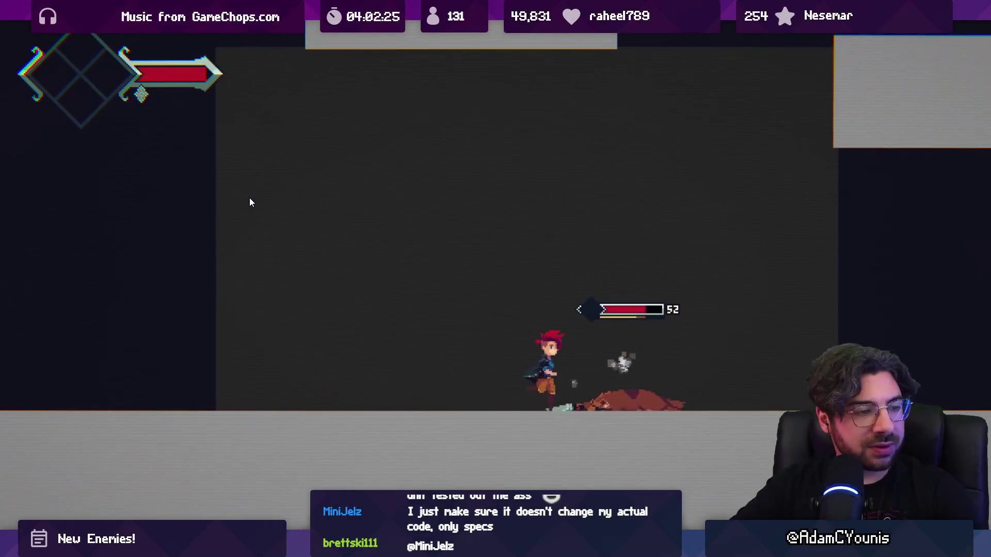
key(x)
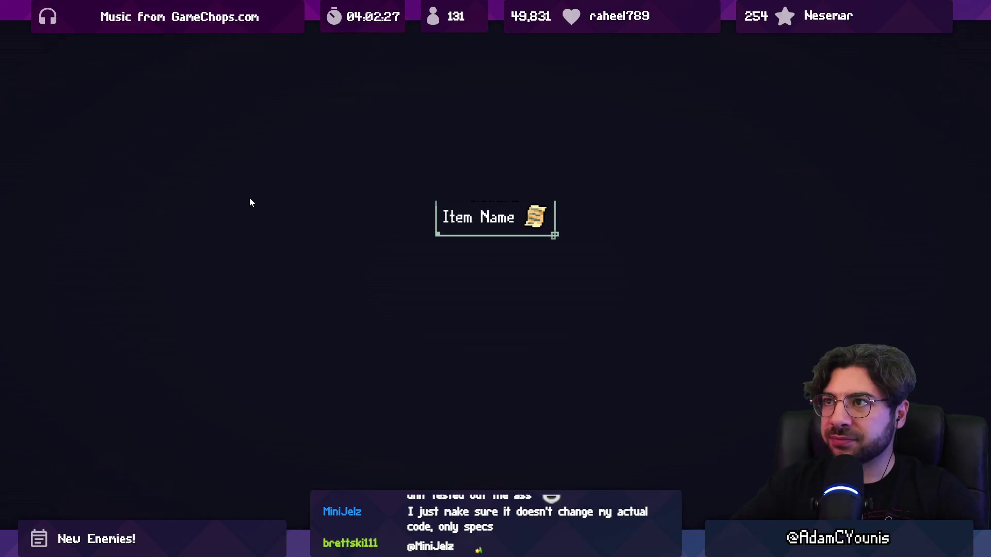
Step: Run right and slash the fox swordsman repeatedly to test the attack hitboxes
key(Right)
key(x)
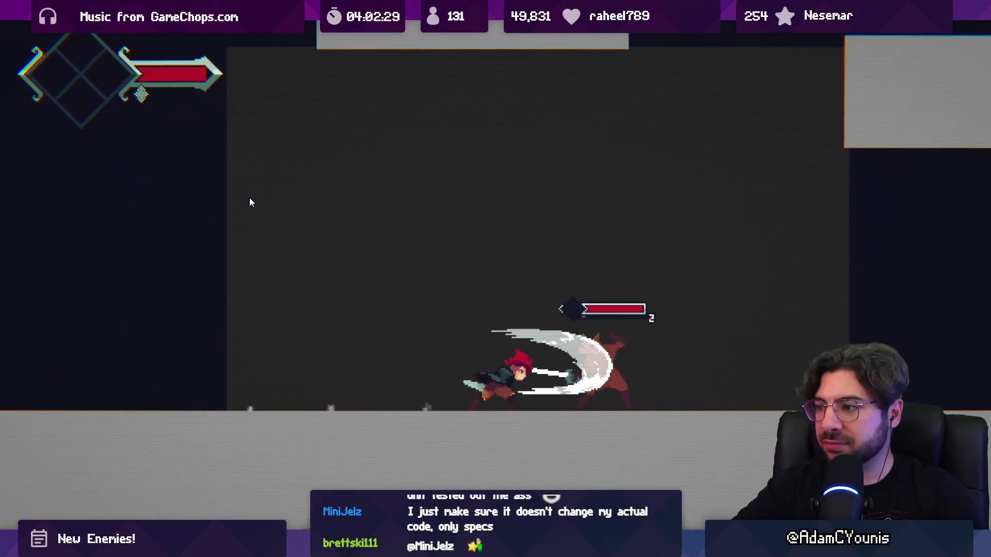
key(x)
key(x)
key(x)
key(x)
key(Right)
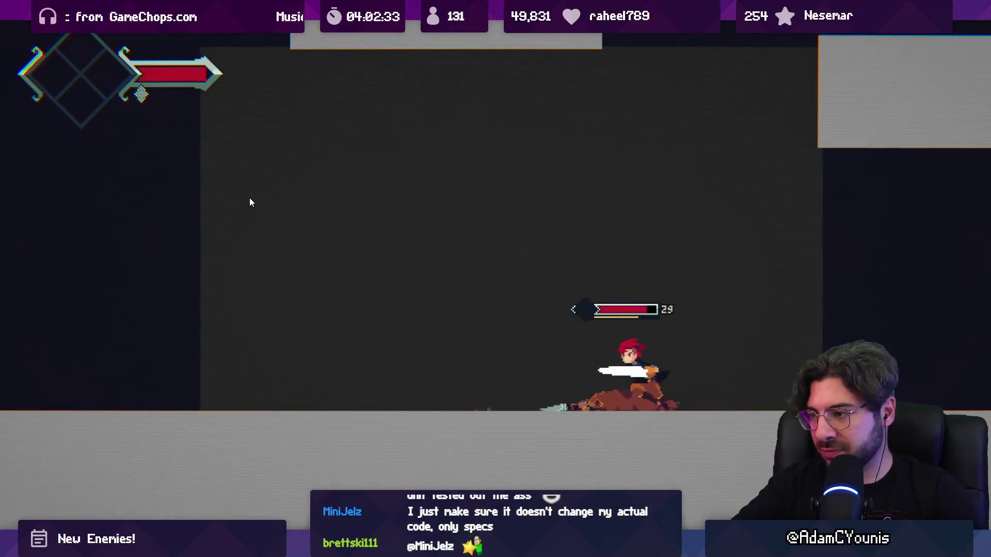
key(Left)
key(x)
key(x)
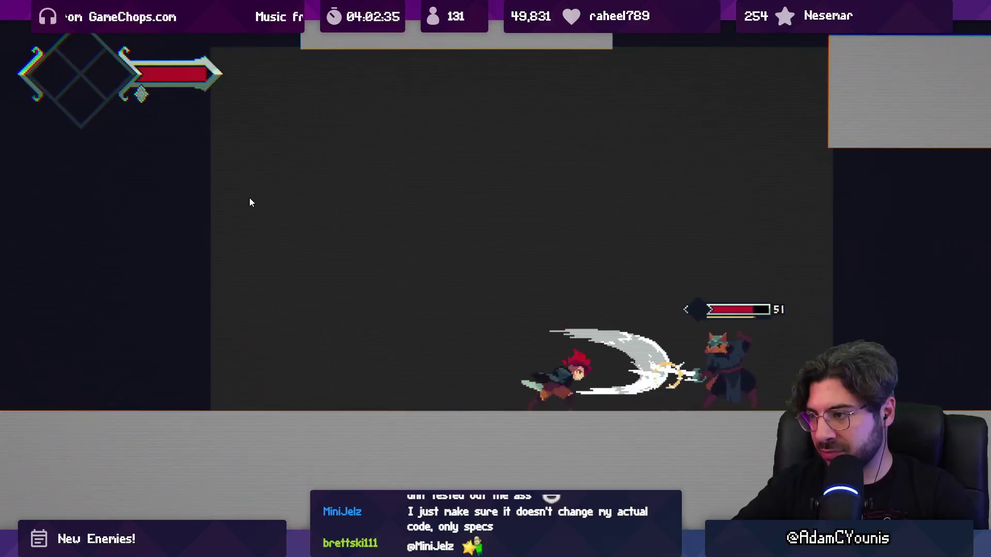
key(x)
key(x)
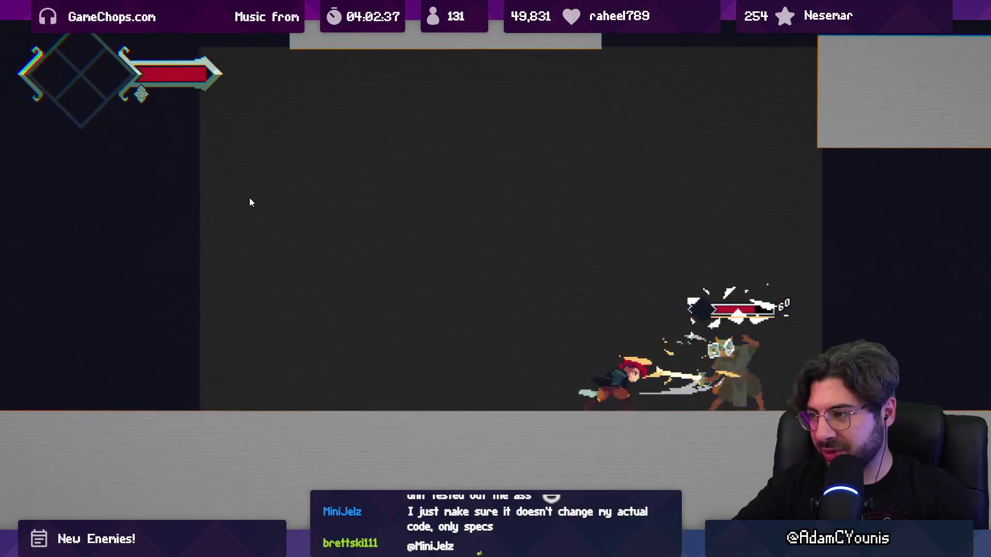
key(Right)
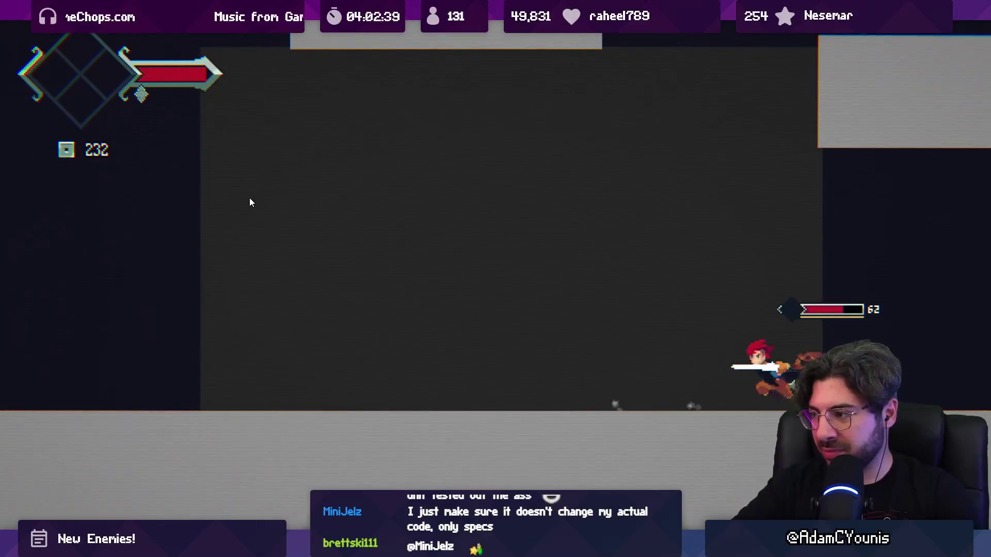
key(Left)
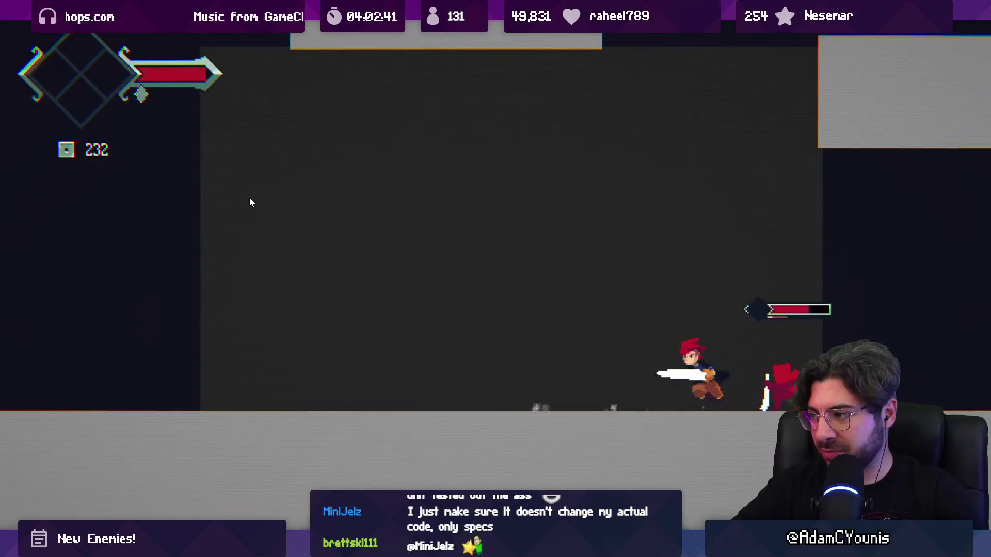
Step: Restart the test room and press into the fox enemy with repeated slashes
key(Escape)
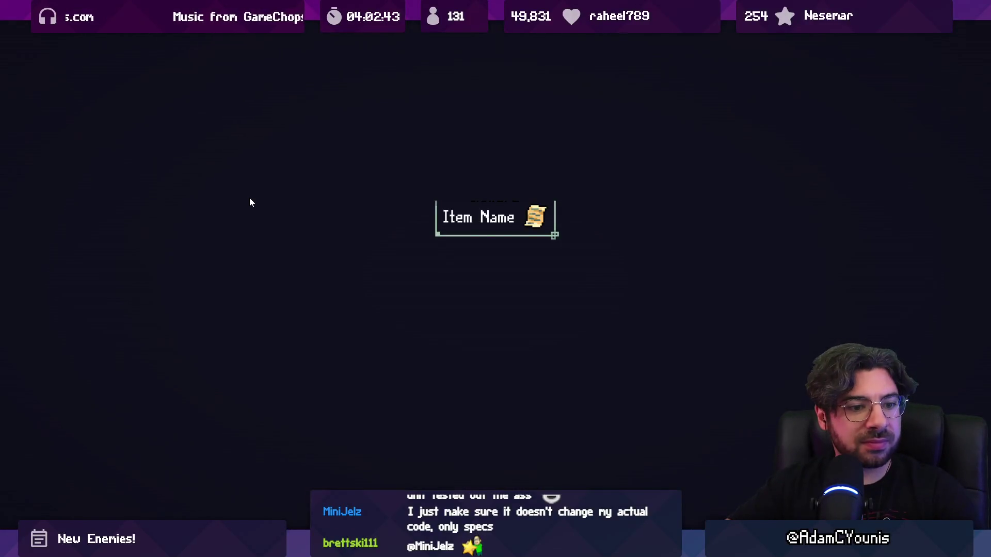
key(Right)
key(x)
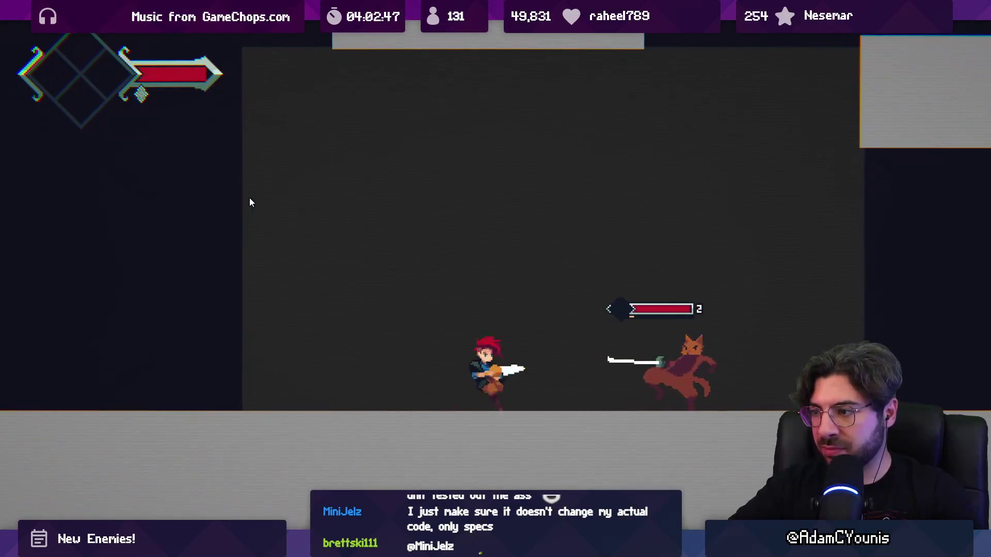
key(x)
key(x)
key(x)
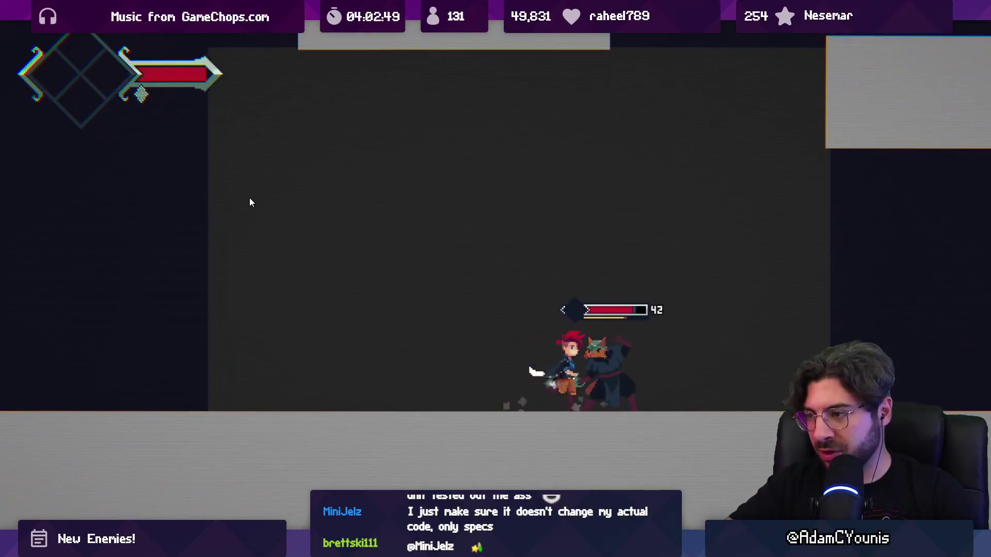
key(x)
key(Right)
key(x)
key(x)
key(x)
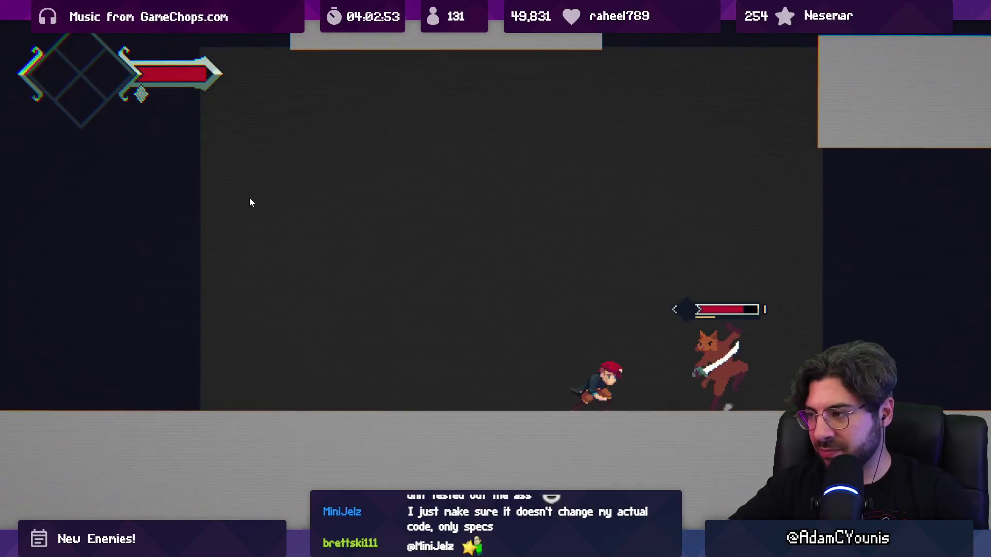
key(x)
key(x)
key(x)
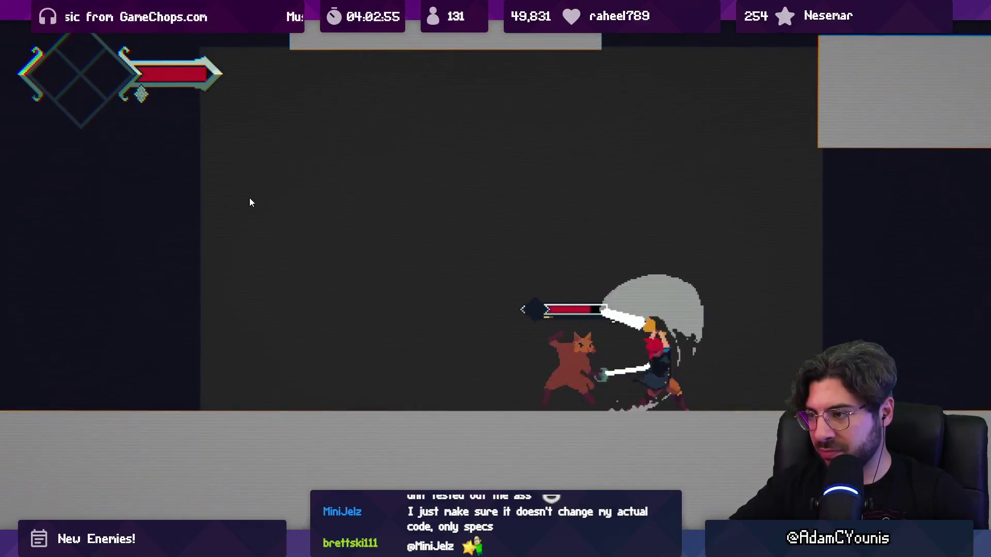
key(x)
key(x)
key(Right)
Step: Dodge the fox enemy's attacks and counter with combo slashes and thrusts
key(Left)
key(x)
key(x)
key(x)
key(Left)
key(x)
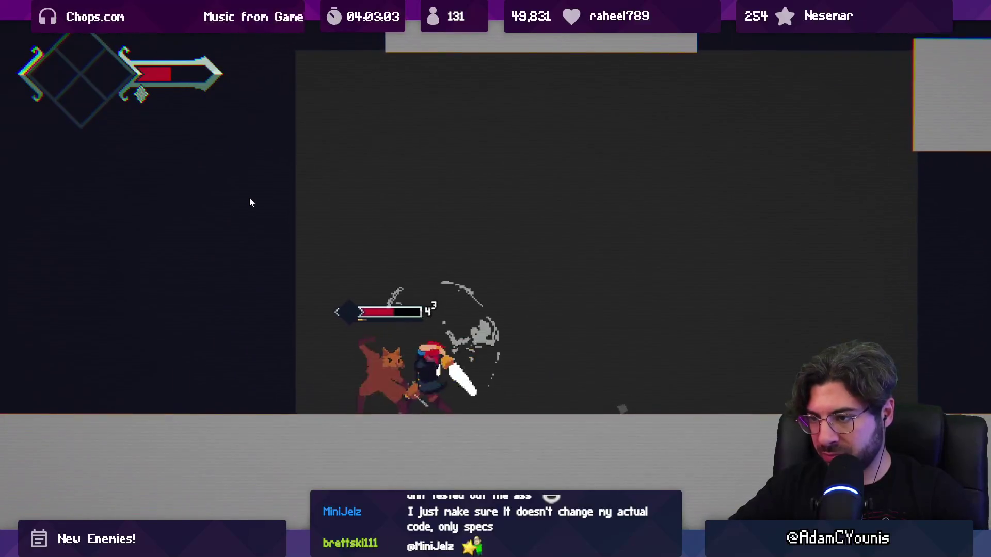
key(x)
key(x)
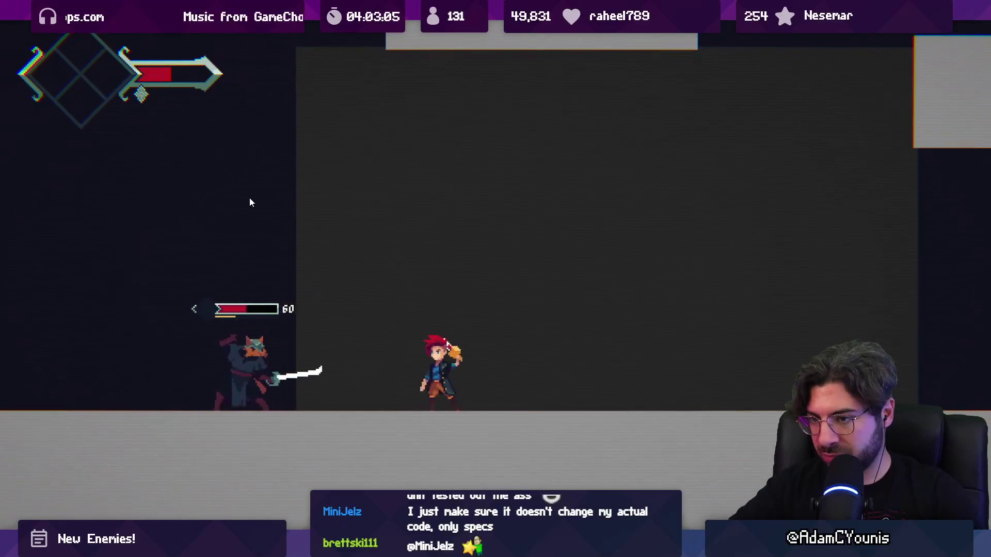
key(x)
key(x)
key(x)
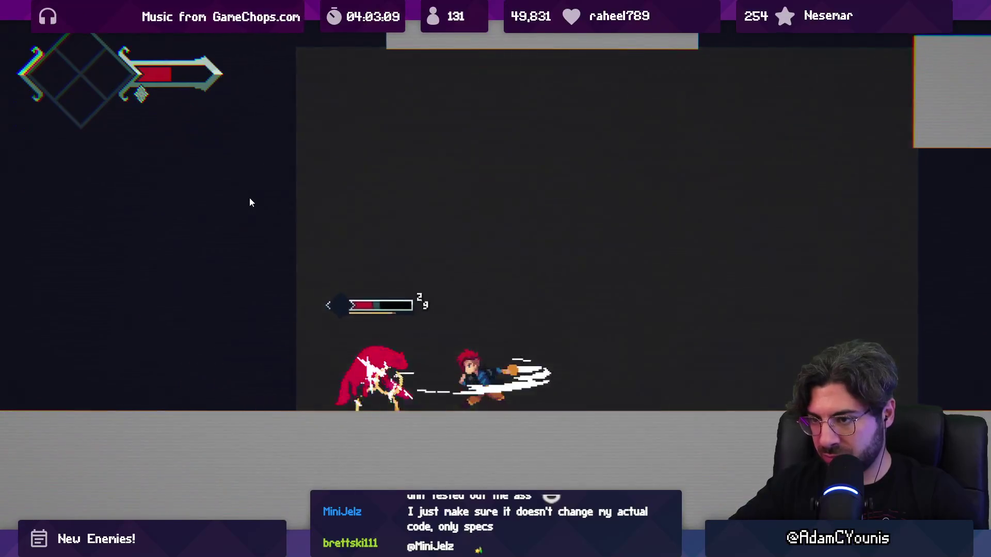
key(Left)
key(x)
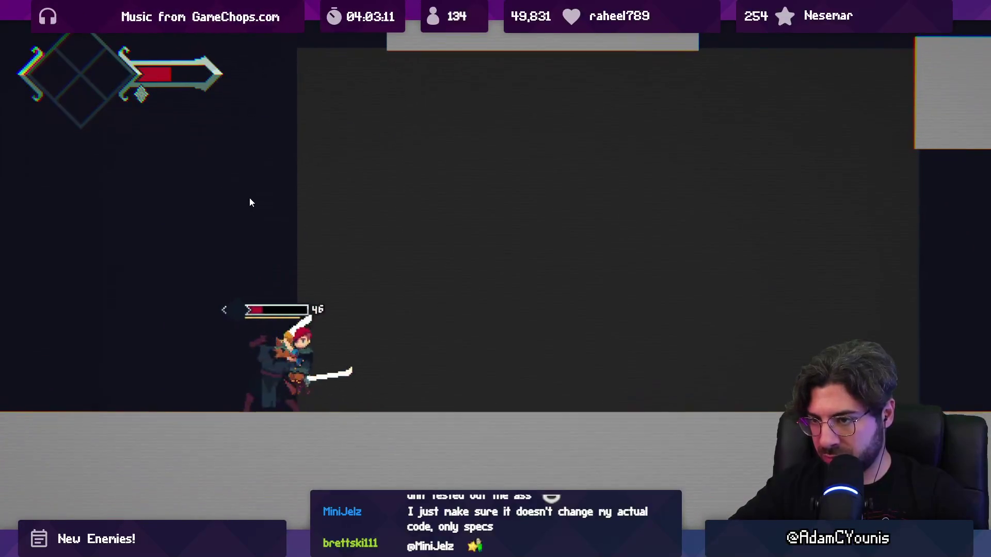
key(Right)
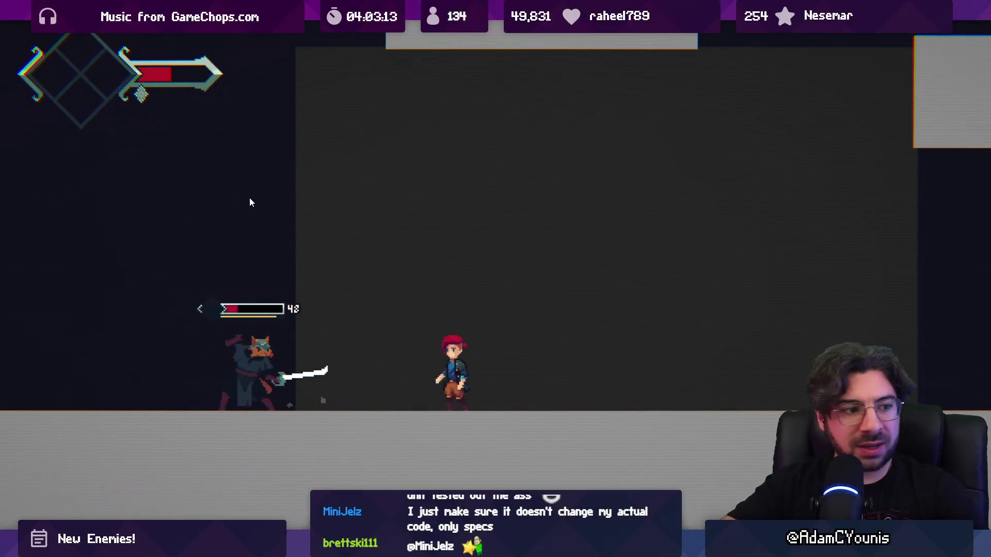
Step: Restart the room and fight the sword-wielding cat enemies, launching one upward
key(Escape)
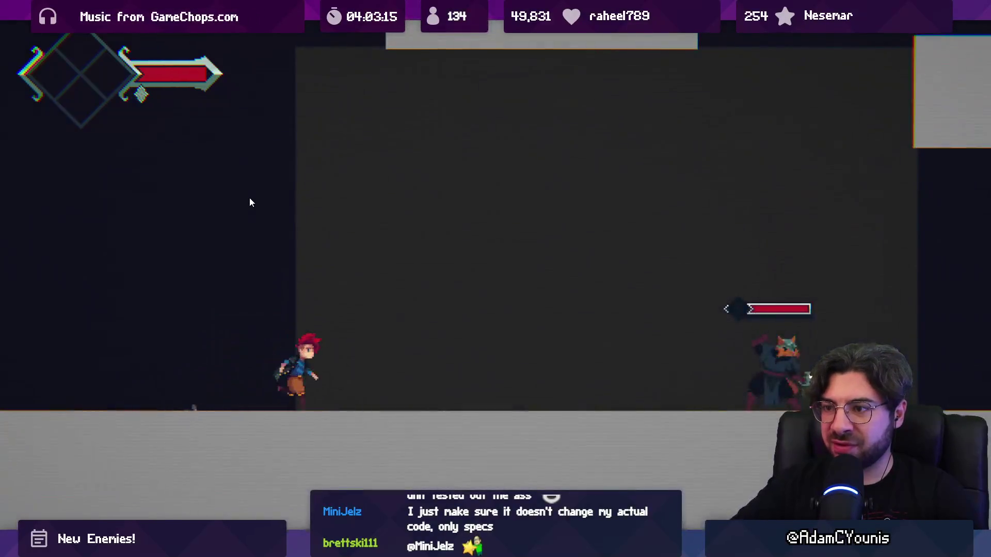
key(Right)
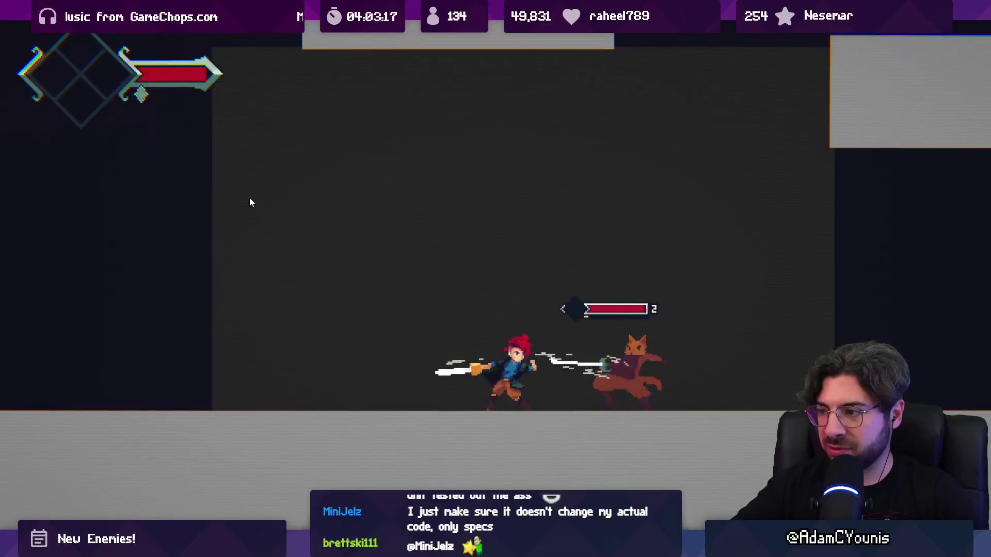
key(x)
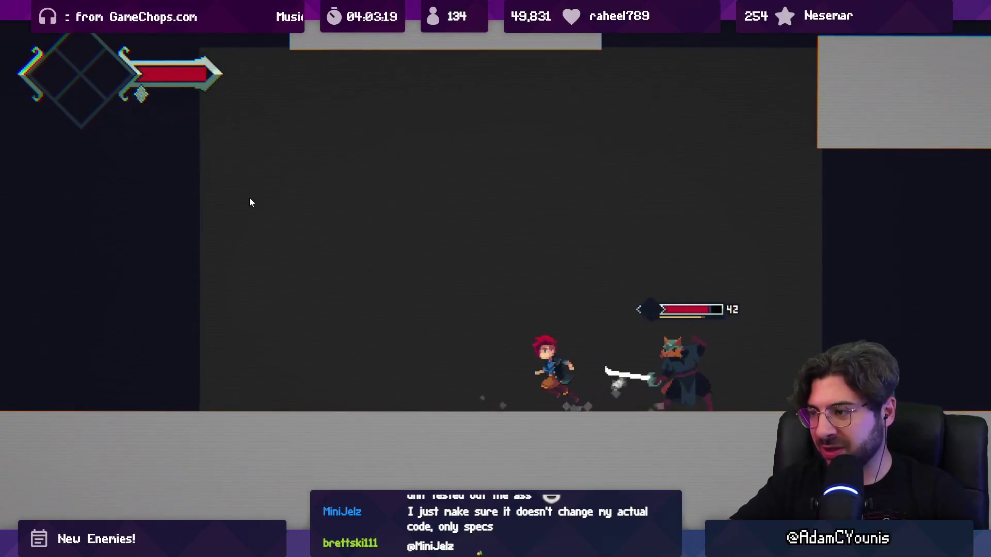
key(x)
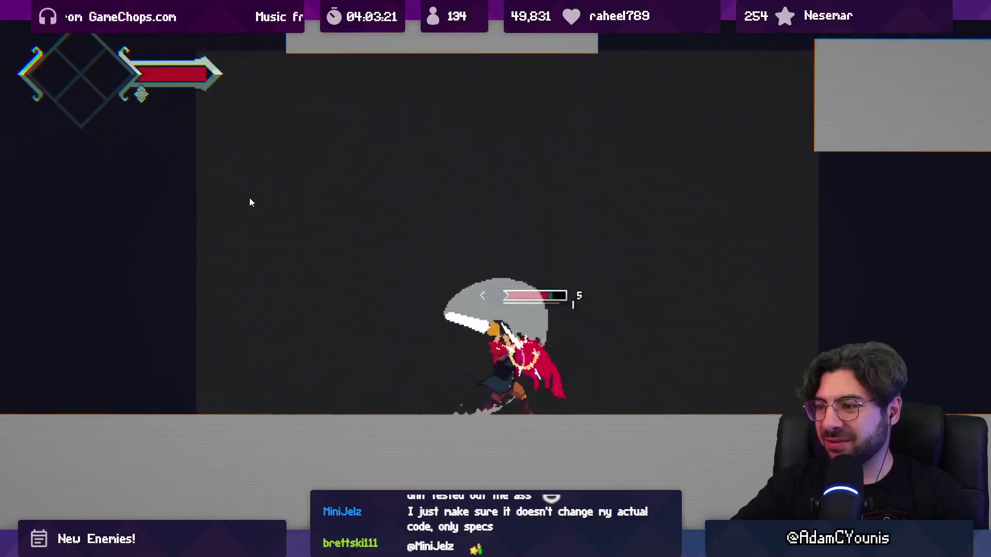
key(x)
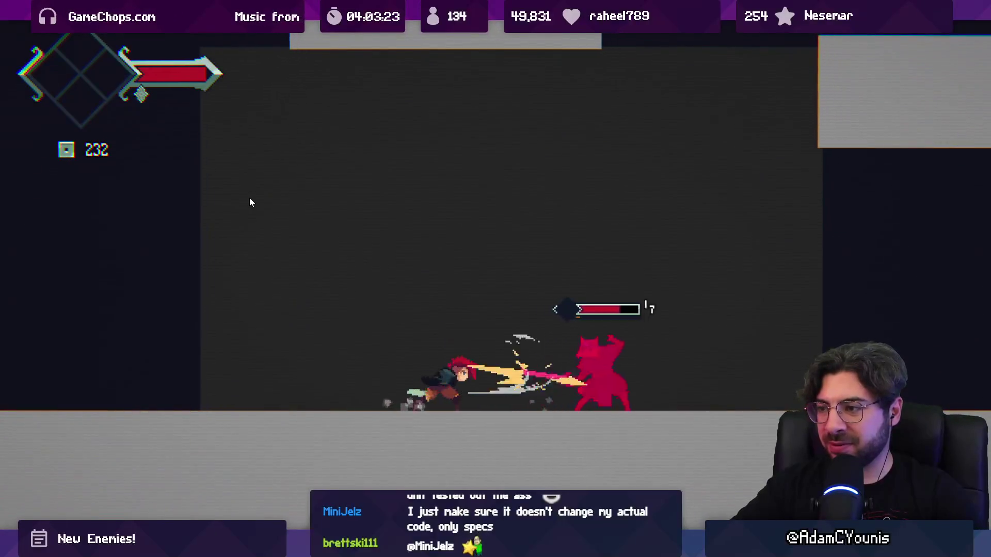
key(x)
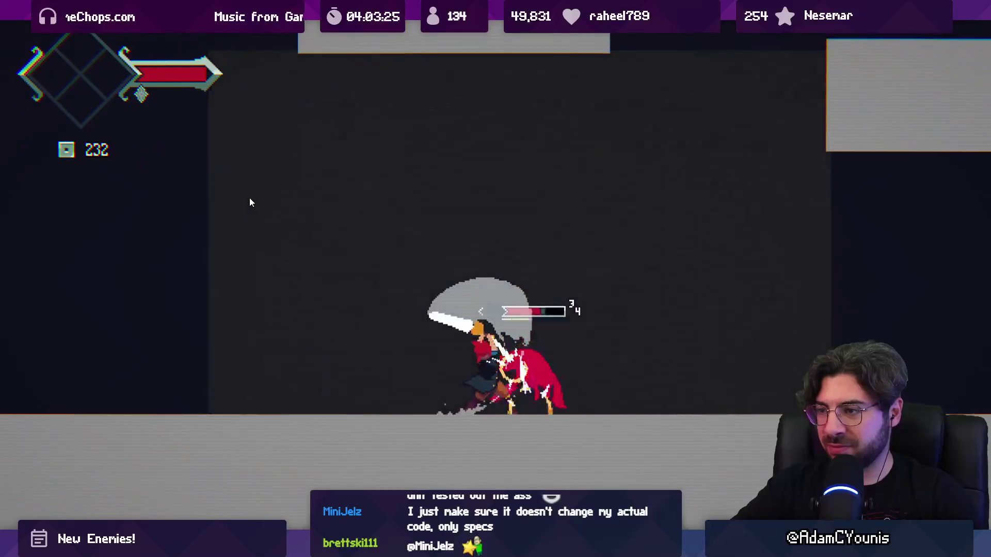
key(x)
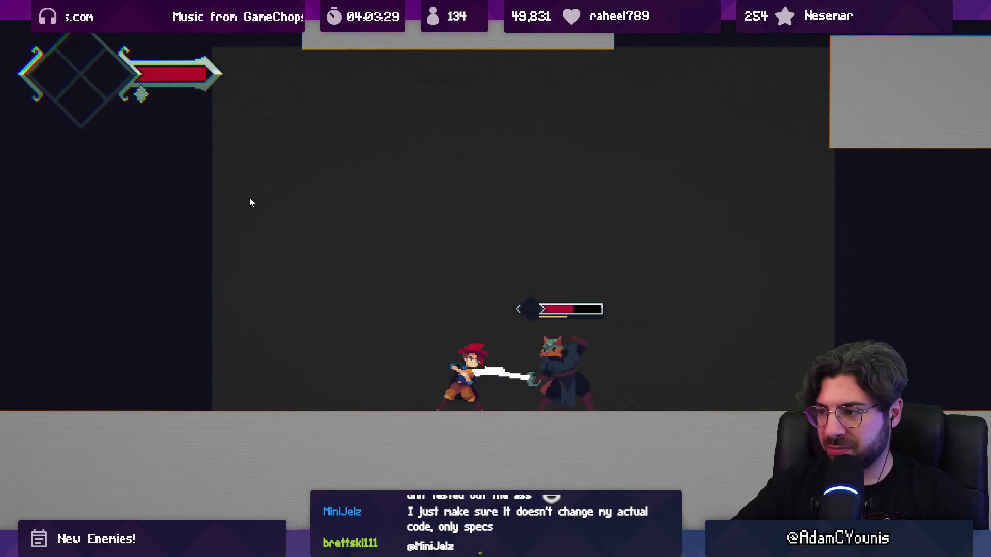
key(x)
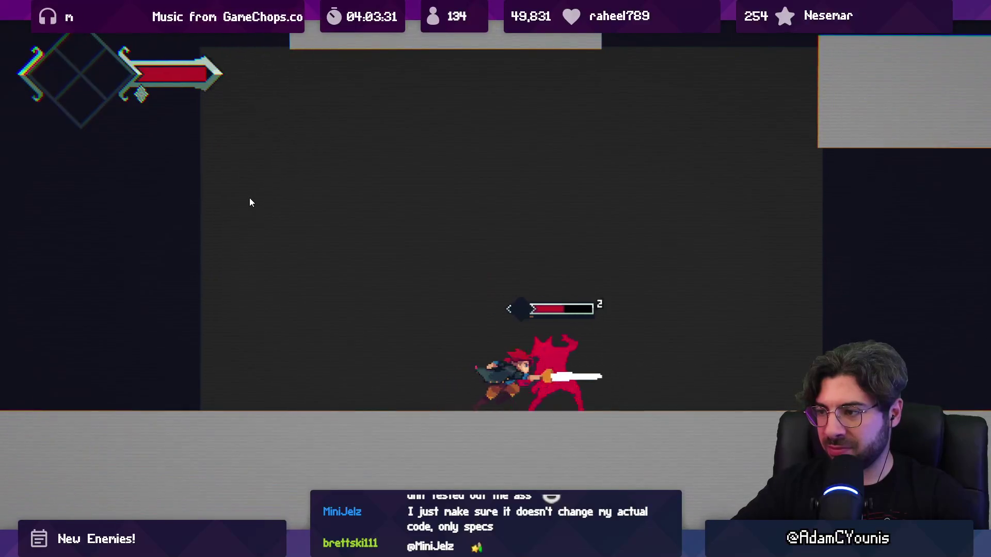
key(x)
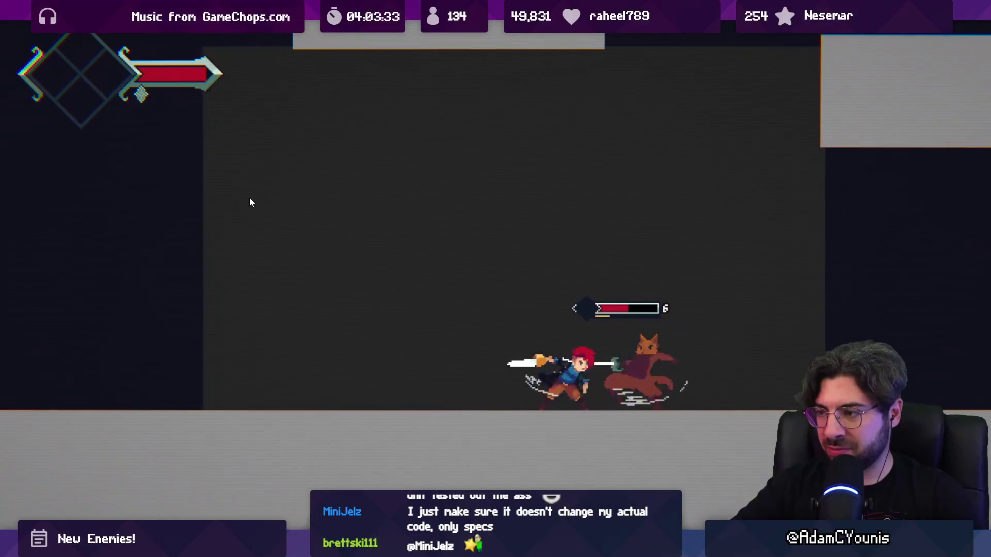
key(x)
key(x)
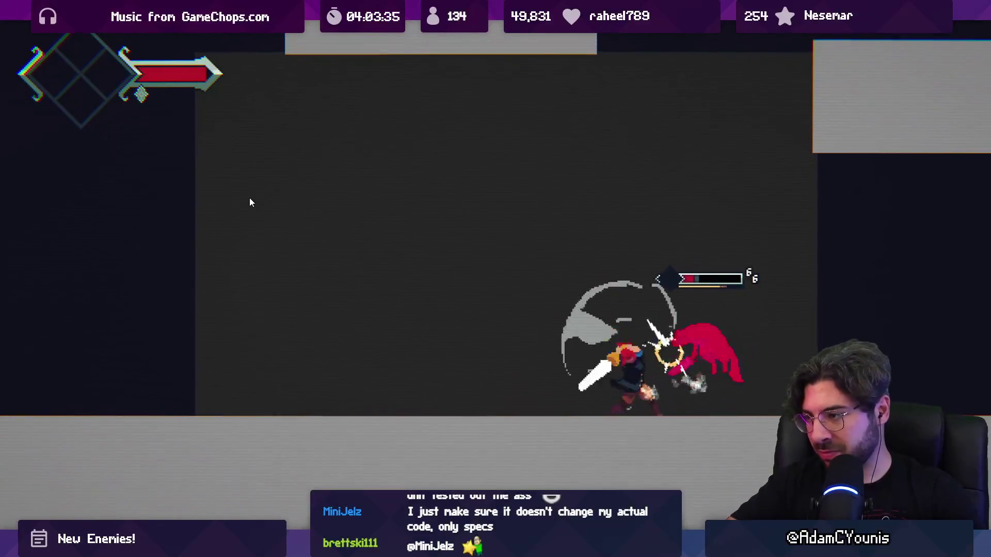
key(x)
key(x)
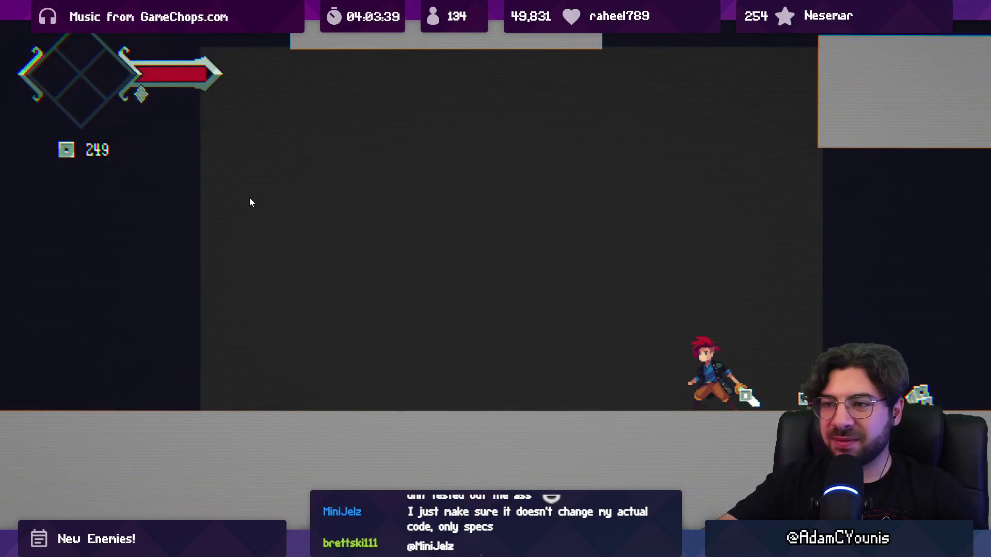
Step: Reload with a fresh fox enemy, slash it down repeatedly, then reset the encounter
key(Right)
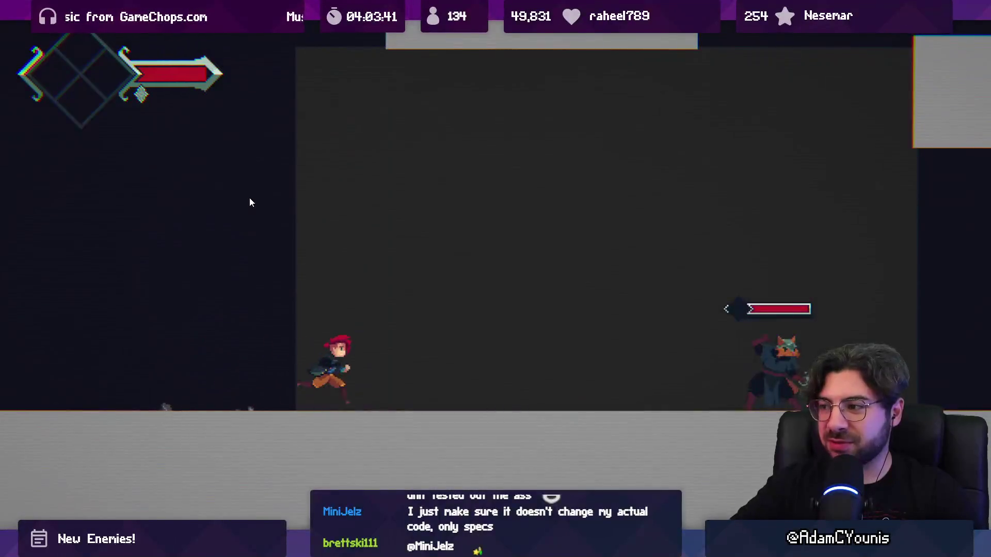
key(x)
key(x)
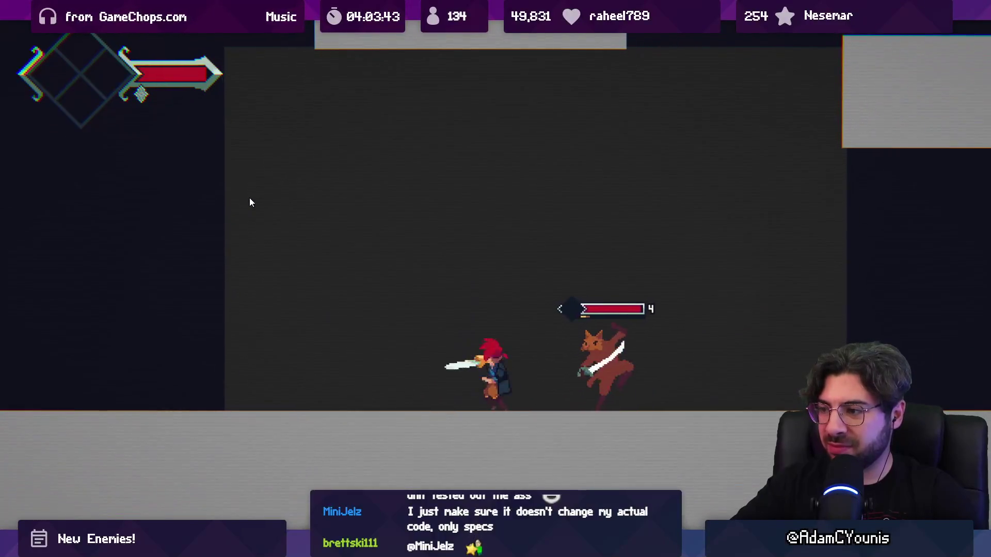
key(x)
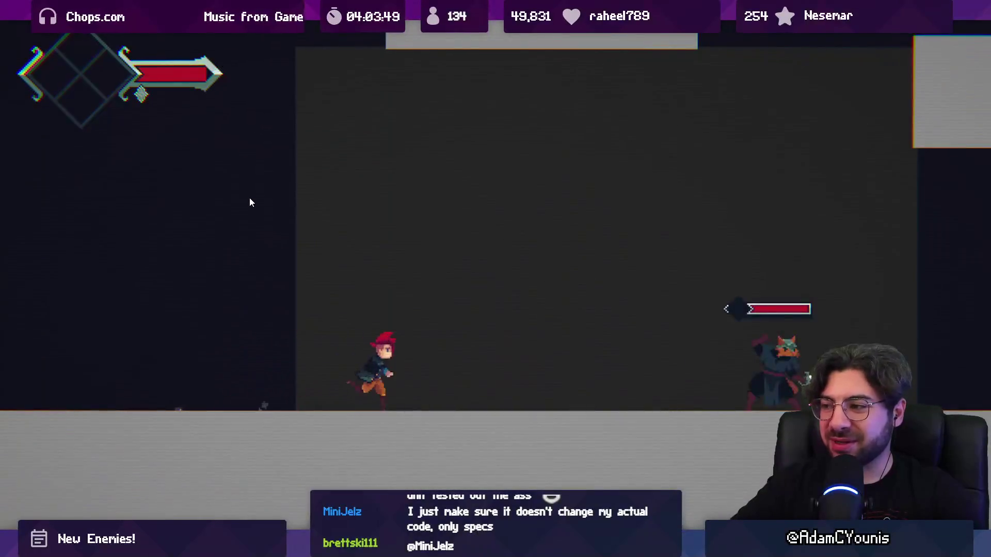
key(Right)
key(x)
key(x)
key(x)
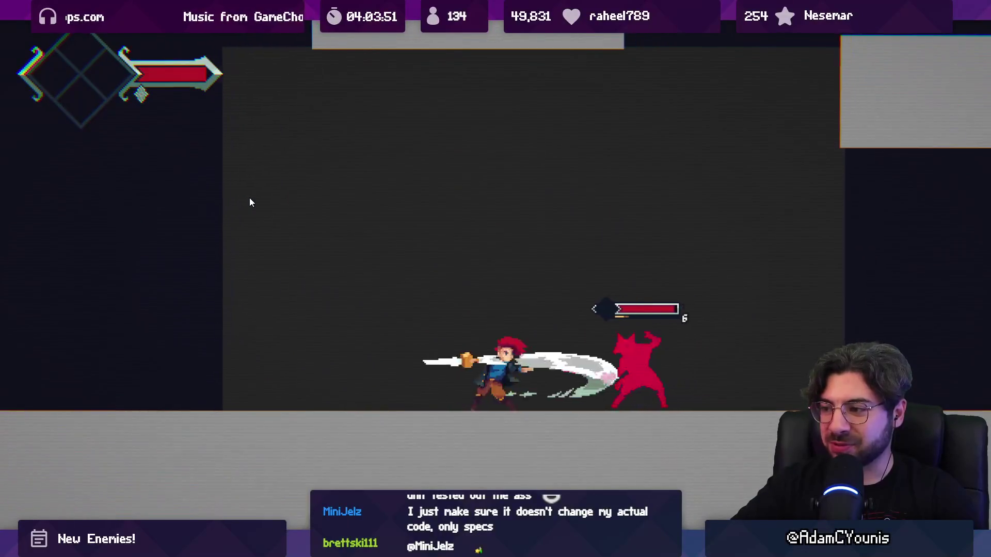
key(Right)
key(x)
key(x)
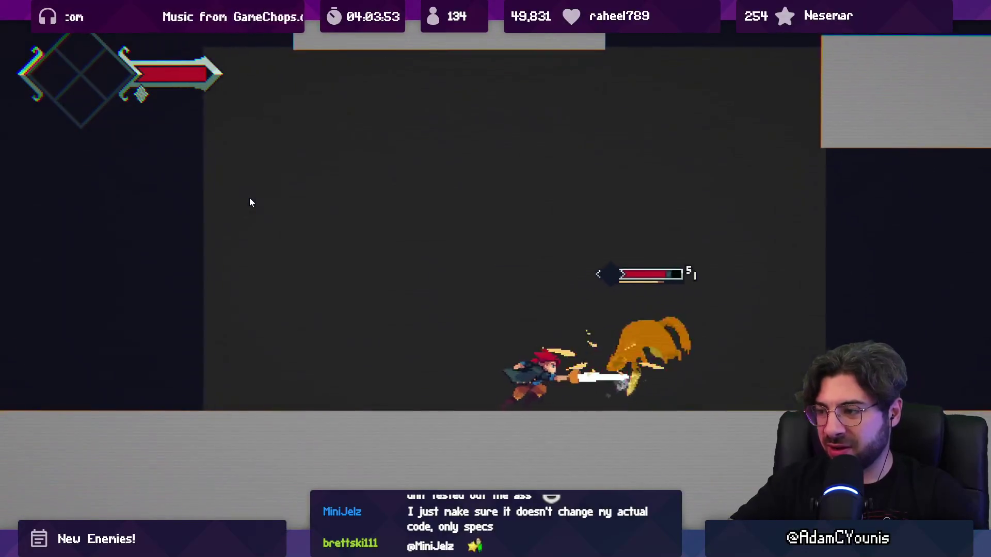
key(x)
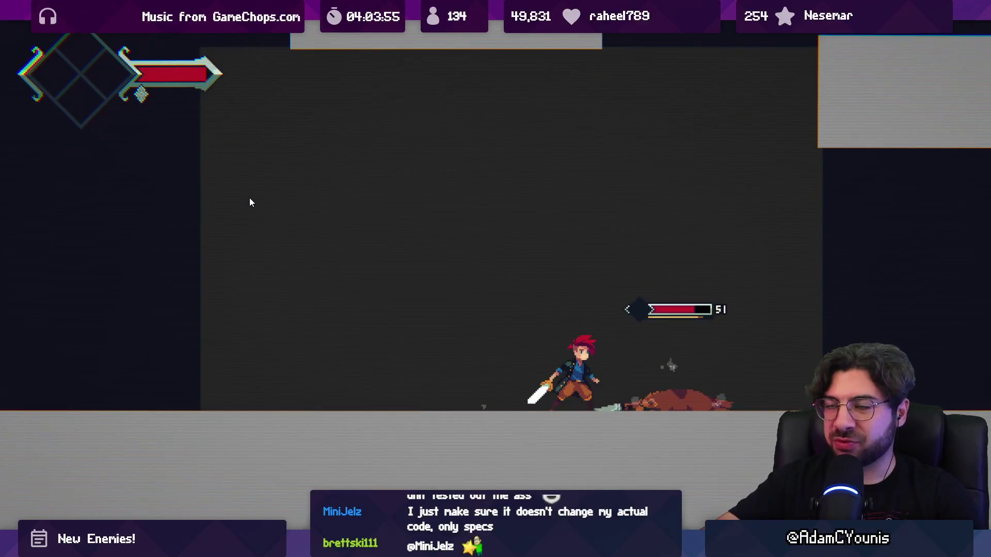
key(Right)
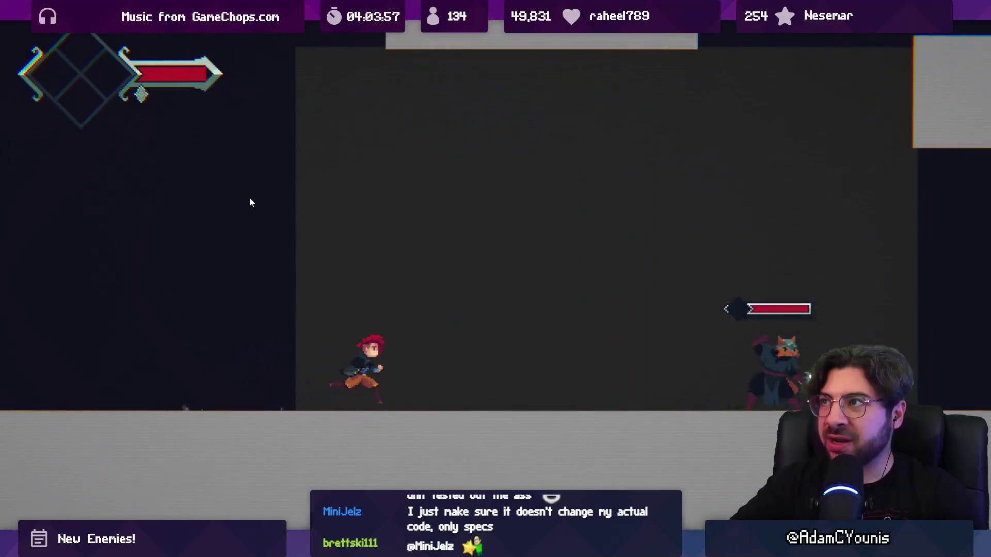
key(x)
key(x)
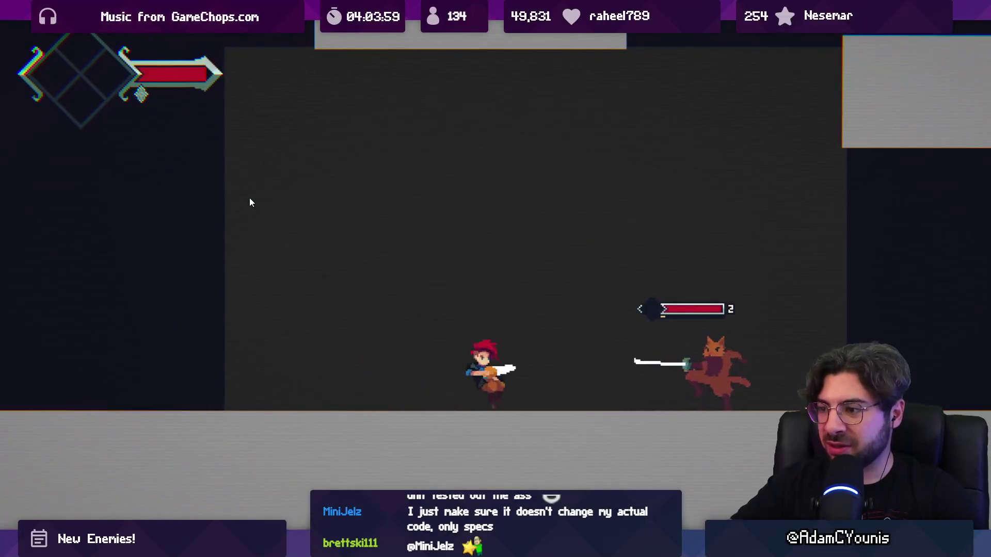
key(Right)
key(x)
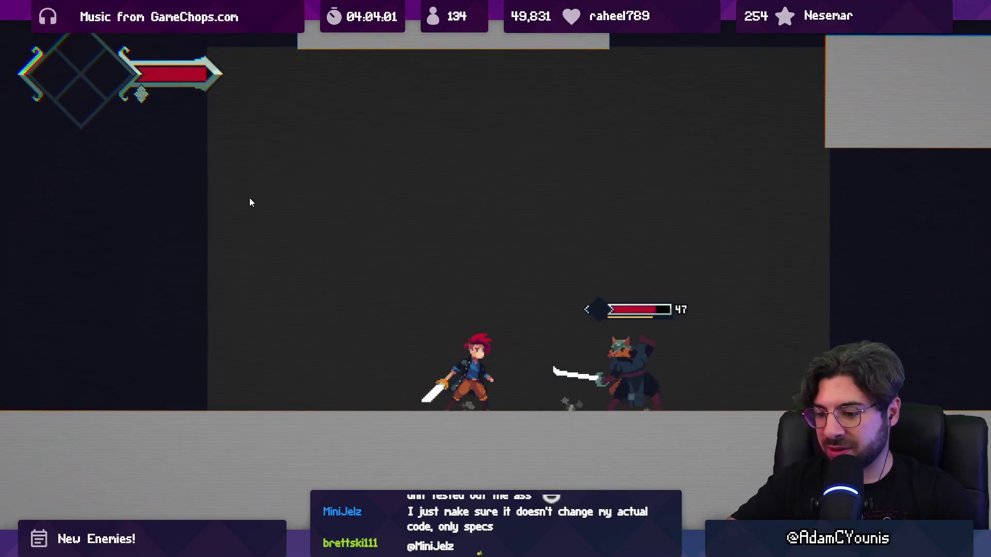
key(r)
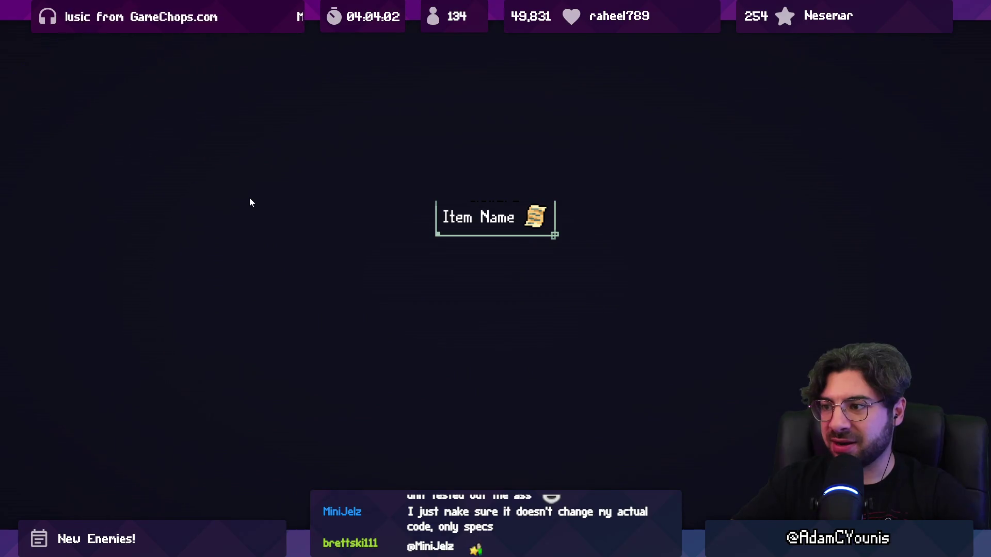
Step: Charge and slash the fox enemy until it is finished off
key(Right)
key(x)
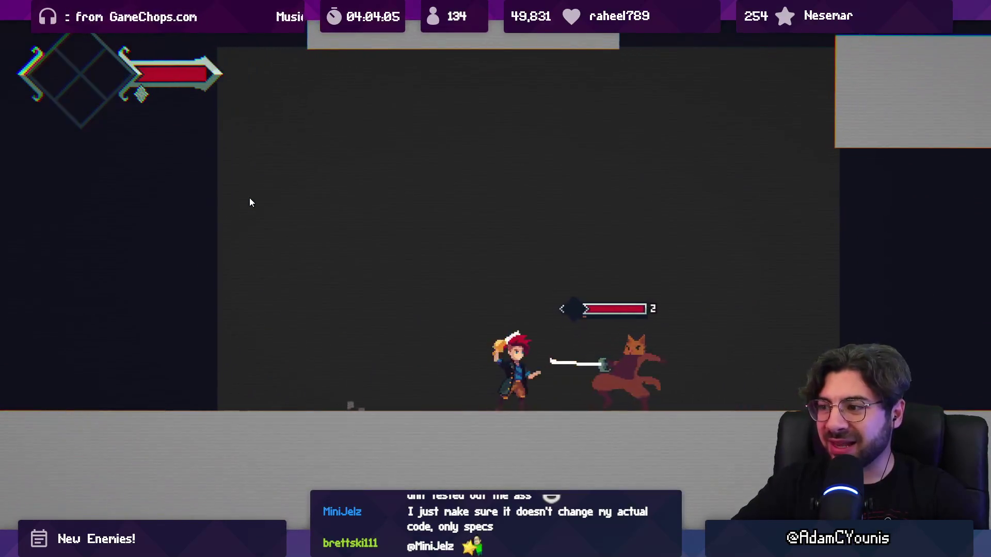
key(x)
key(x)
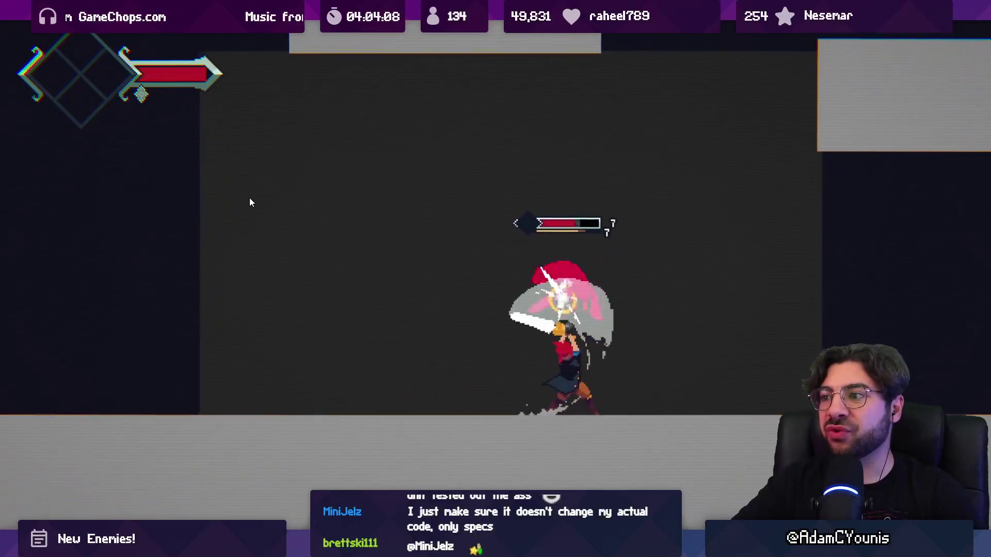
key(x)
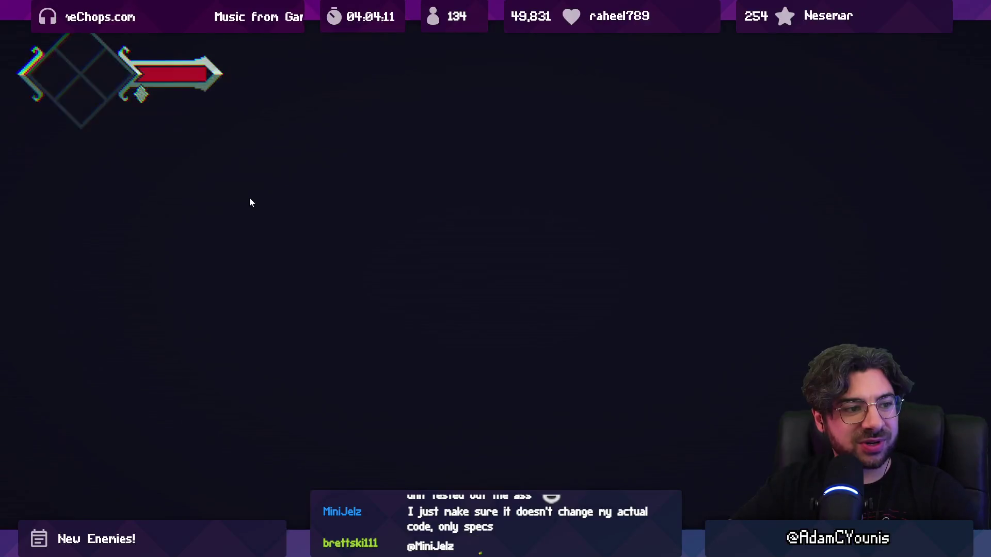
key(Right)
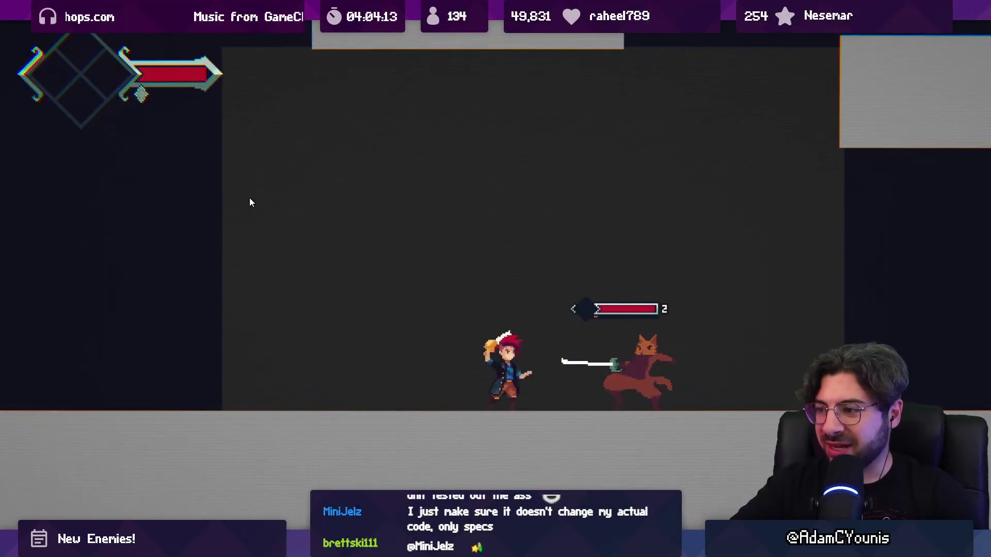
key(x)
key(x)
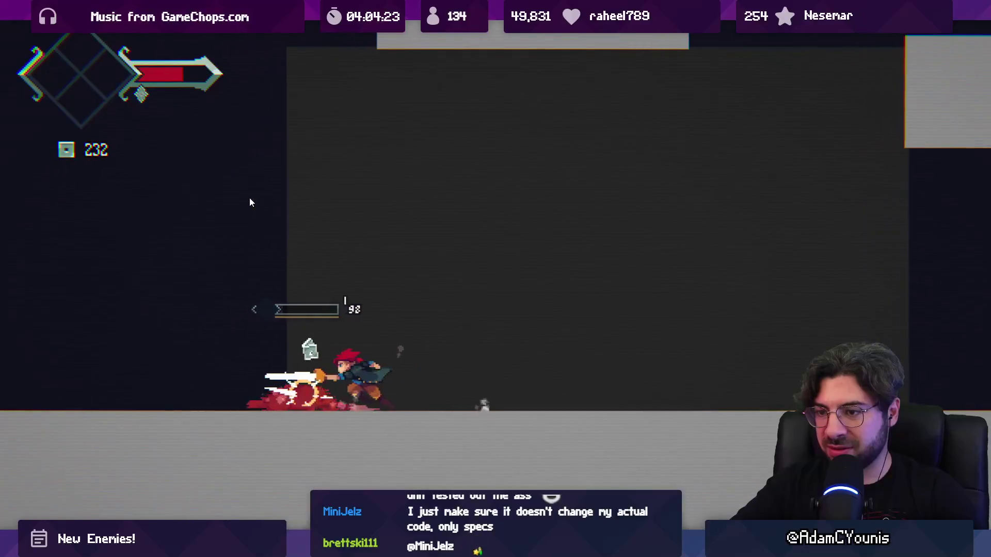
key(Left)
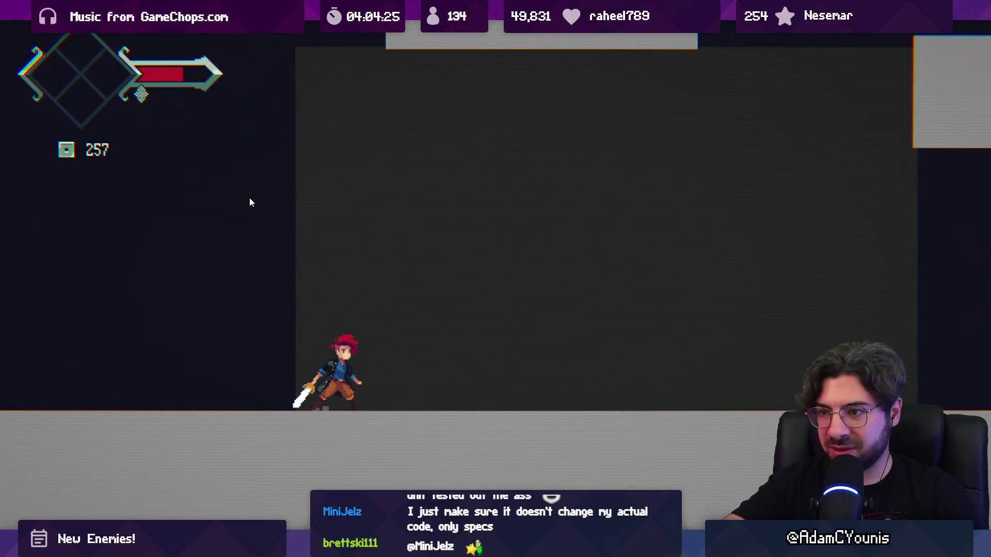
Step: Reset the encounter and open with sword slashes on the enemy
key(Escape)
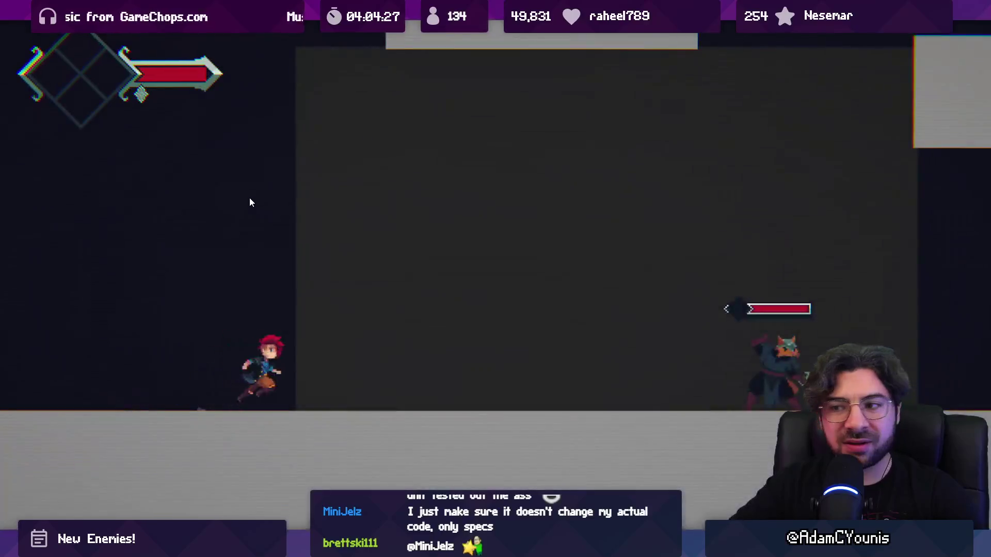
key(Right)
key(x)
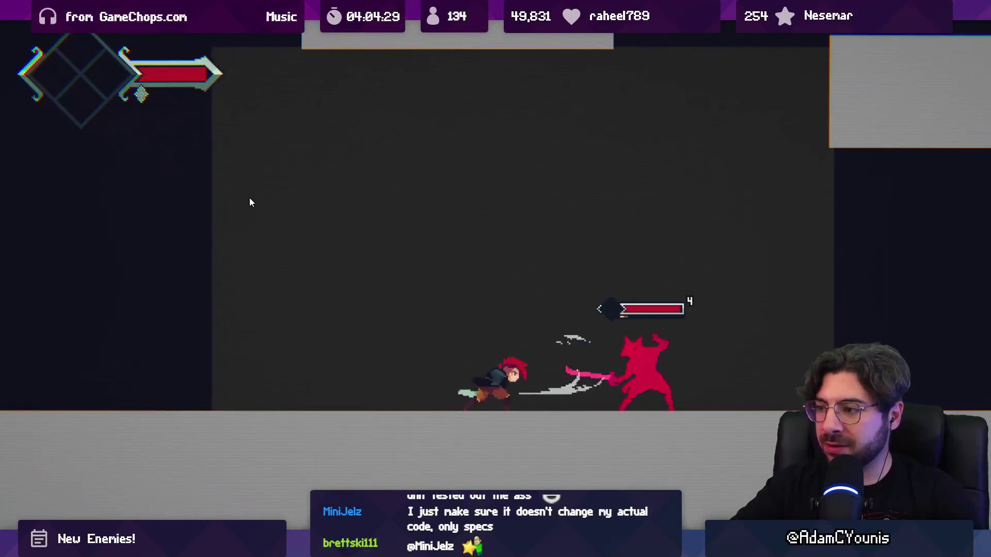
key(Right)
key(x)
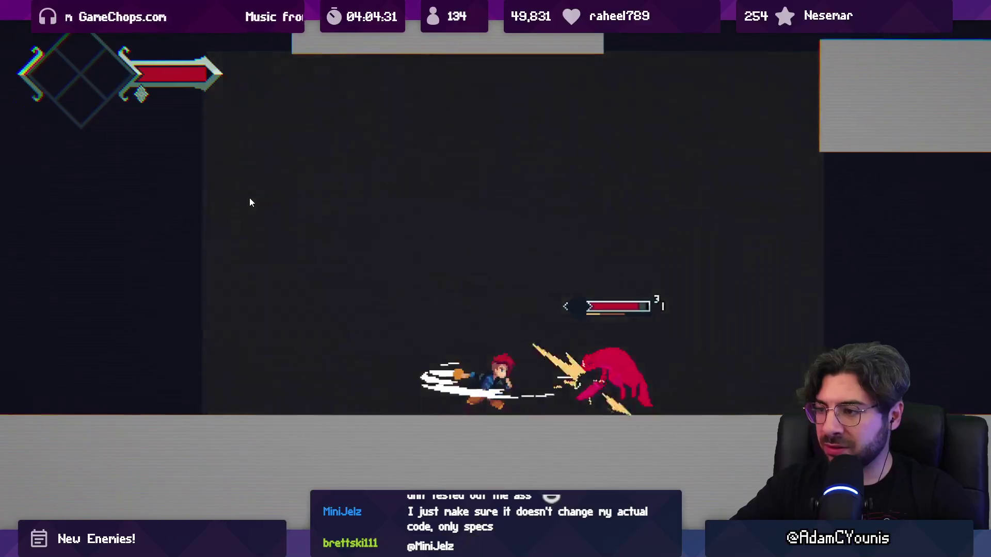
key(x)
Step: Keep slashing until the enemy's health breaks, then restore the editor layout and stop the game
key(Right)
key(x)
key(x)
key(x)
key(x)
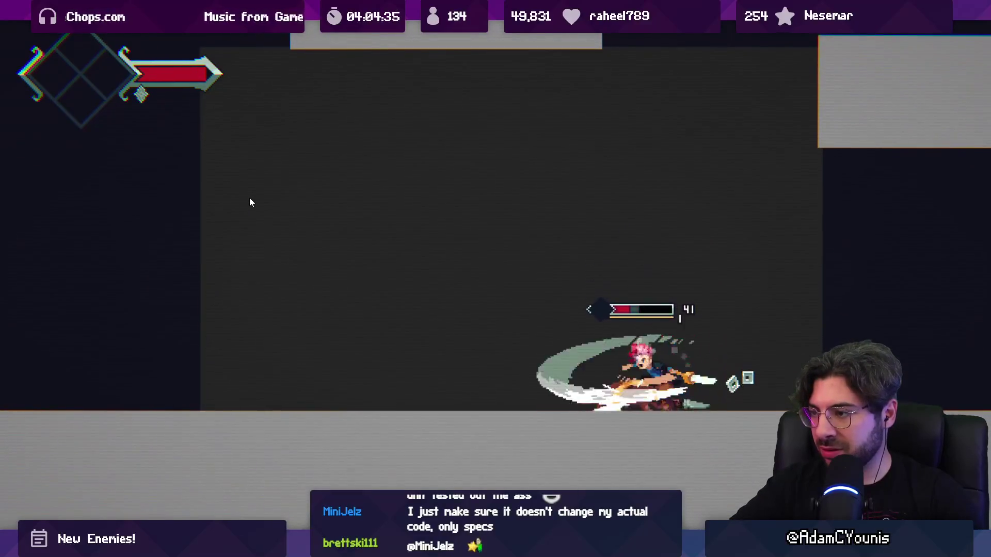
key(x)
key(x)
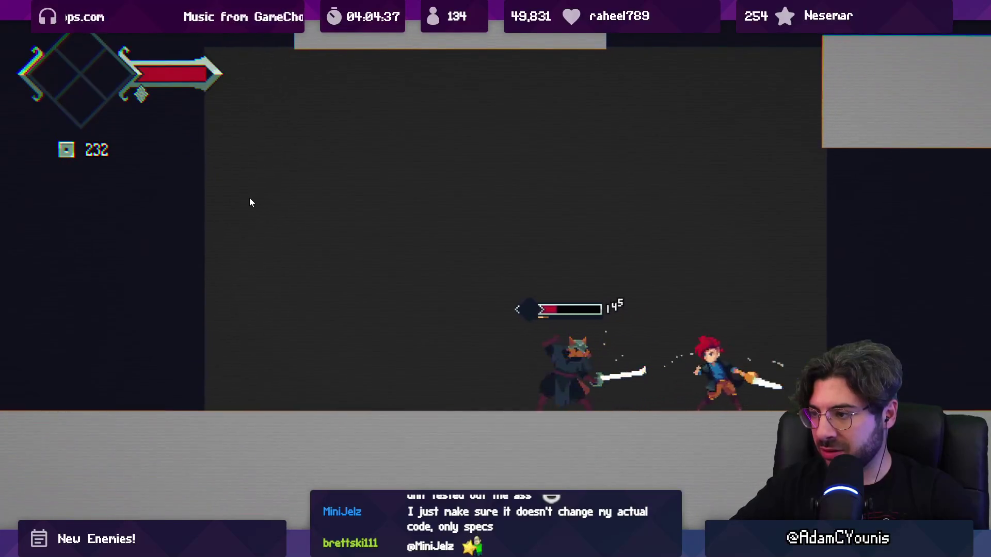
key(x)
key(x)
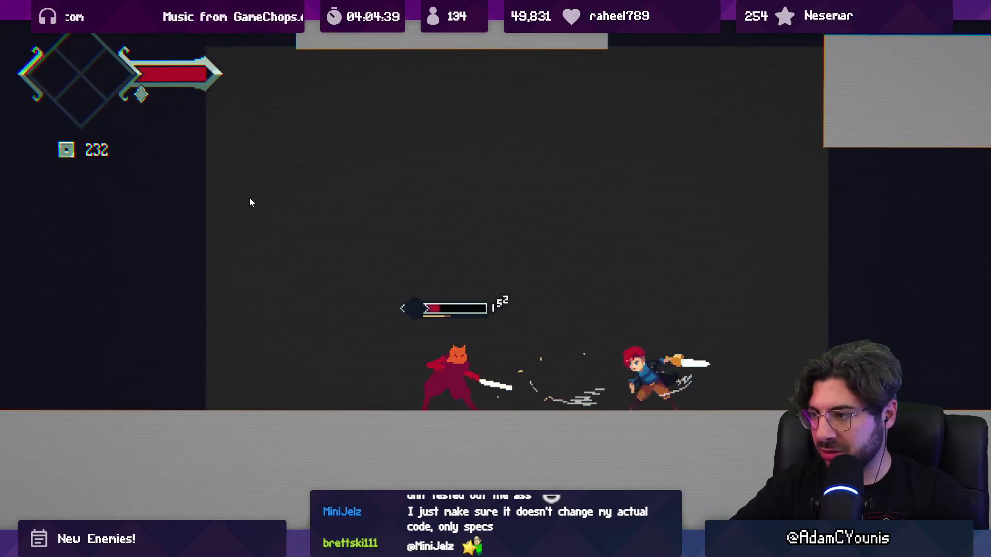
key(x)
key(x)
key(x)
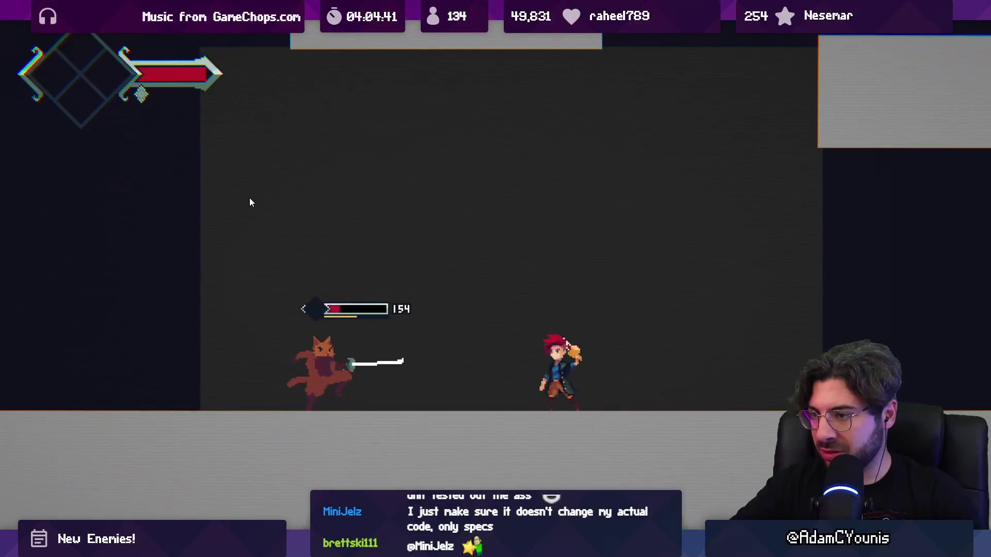
key(x)
key(x)
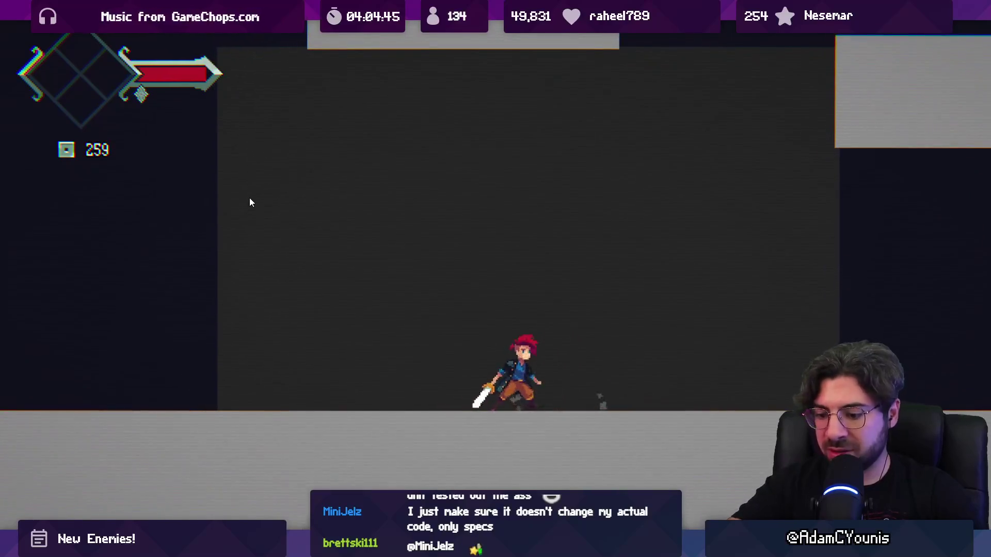
key(shift+space)
click(475, 31)
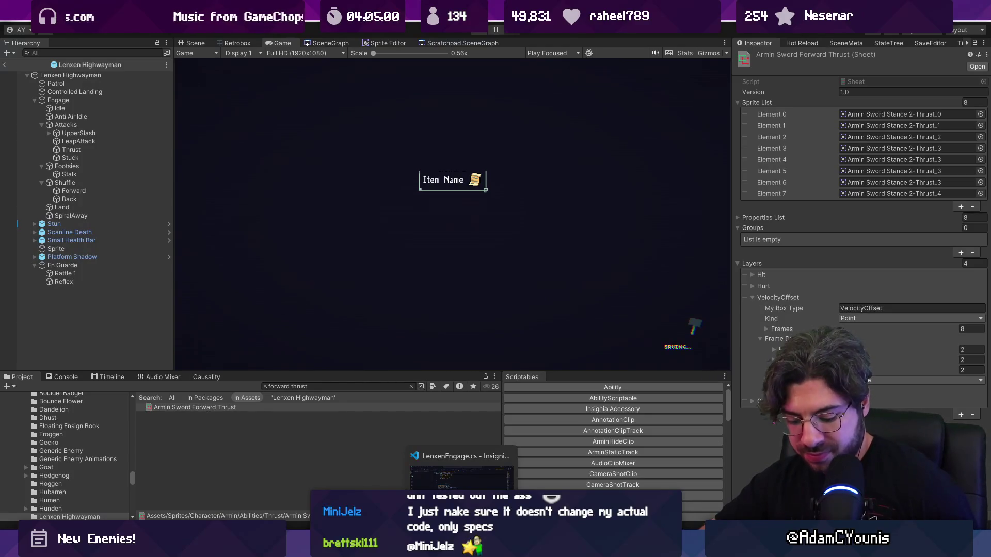
Step: Switch from Unity to the Aseprite window
key(alt+Tab)
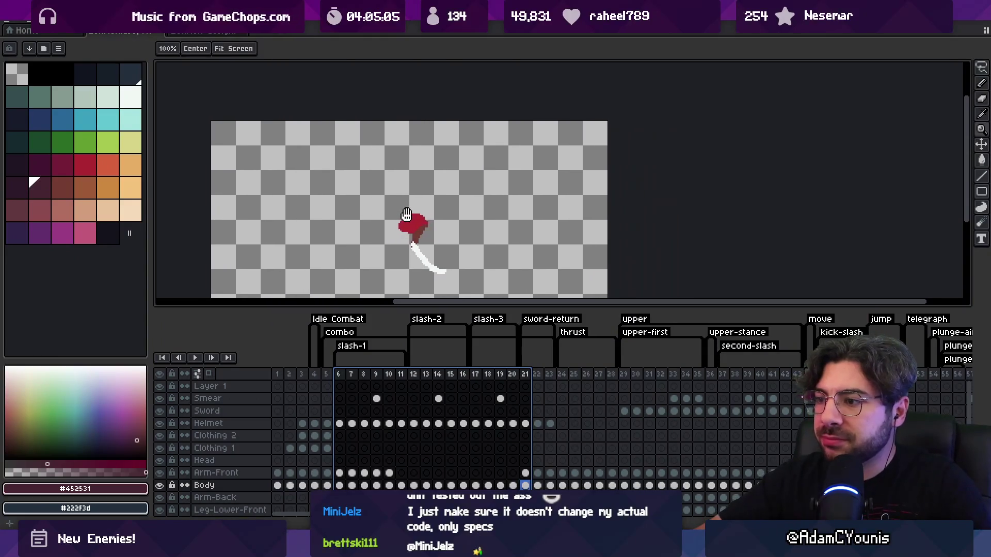
Step: Select thrust frames 6–25, zoom and pan on the sword tip, then return to Unity
mouse_move(340, 375)
mouse_down()
mouse_move(687, 374)
mouse_move(554, 367)
mouse_move(576, 373)
mouse_up()
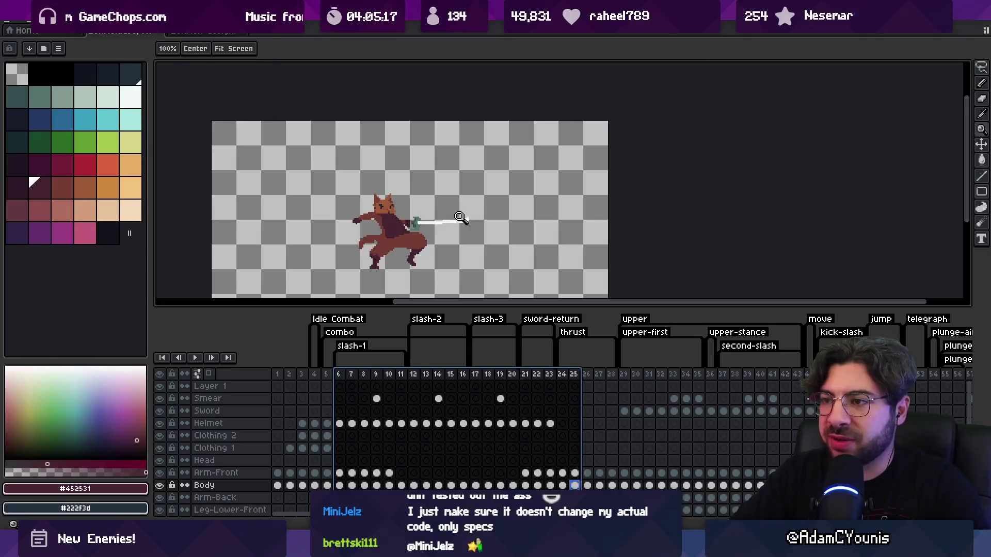
click(460, 217)
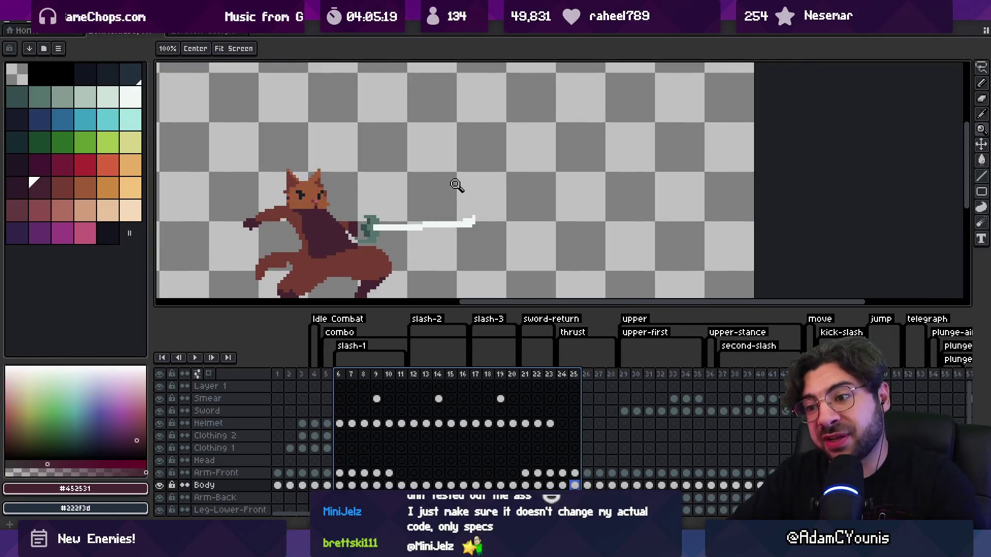
drag(492, 221, 518, 201)
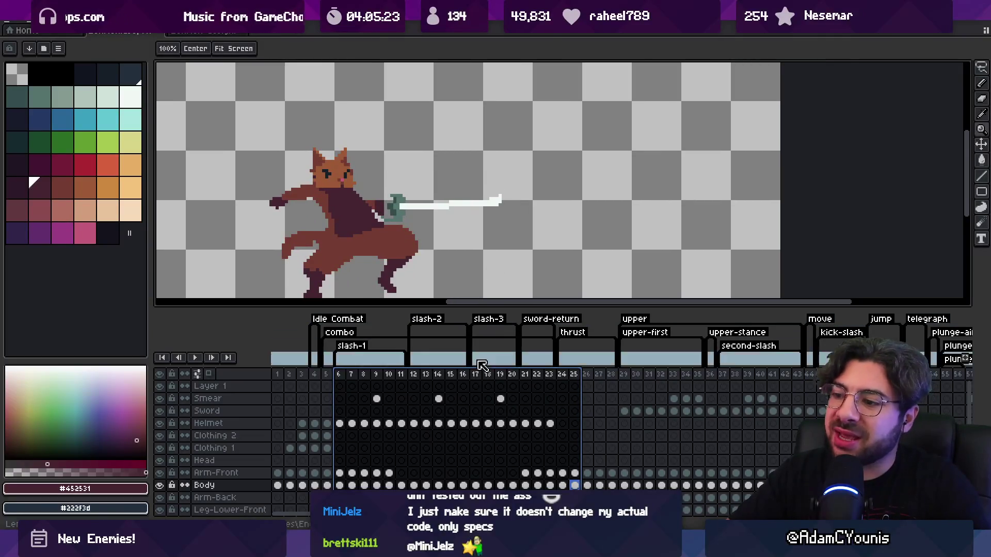
key(alt+Tab)
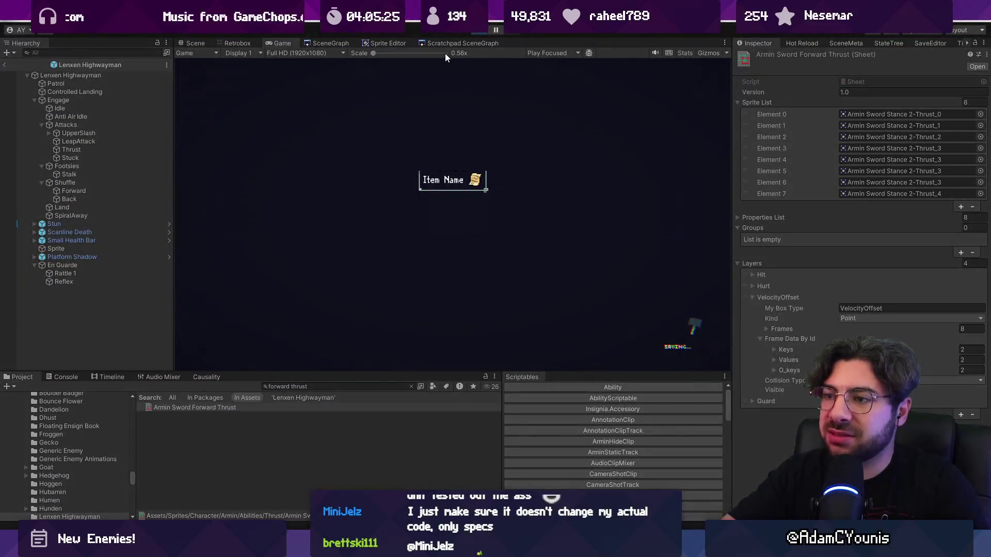
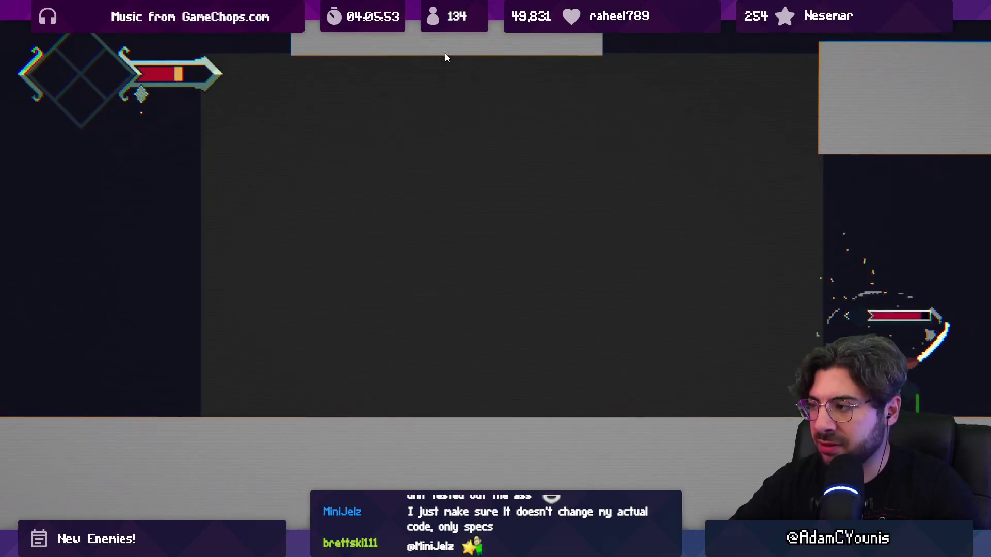
Step: Find the 'footsies' usages in LenxenEngage.cs in Visual Studio Code
key(shift+space)
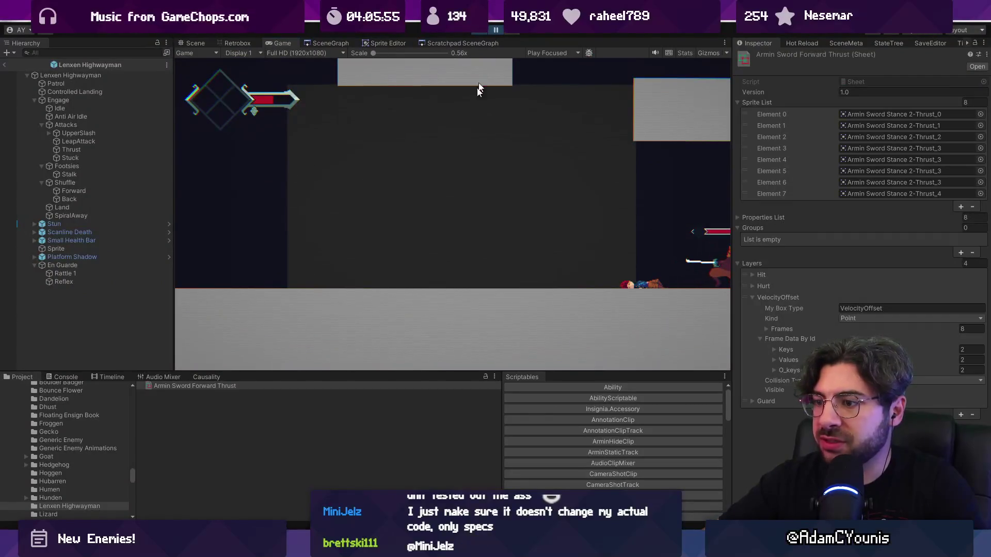
key(alt+Tab)
key(ctrl+f)
text(fo)
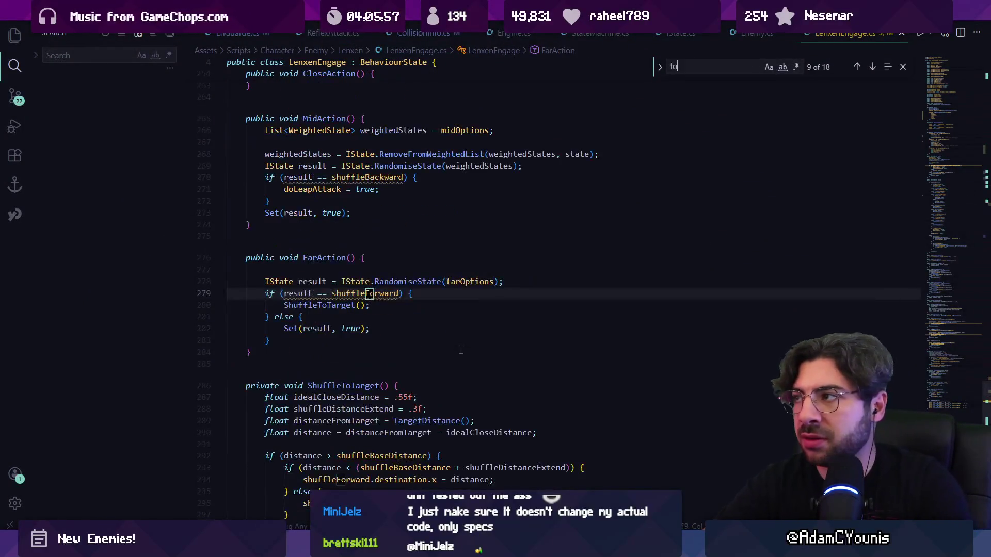
text(rs)
key(BackSpace)
key(BackSpace)
text(otsies)
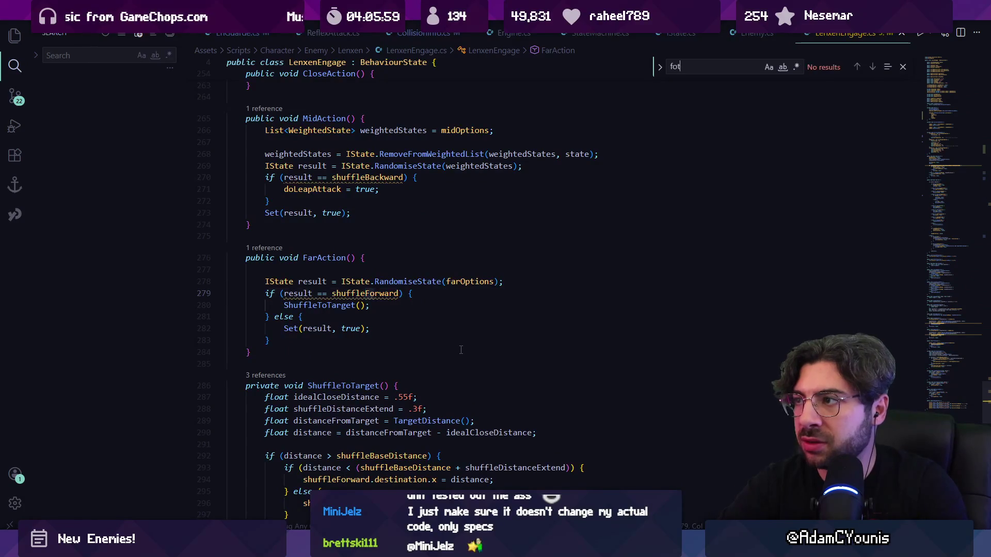
key(Return)
key(Return)
key(Return)
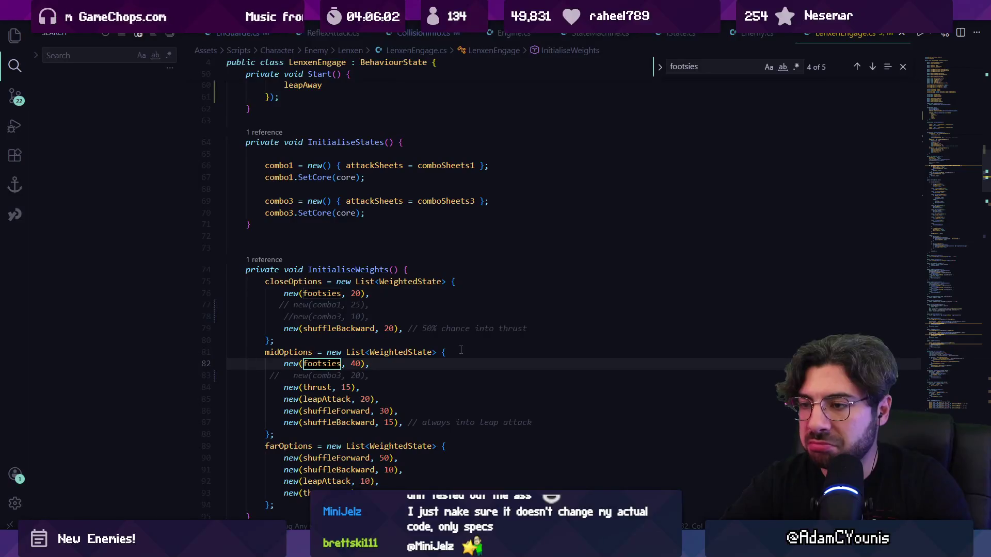
key(Return)
key(Return)
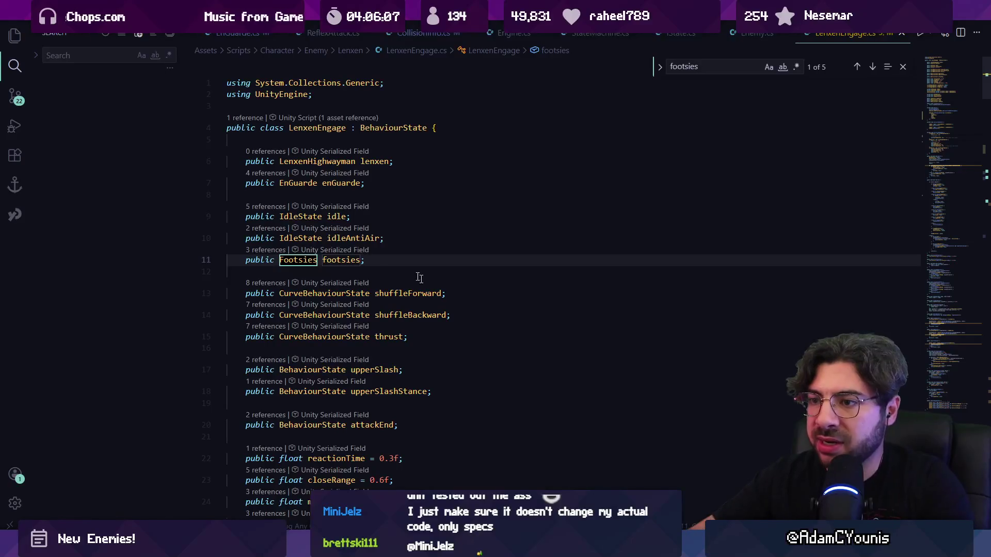
Step: Open the Footsies class definition and review the Complete call in its Do method
ctrl+click(305, 262)
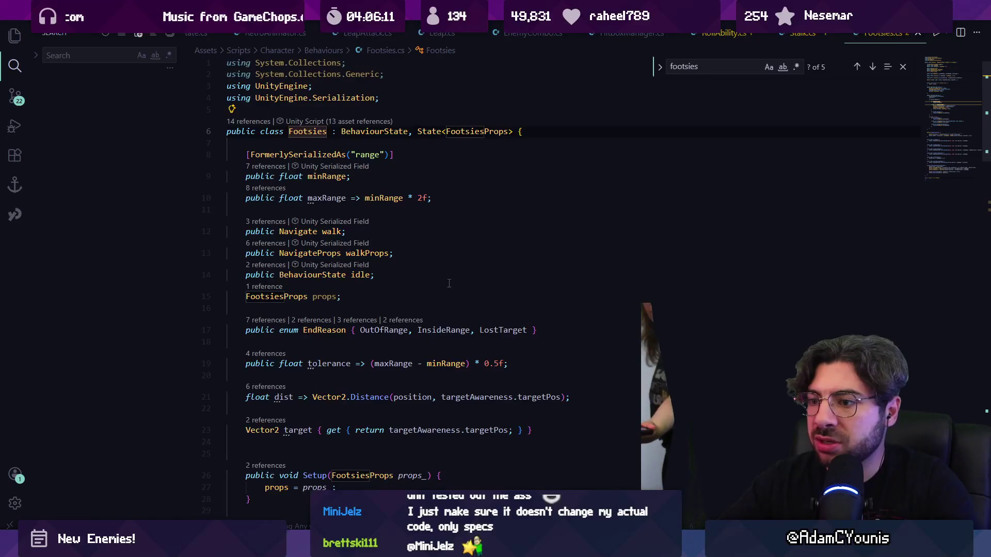
scroll(453, 271, down, 5)
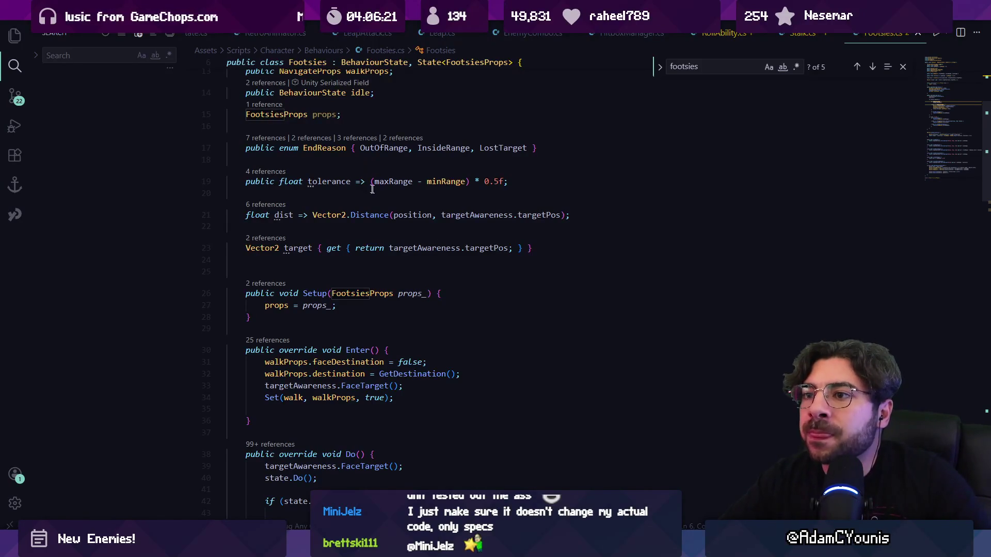
scroll(372, 190, down, 9)
click(333, 317)
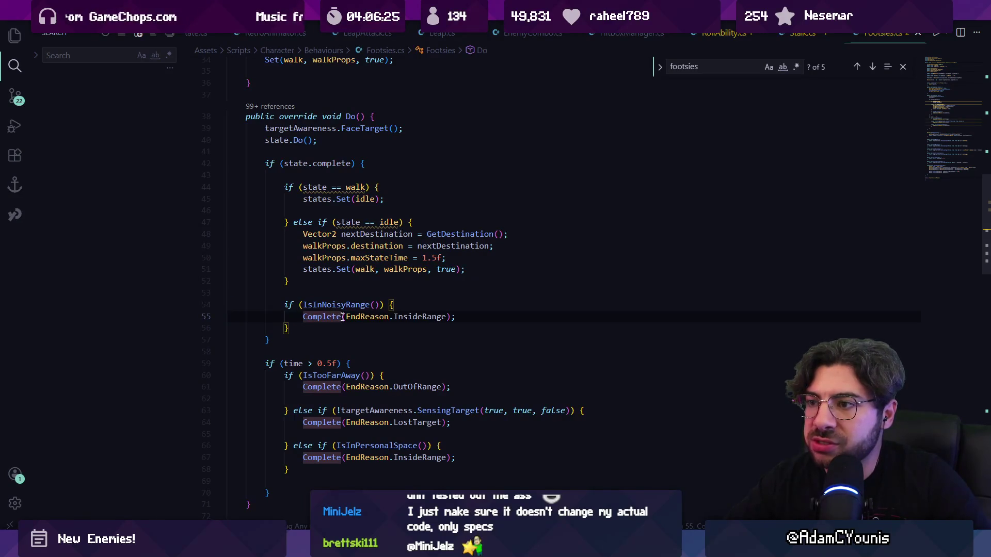
key(alt+Tab)
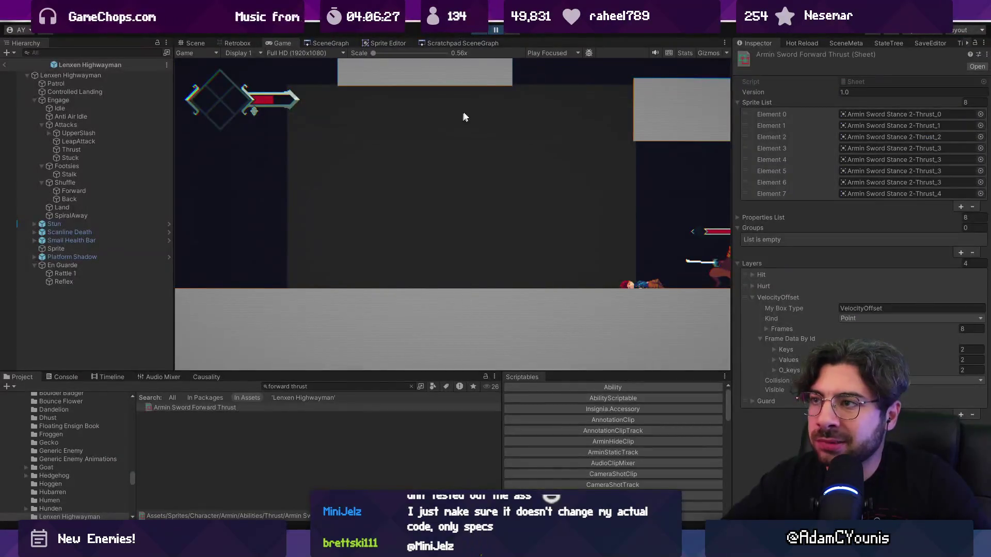
Step: Playtest while Lenxen's StateTree shows its Thrust, Footsies, EnGuarde and Stuck states, then stop
key(F11)
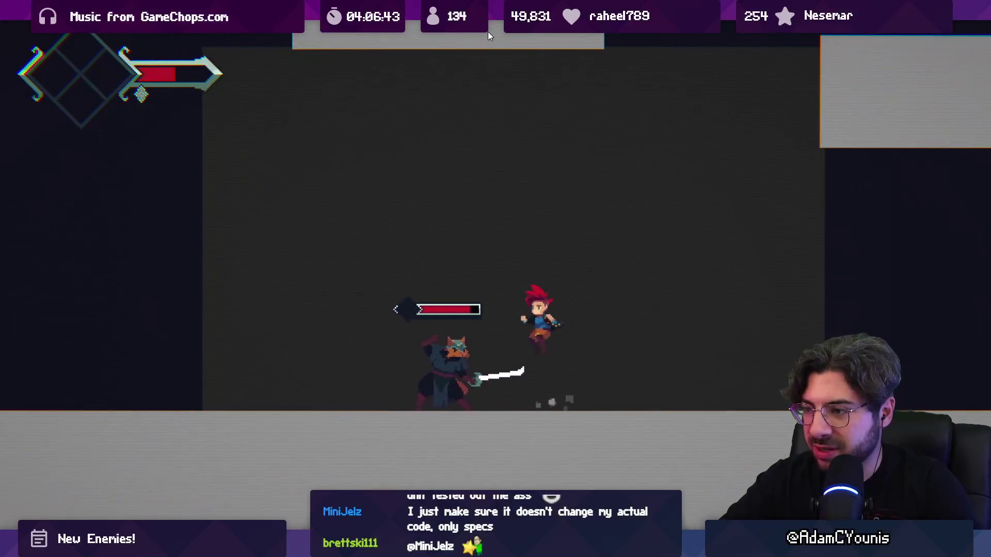
key(shift+space)
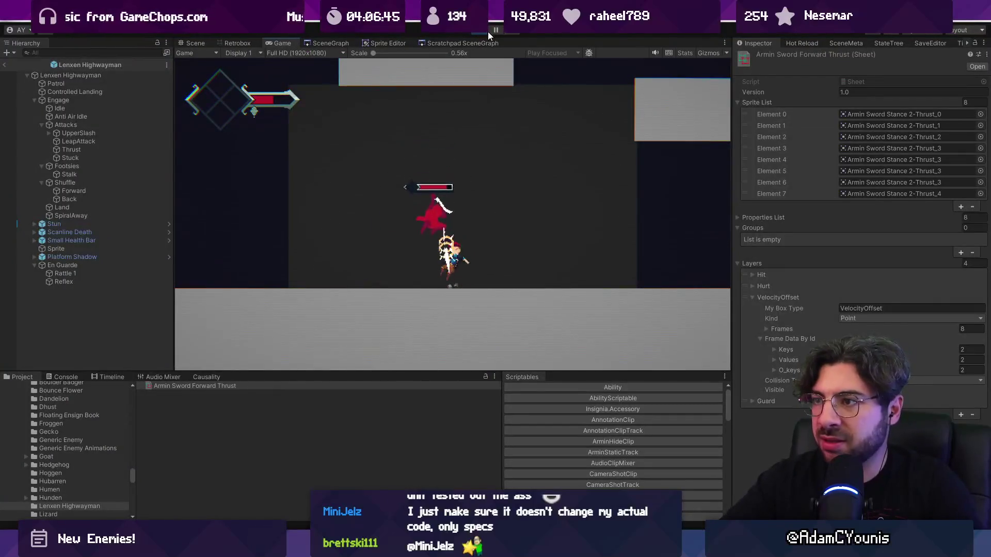
click(873, 43)
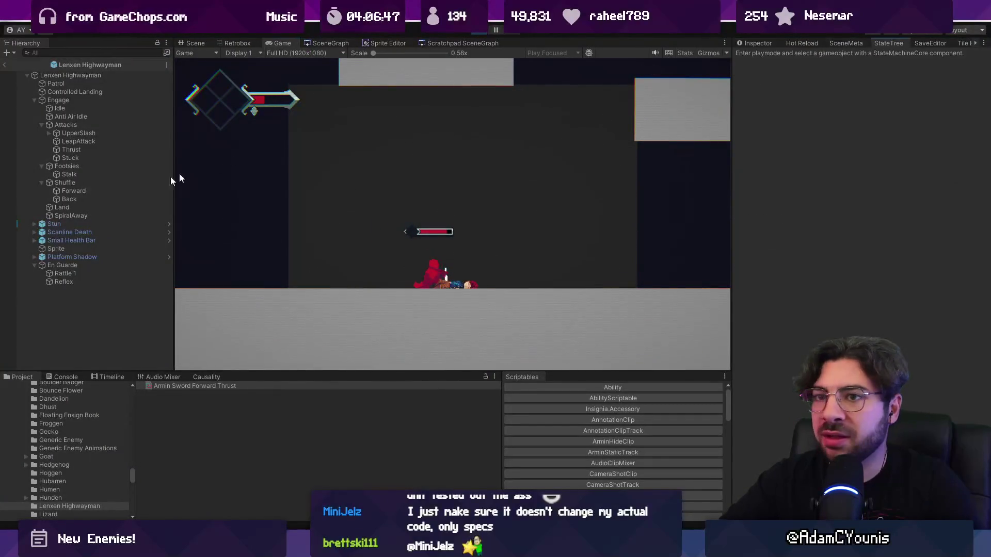
click(5, 66)
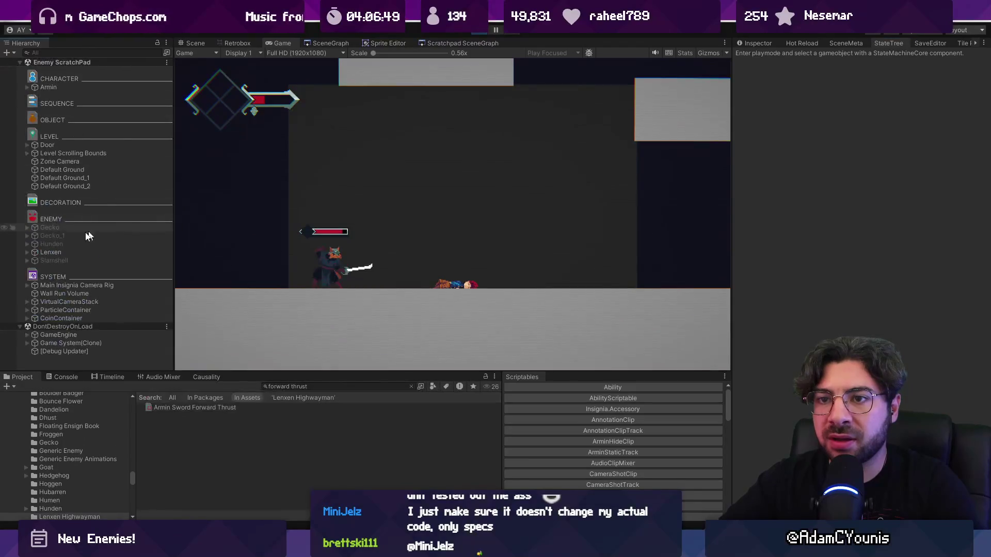
click(69, 246)
click(311, 242)
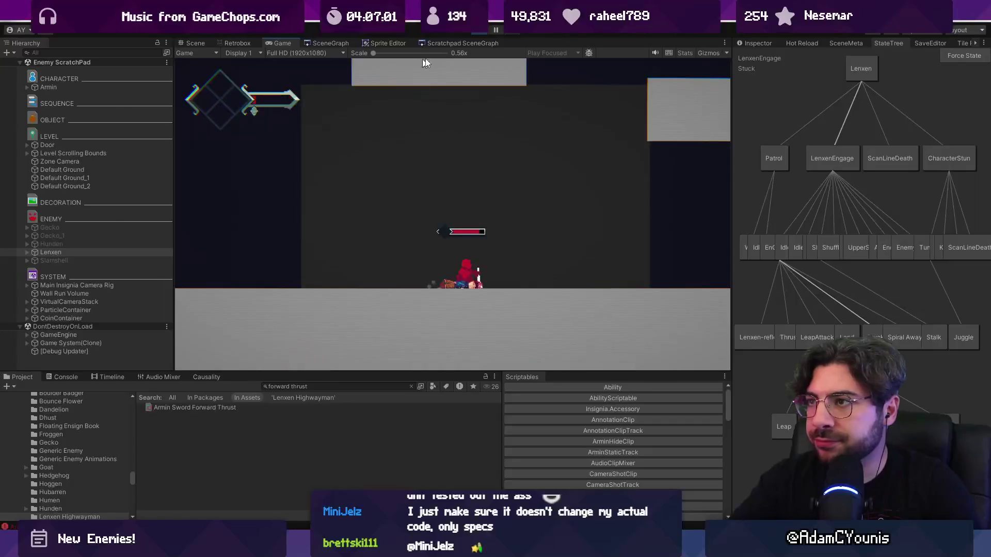
key(ctrl+p)
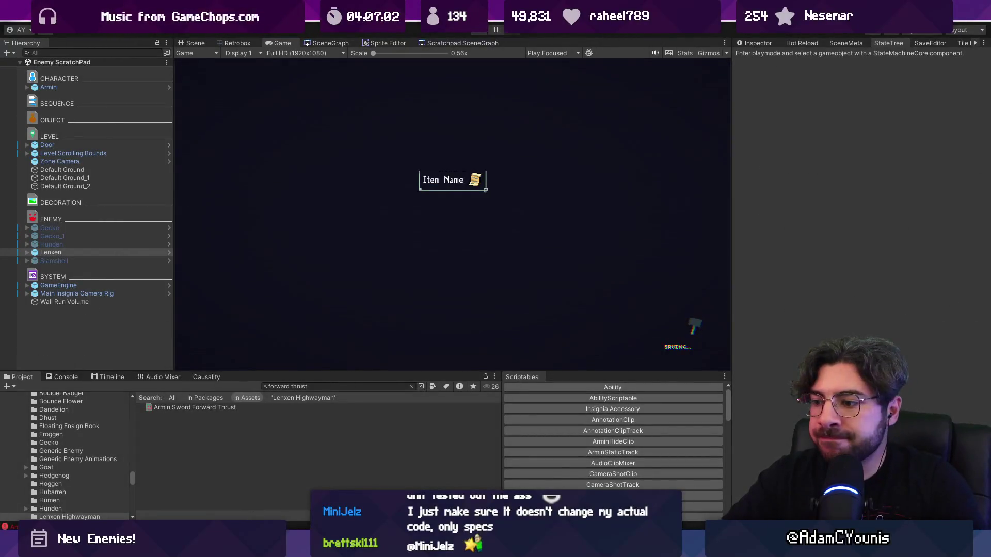
key(alt+Tab)
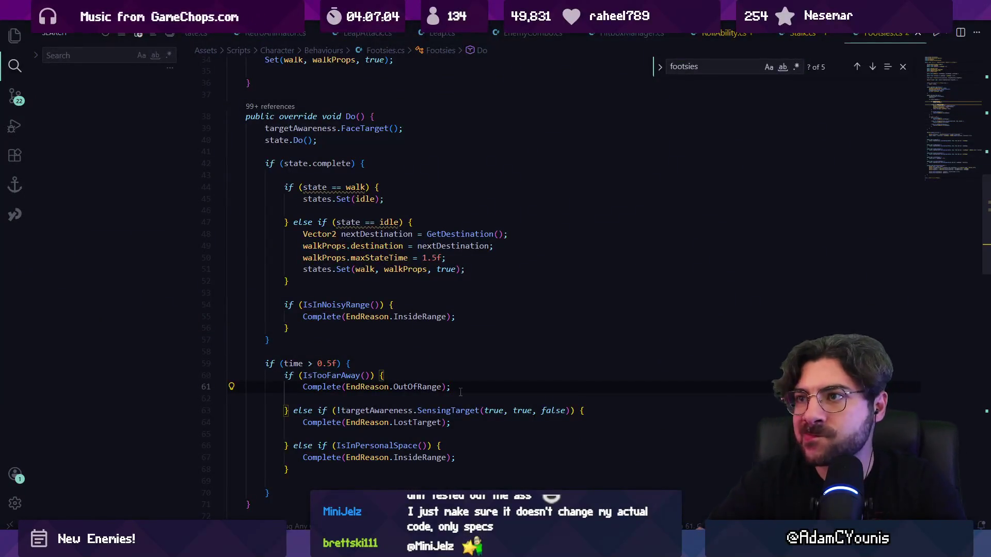
Step: Navigate from the Footsies class back to LenxenEngage.cs
key(Escape)
key(alt+Left)
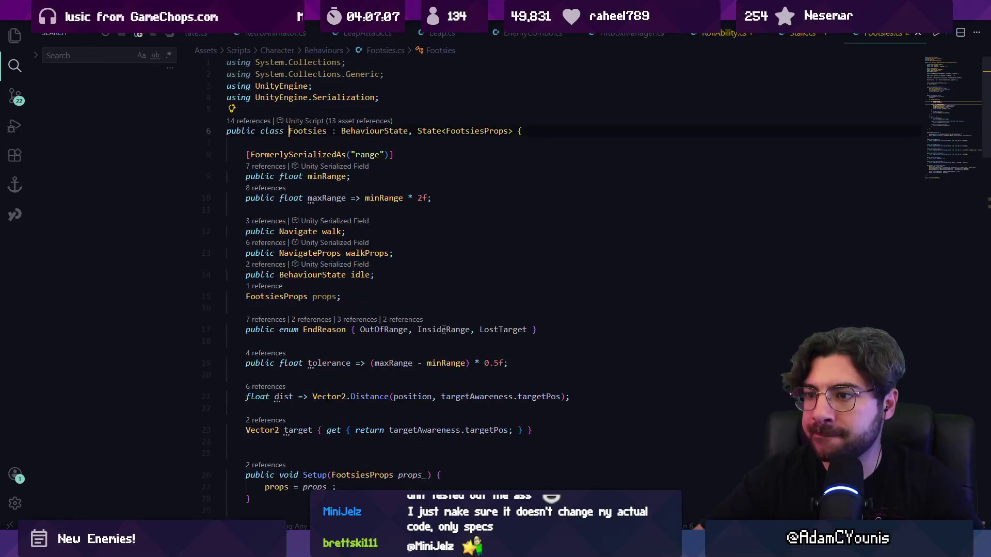
key(ctrl+f)
key(Escape)
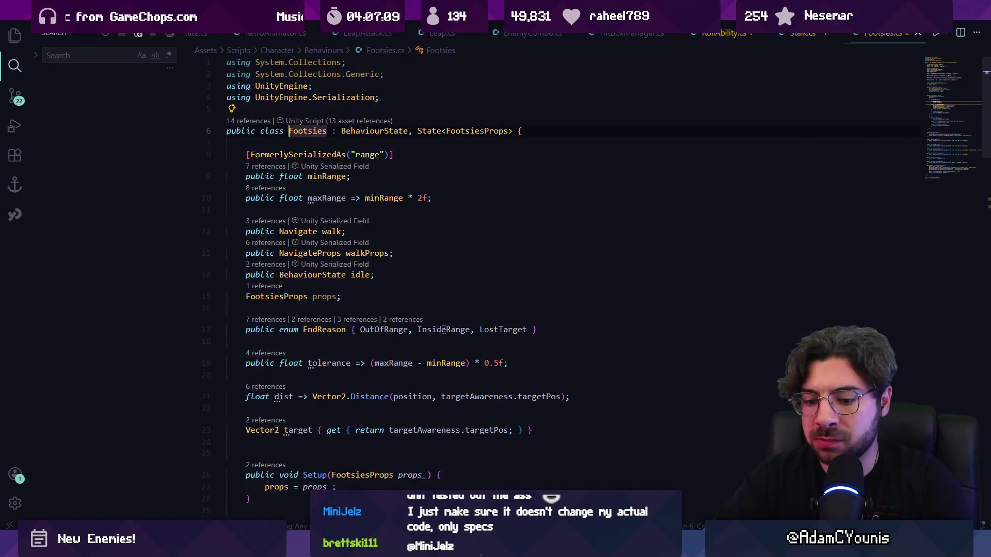
key(alt+Left)
Step: Search for 'antiair' and place the caret in the else branch above the idle check
key(ctrl+f)
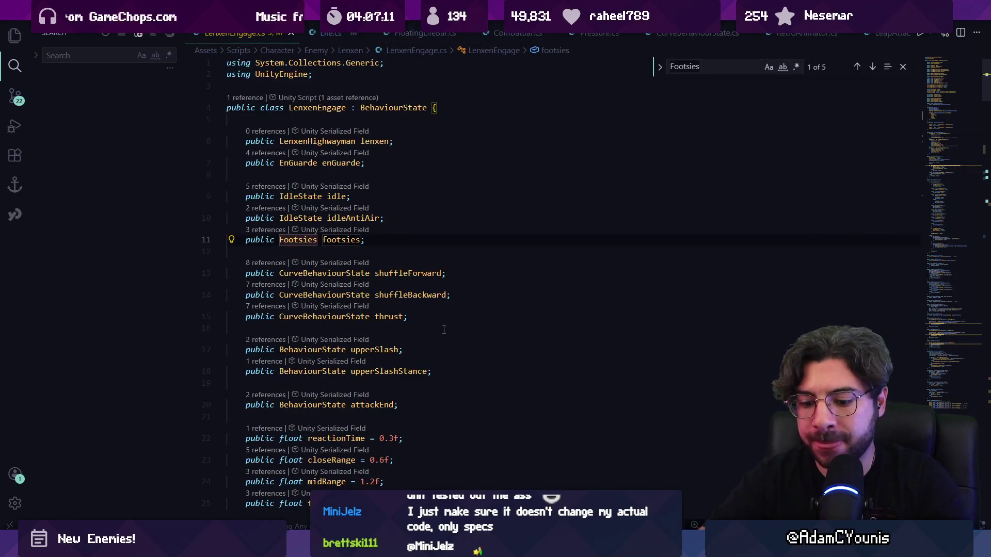
text(antiair)
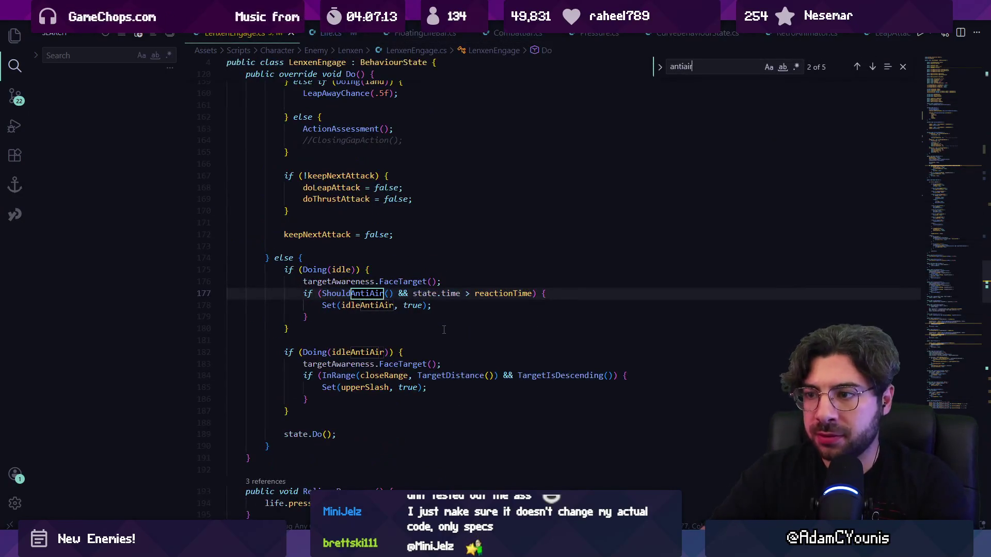
scroll(444, 329, up, 5)
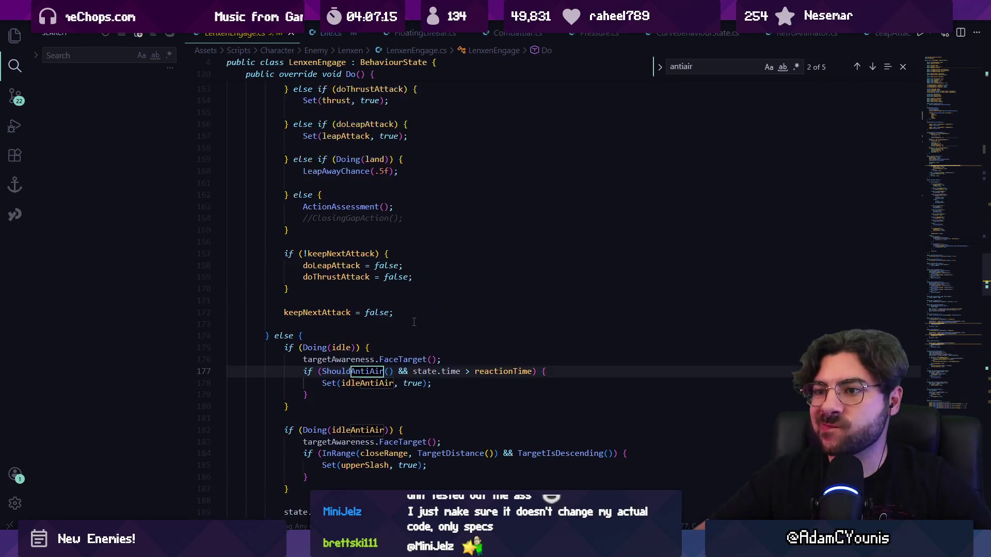
scroll(319, 349, down, 5)
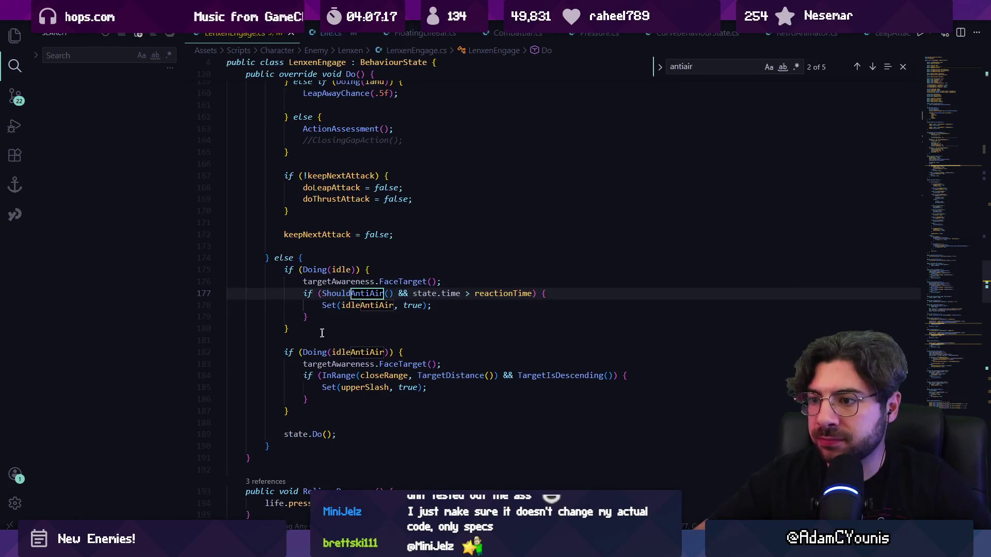
click(335, 269)
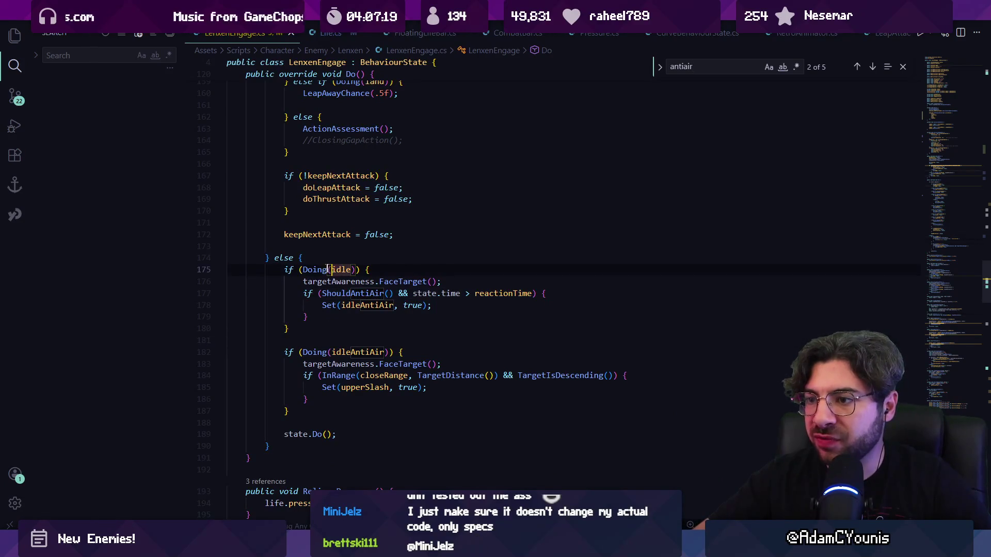
click(344, 259)
Step: Add a new bool on line 176, removing the ShouldAntiAir() call from its assignment
key(Return)
key(Return)
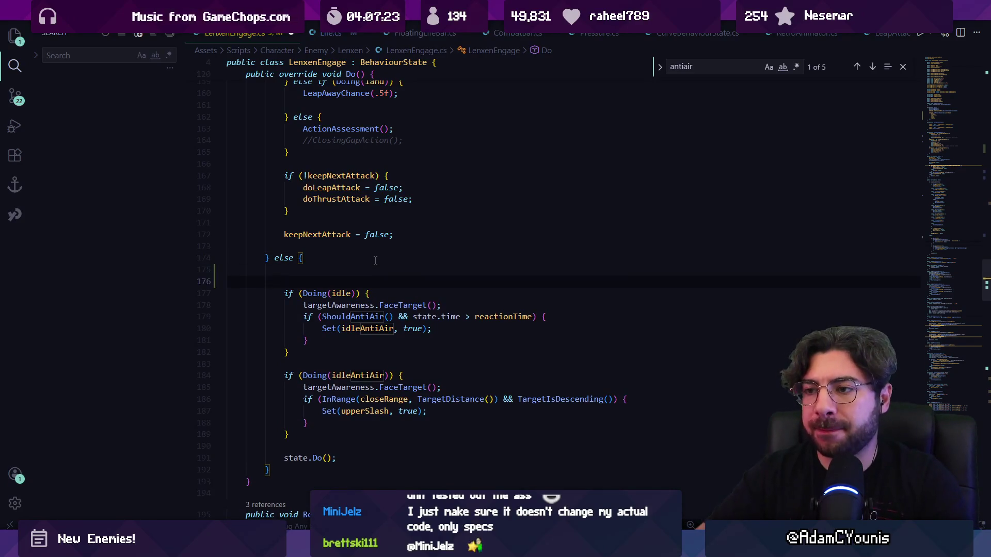
text(bo)
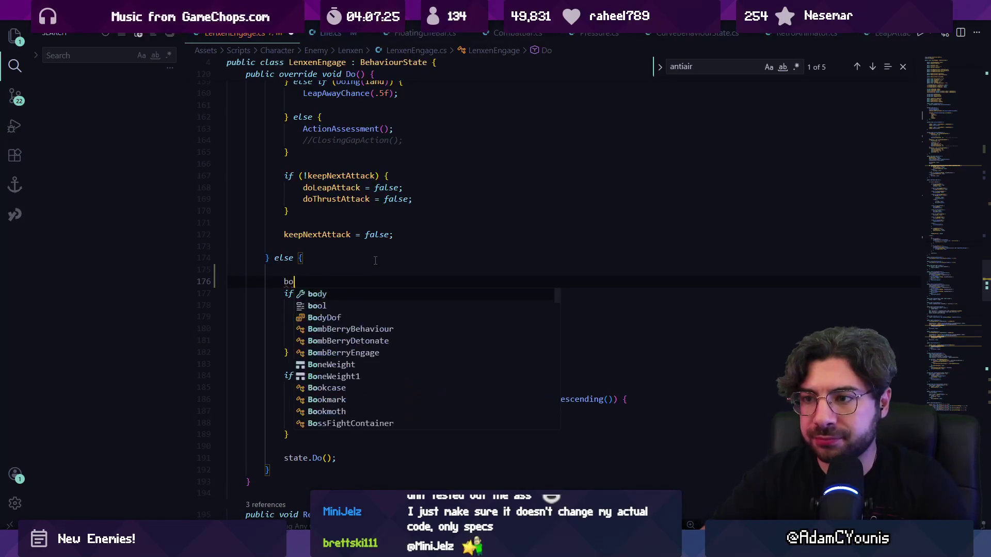
text(ol shouldAntiAir = ShouldAntiAir();)
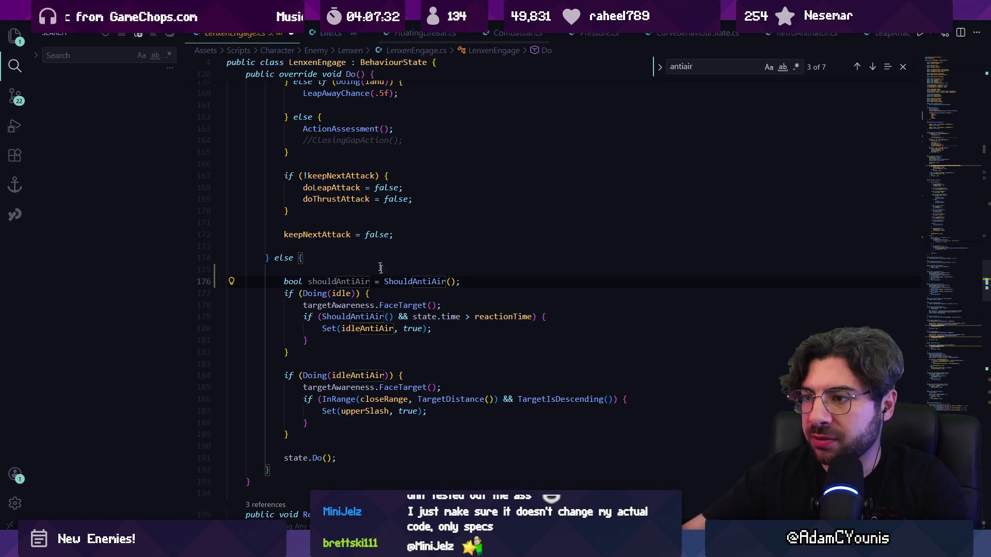
ctrl+click(399, 283)
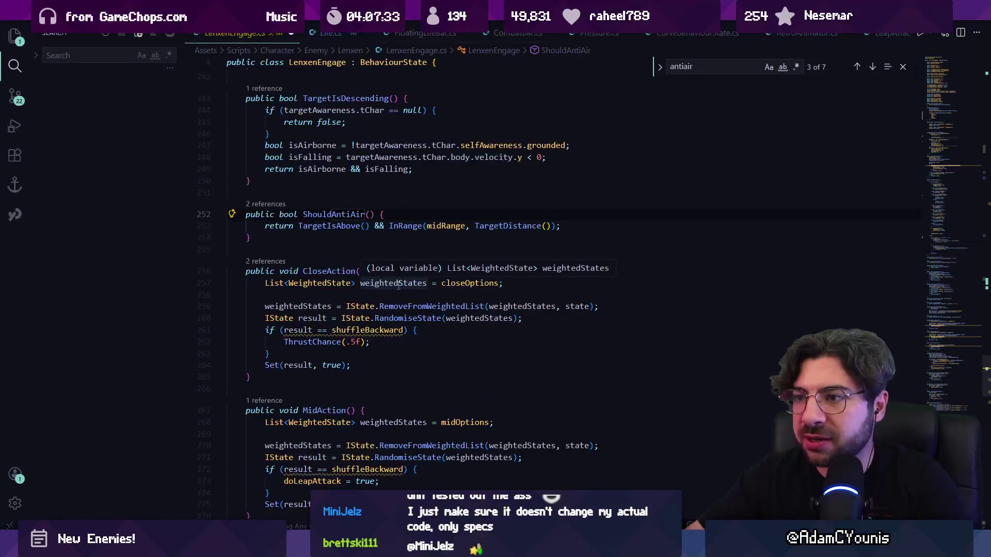
key(alt+Left)
key(Escape)
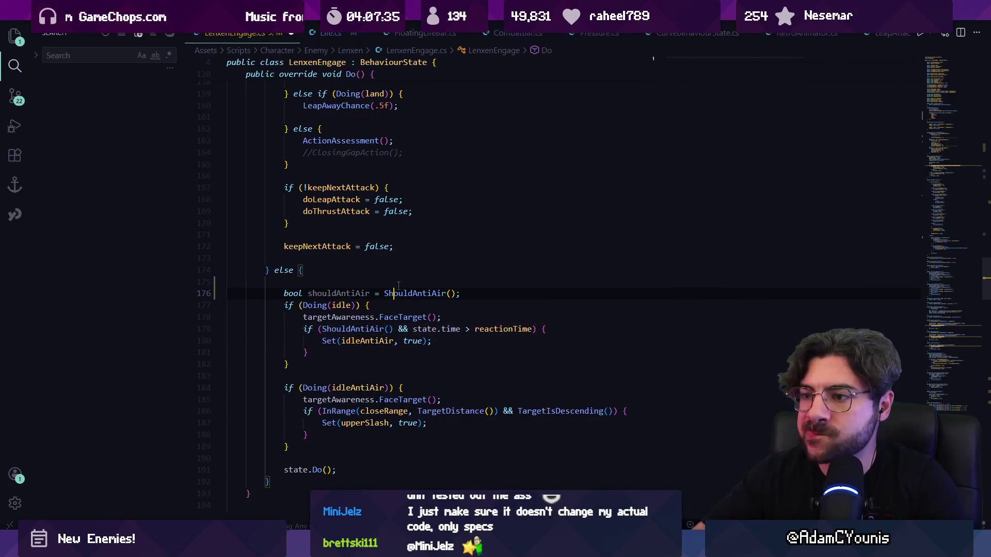
key(shift+alt+Right)
key(shift+alt+Right)
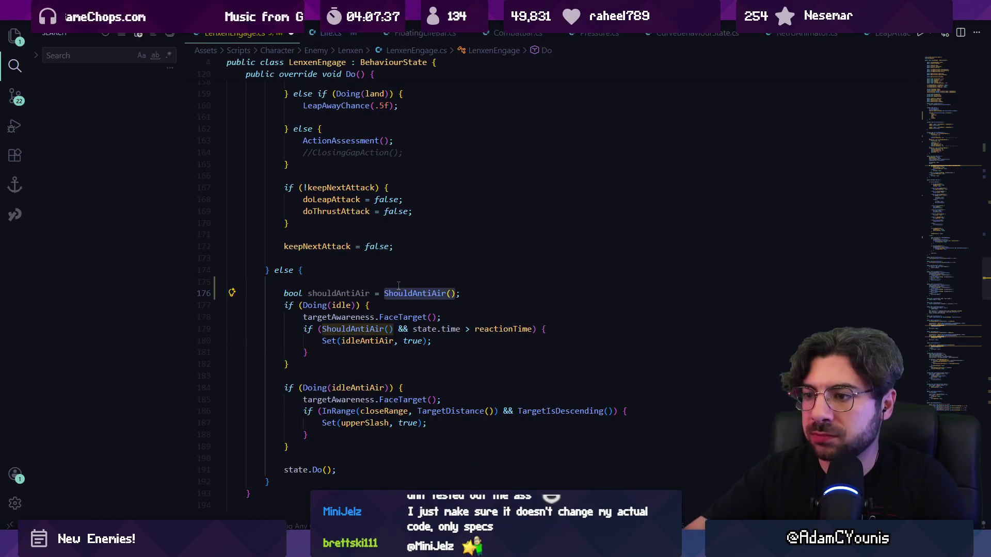
key(Left)
key(shift+alt+Right)
key(shift+alt+Right)
key(ctrl+x)
key(ctrl+shift+Left)
key(ctrl+shift+Left)
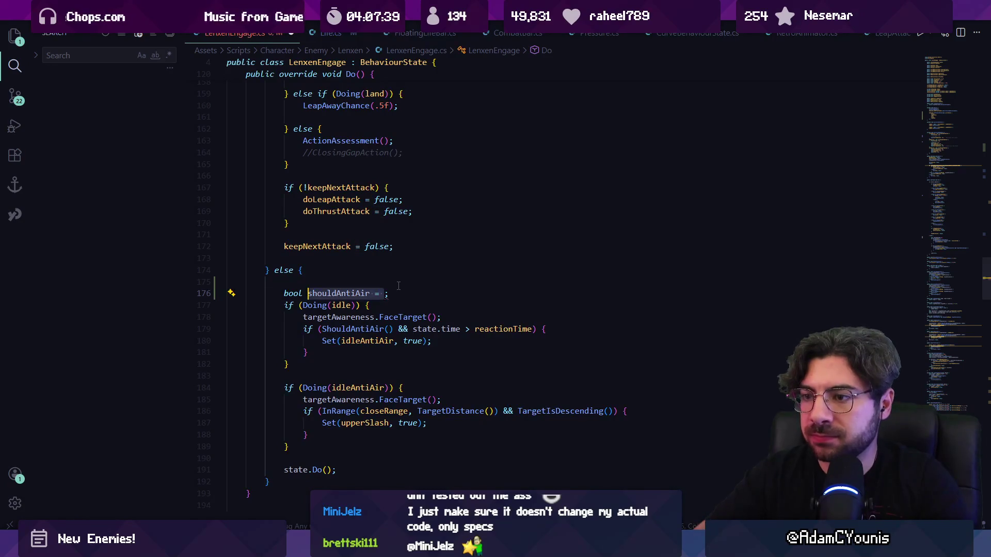
text(isInAnti)
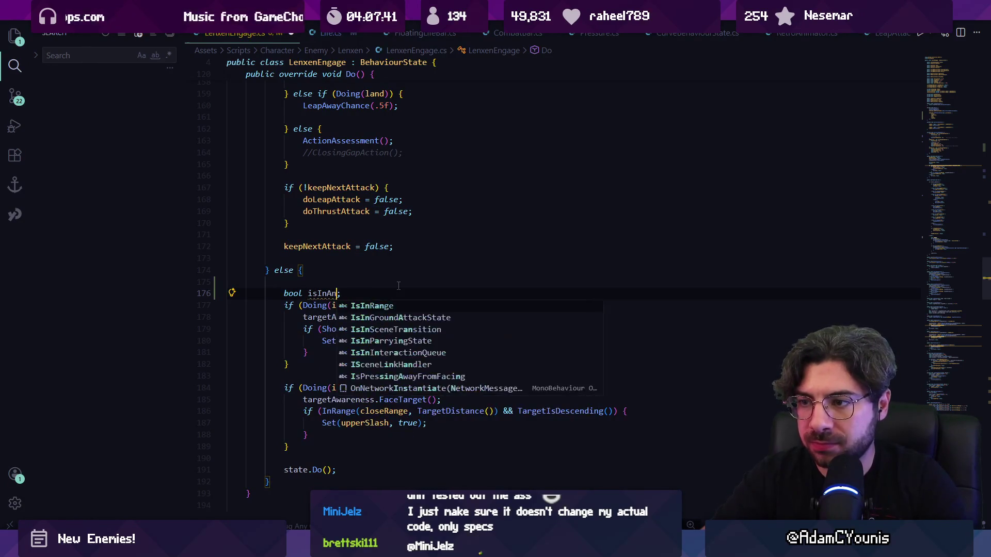
text(AirA)
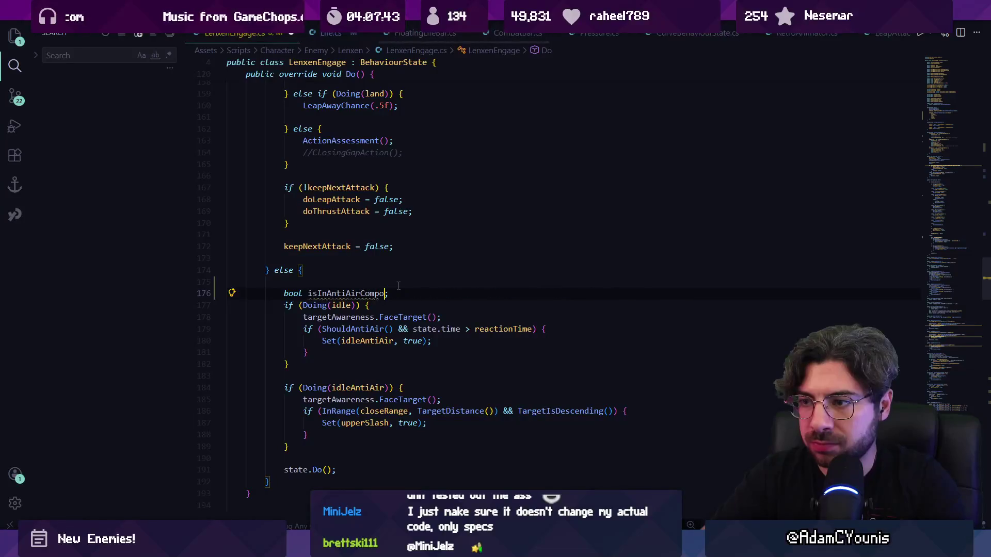
Step: Rename the new boolean to canAntiAirFromState
key(F2)
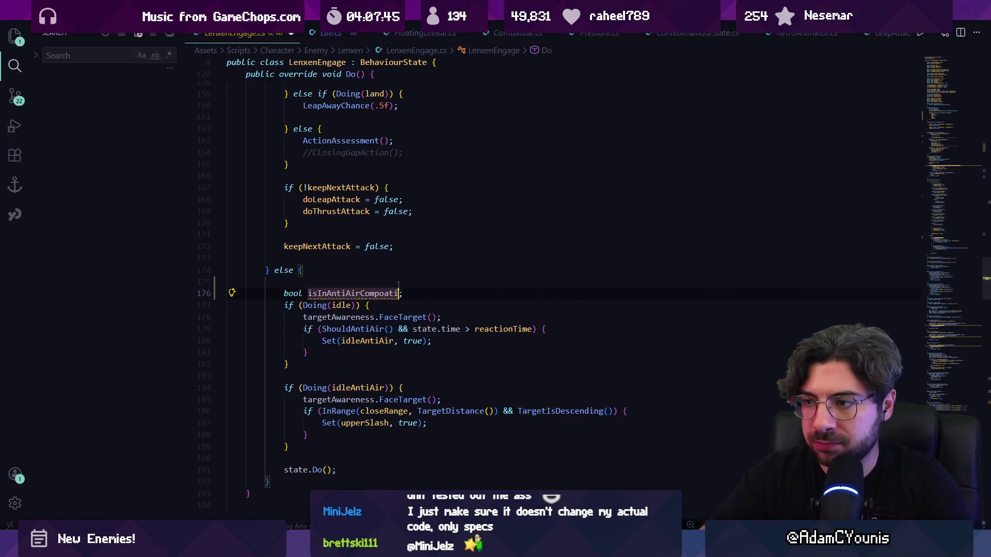
text(StateCan)
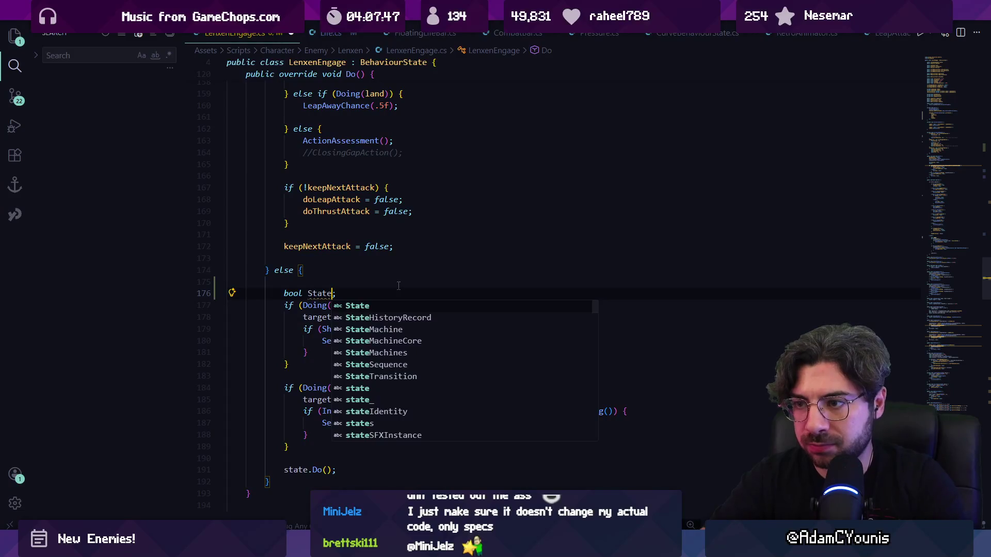
key(ctrl+shift+Left)
text(stateCanAntiAir)
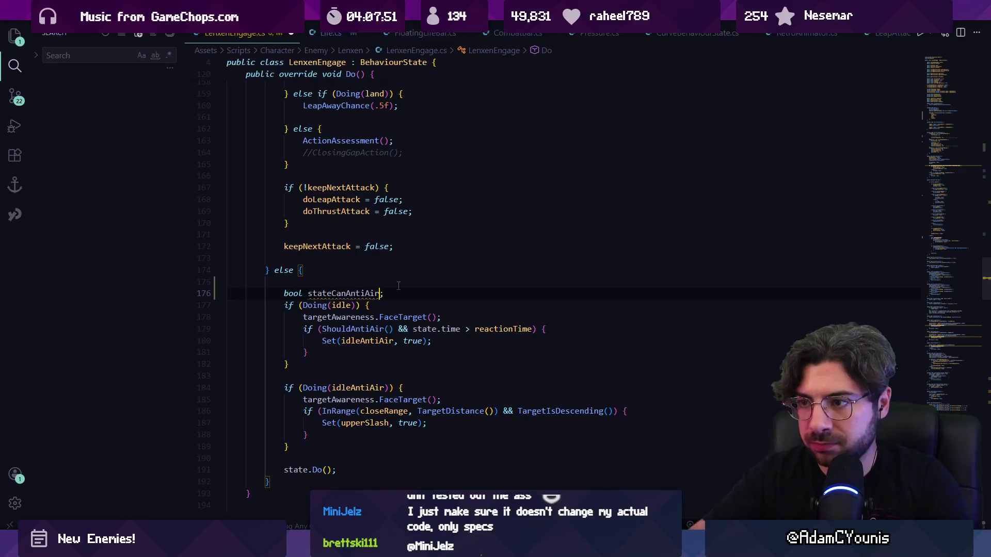
key(Return)
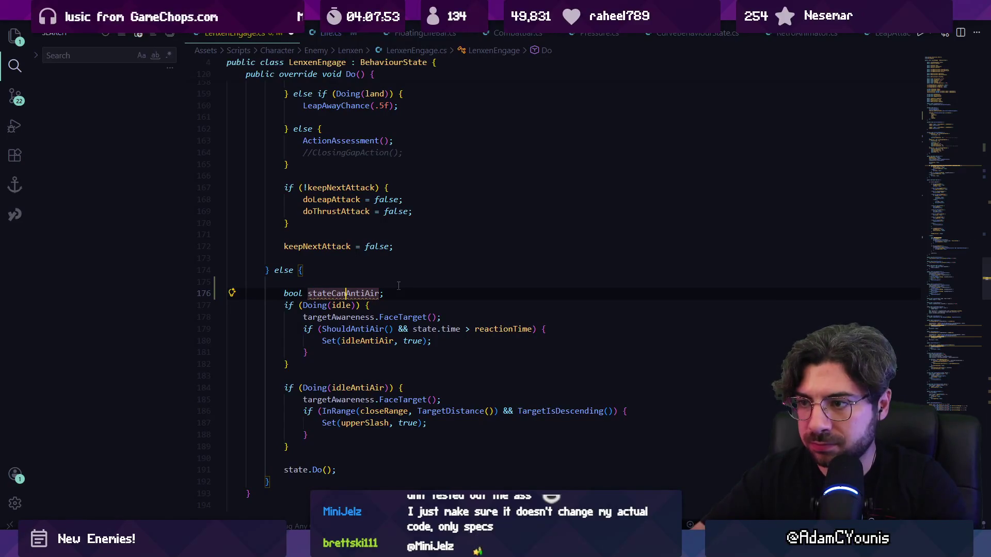
text(T)
key(ctrl+shift+Left)
text(canAntiAirFromState =)
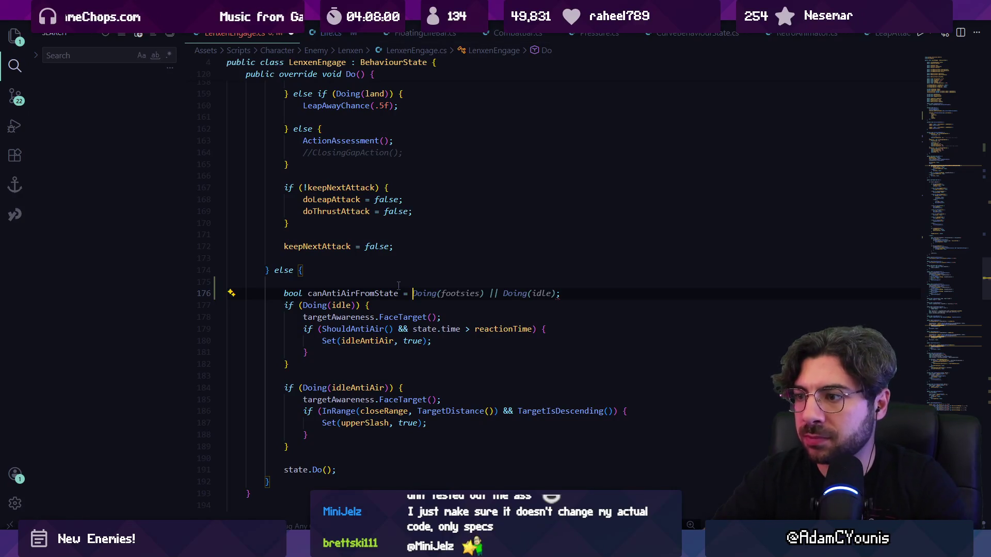
Step: Assign it the footsies-or-idle Doing checks, dropping the upperSlashStance term
key(Tab)
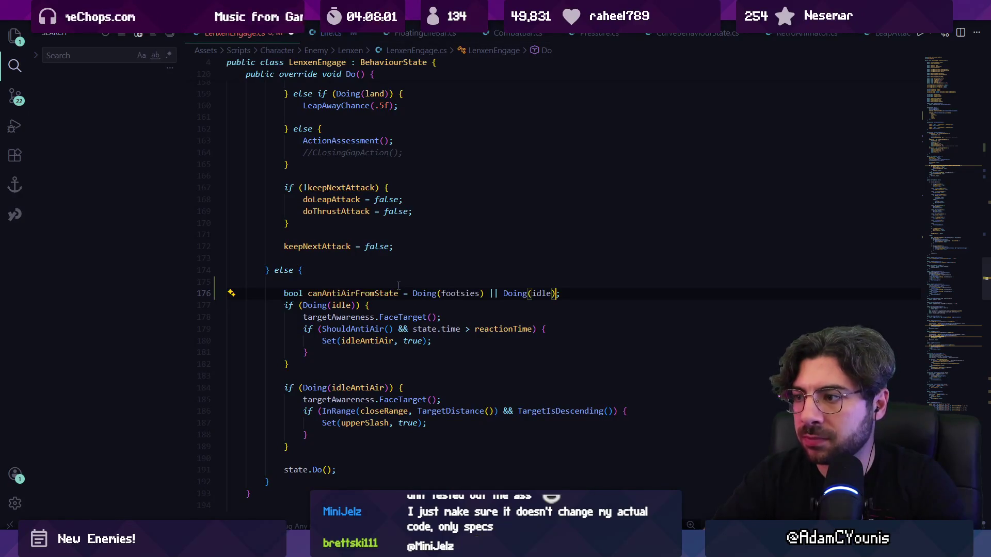
text(|| Doing(upperSlashStance)
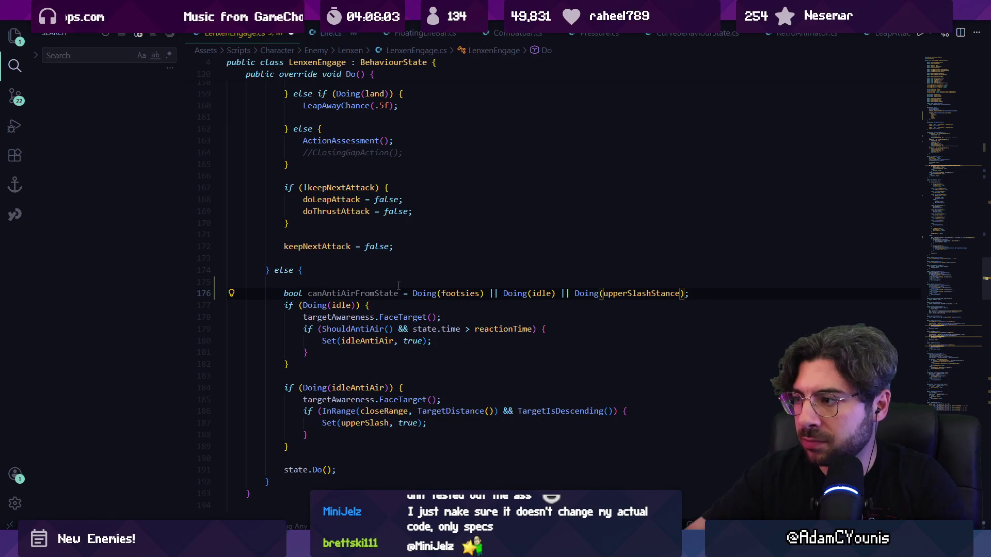
key(ctrl+shift+Left)
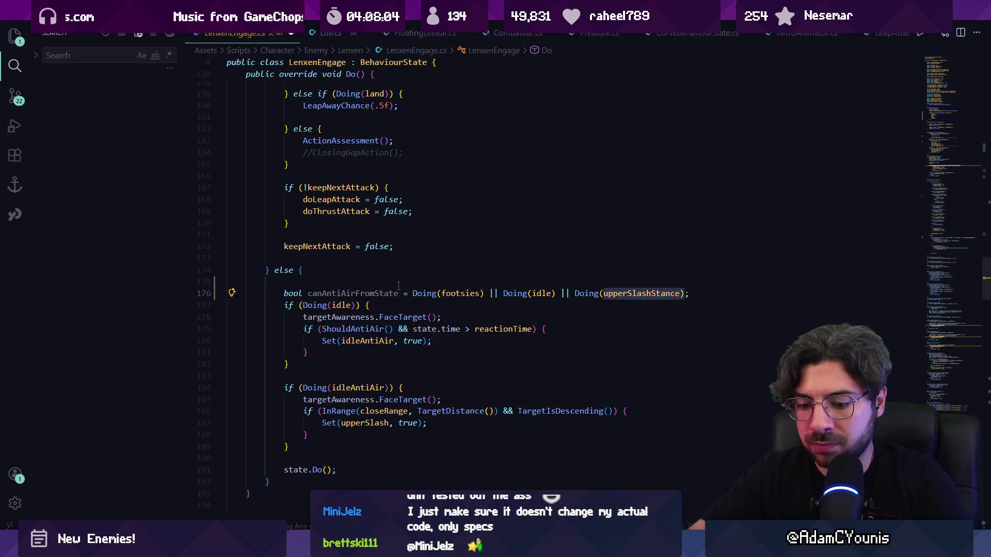
text(f)
key(BackSpace)
key(BackSpace)
key(BackSpace)
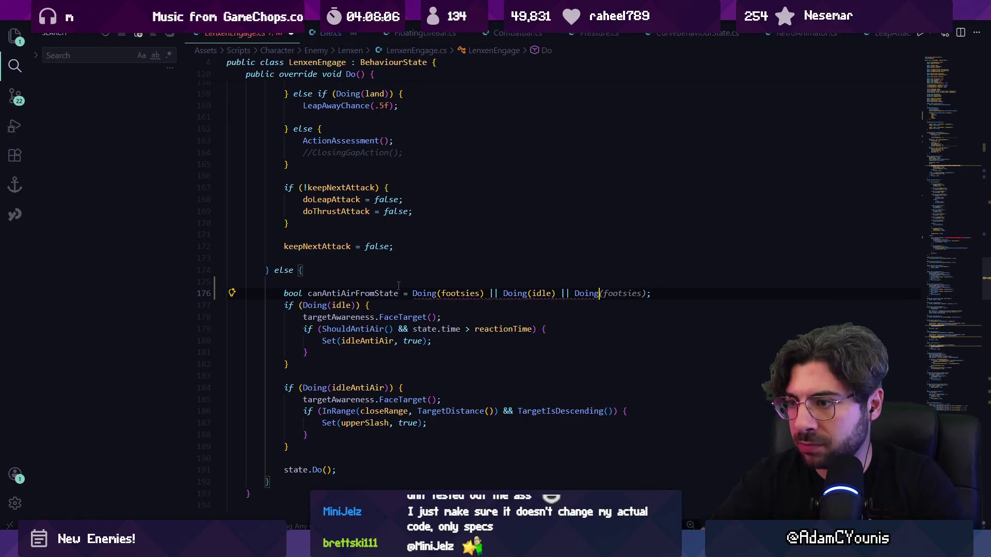
key(BackSpace)
key(BackSpace)
key(BackSpace)
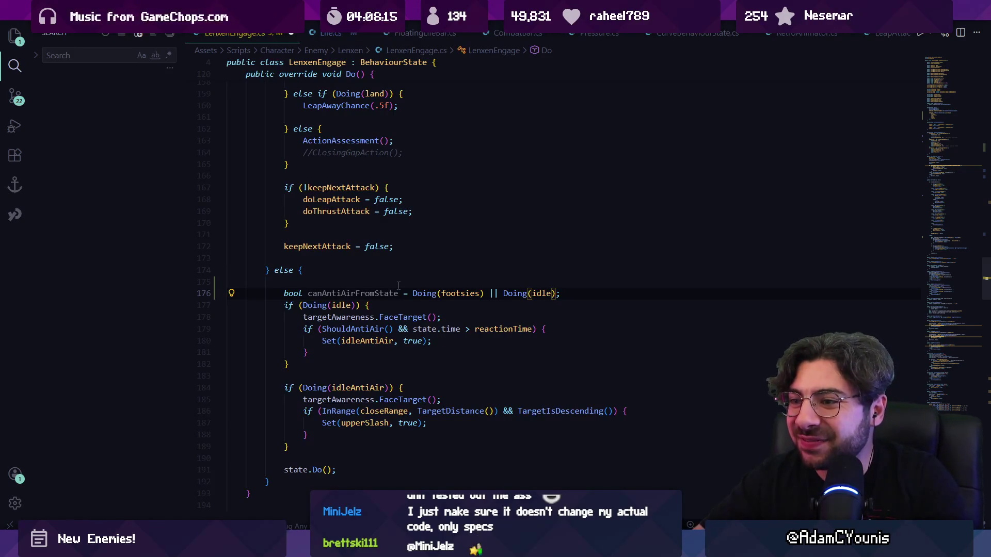
Step: Make line 177's if condition use canAntiAirFromState instead of Doing(idle)
key(Left)
key(shift+ctrl+Left)
key(shift+ctrl+Left)
key(shift+ctrl+Left)
text(can)
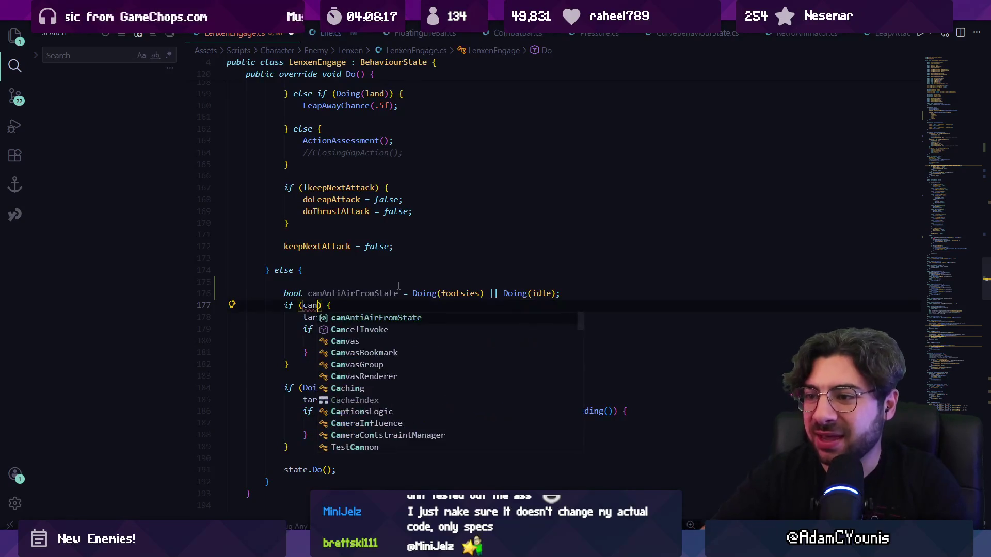
key(Tab)
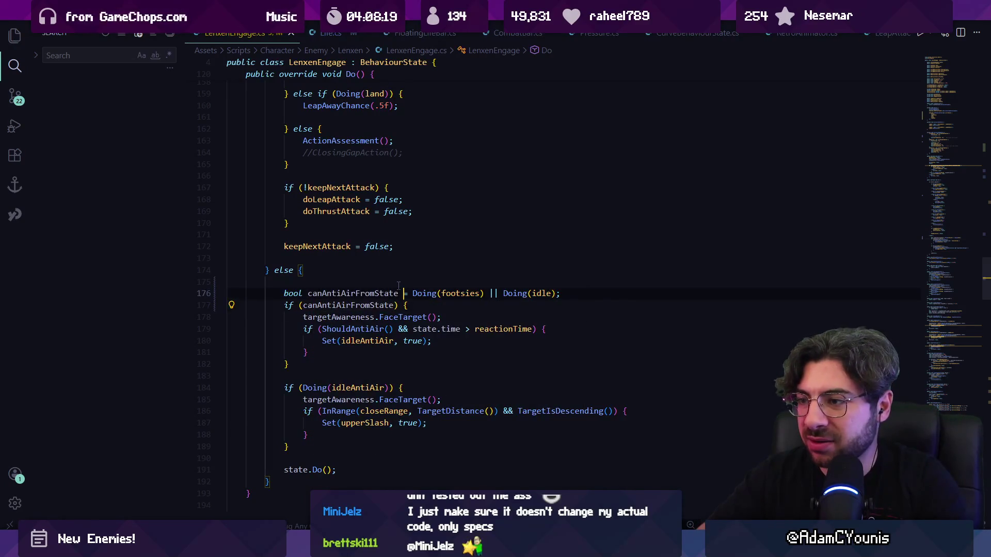
Step: Add shuffleBackward and shuffleForward Doing checks to canAntiAirFromState
key(Down)
key(Home)
key(Home)
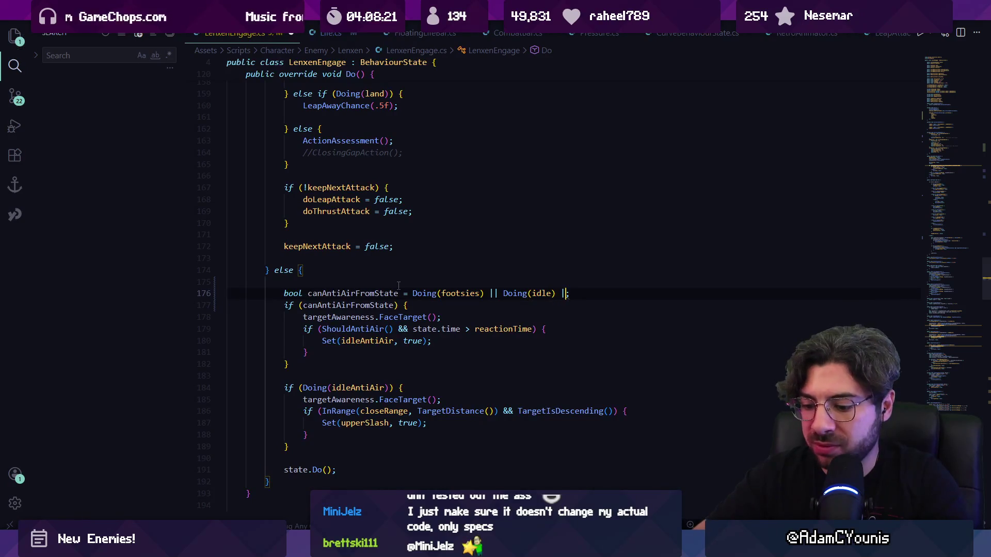
text(Doing)
key(BackSpace)
text((shu)
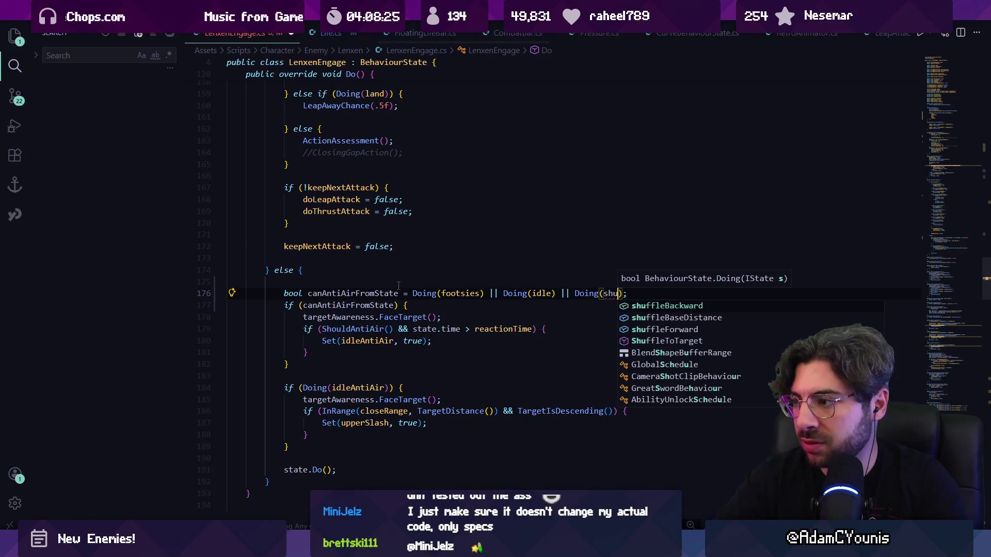
key(Tab)
key(Tab)
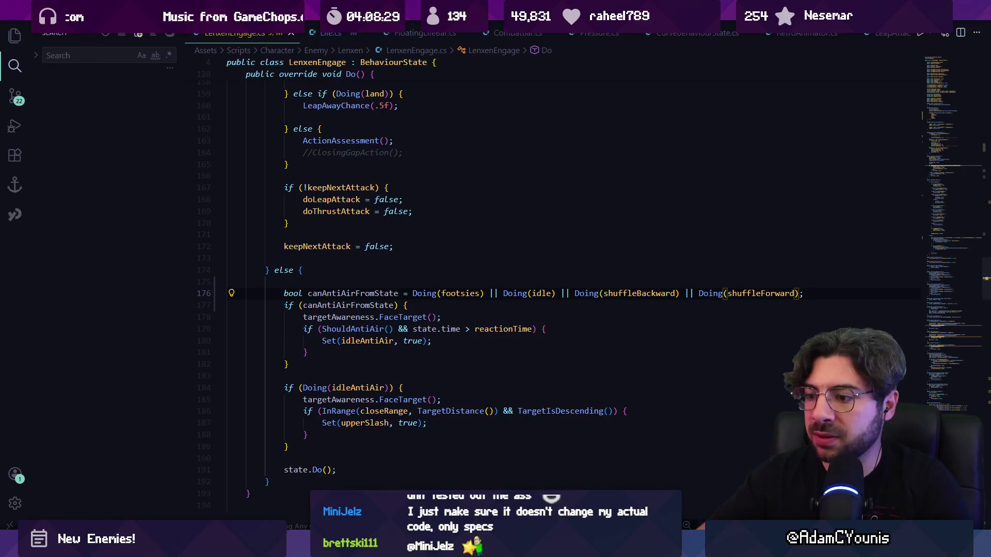
key(alt+Tab)
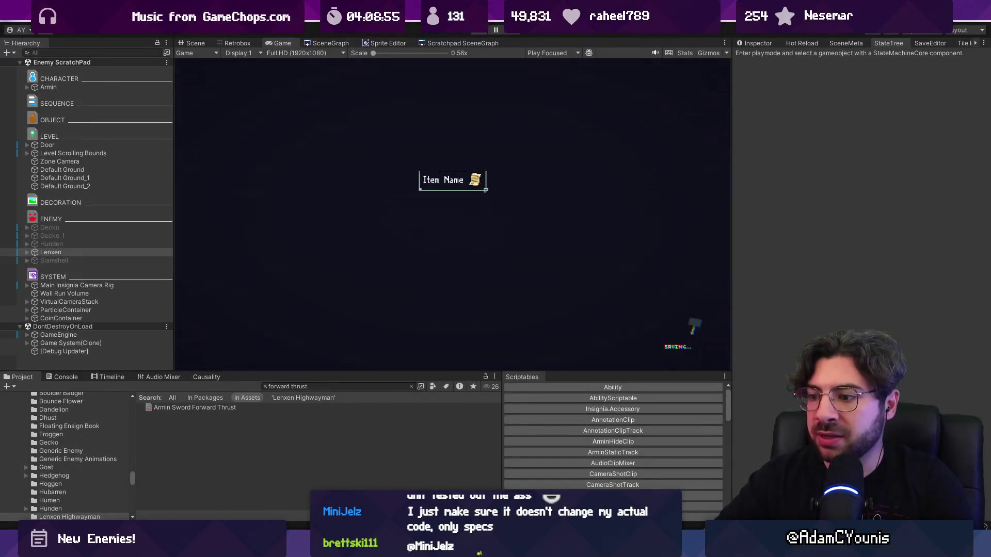
Step: Review the ShouldAntiAir definition, the idleAntiAir field and the IdleState class
key(alt+Tab)
ctrl+click(375, 329)
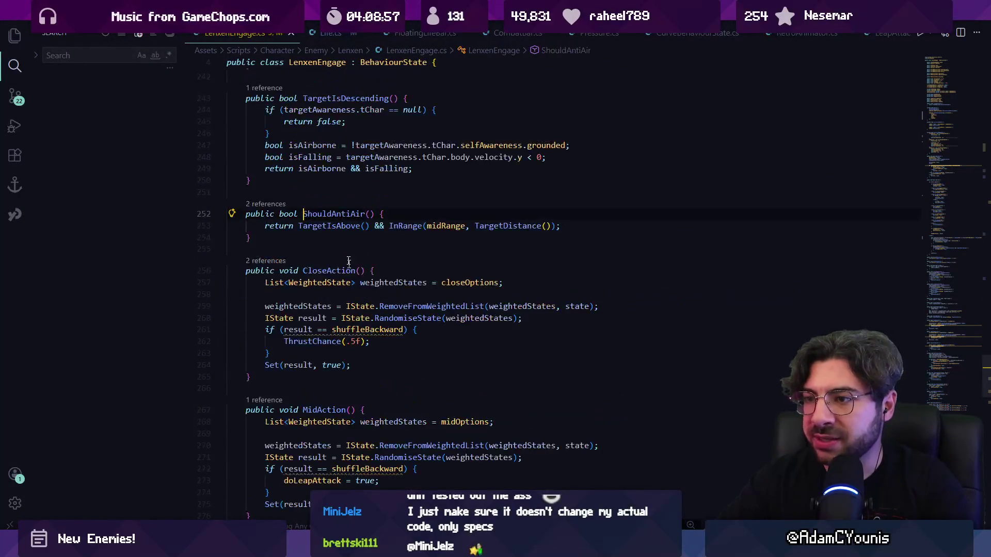
ctrl+click(345, 221)
ctrl+click(361, 293)
key(alt+Left)
ctrl+click(366, 308)
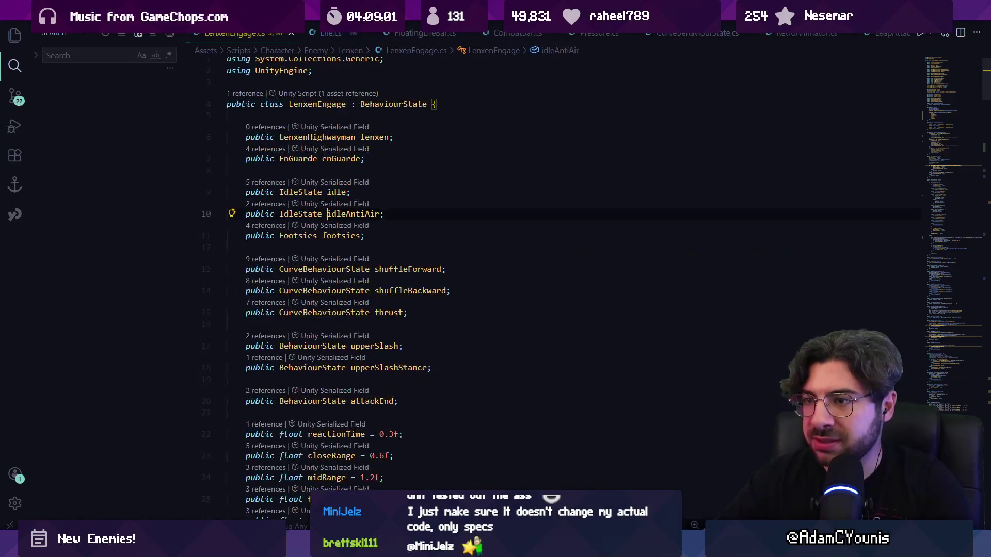
ctrl+click(287, 213)
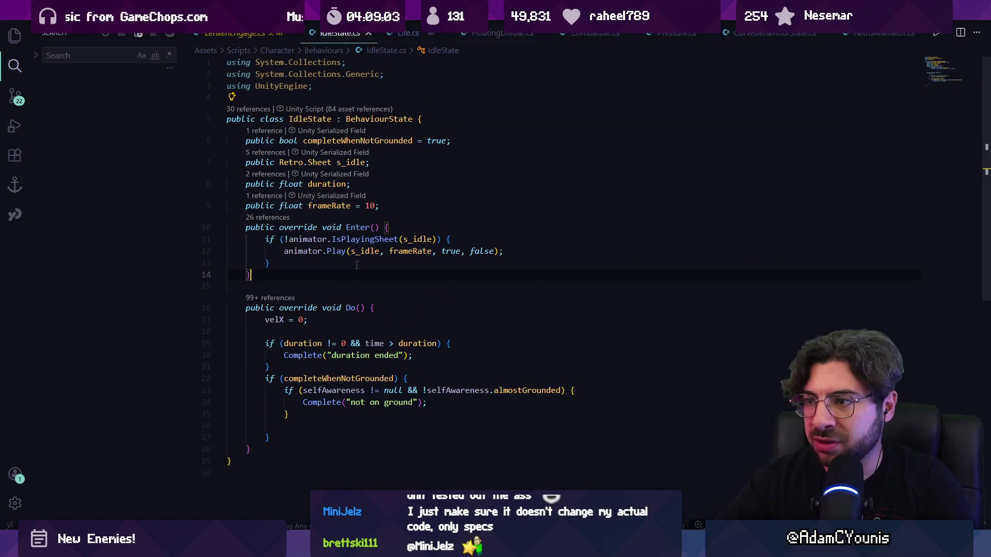
click(397, 239)
key(Down)
key(Down)
key(Down)
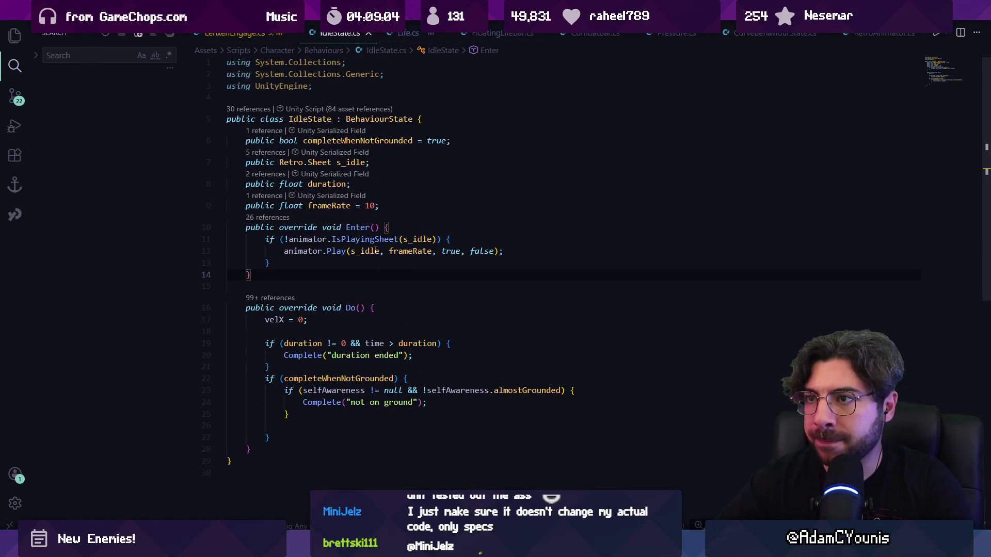
key(alt+Left)
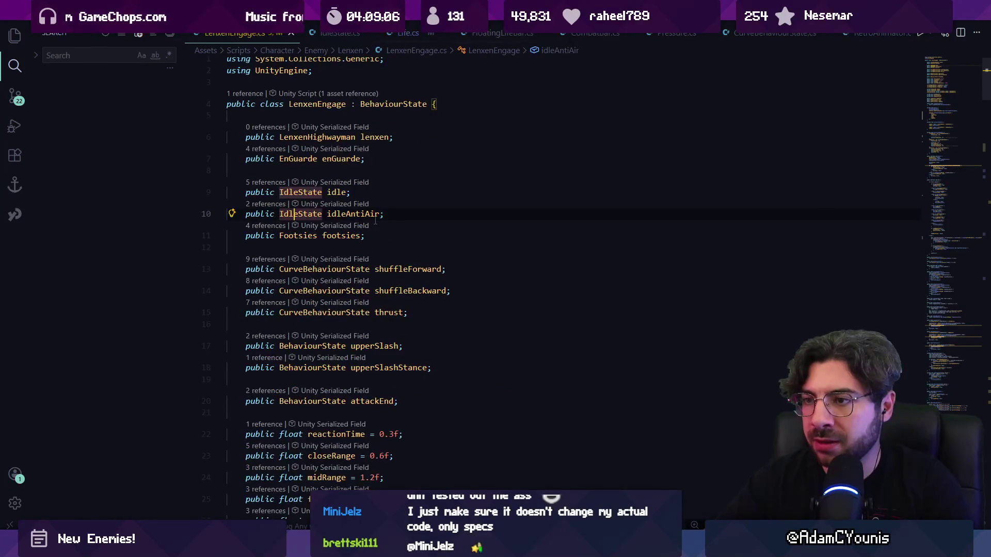
Step: Find the idleAntiAir field and delete its IdleState type, starting a new type with 'G'
key(ctrl+f)
text(idleantiair)
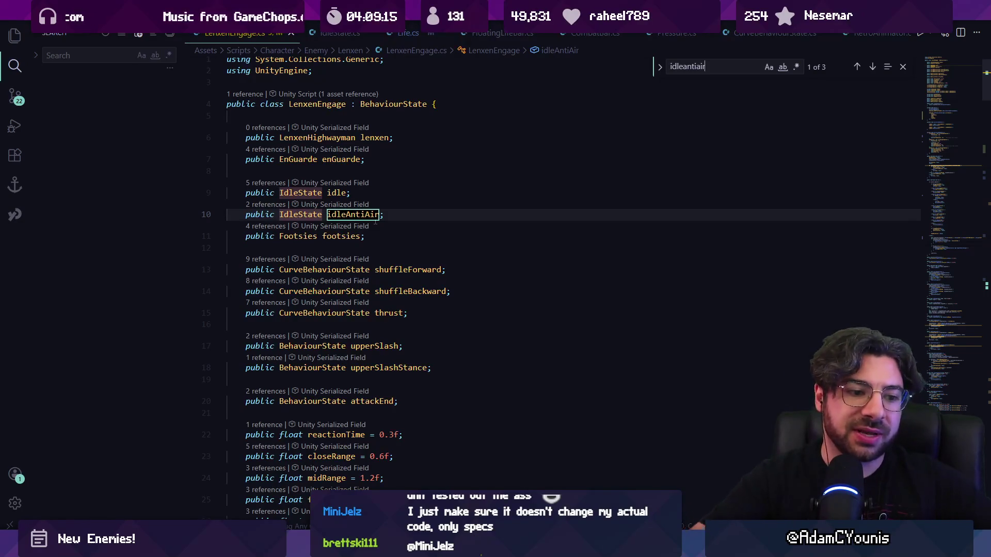
key(Escape)
key(ctrl+Left)
key(ctrl+Left)
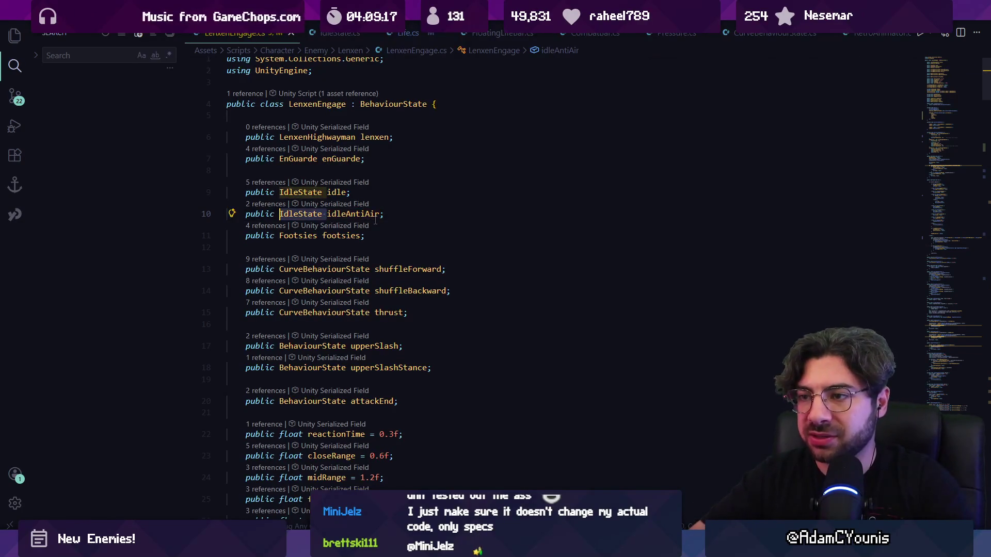
key(ctrl+Delete)
text(G)
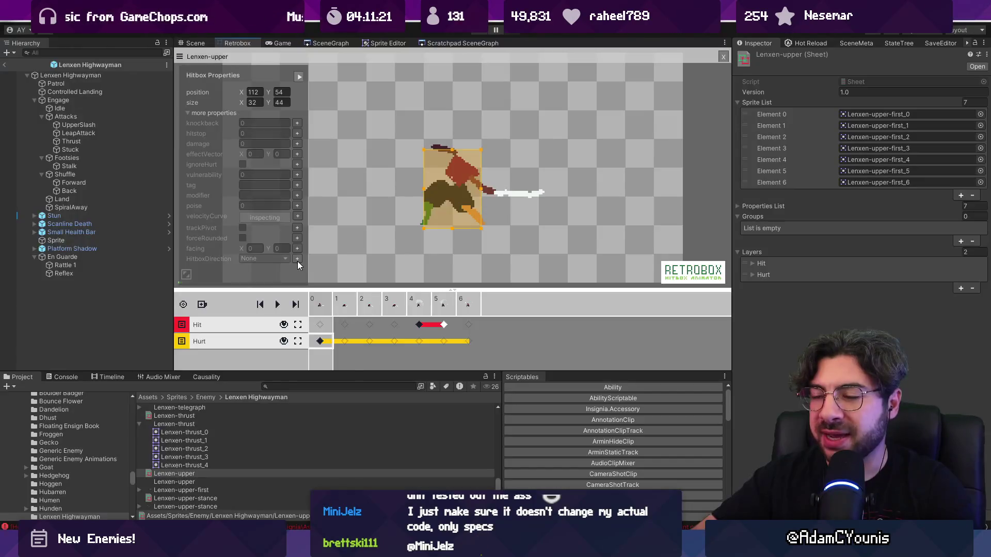
Step: Glance at the hitbox direction choices, then play and fight the Lenxen Highwayman
click(263, 112)
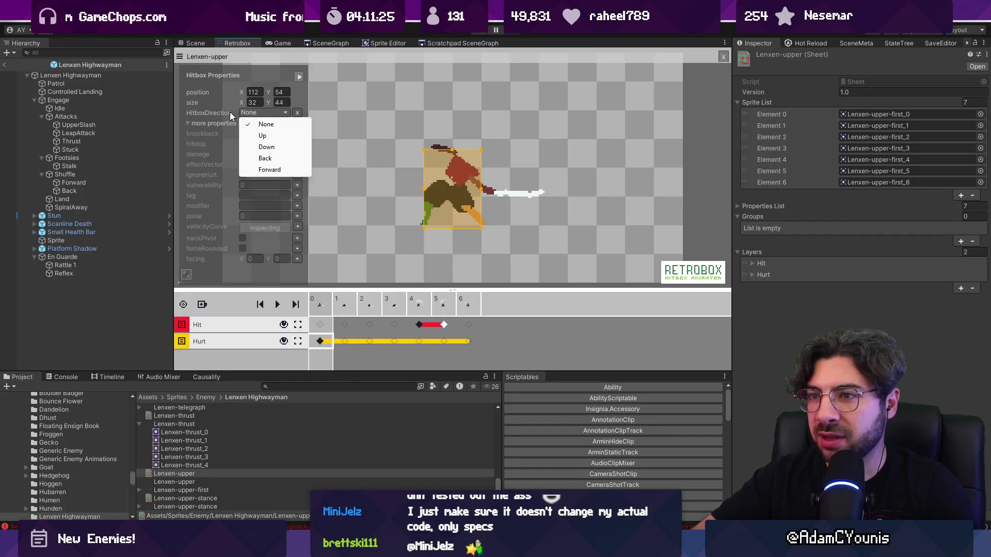
click(295, 113)
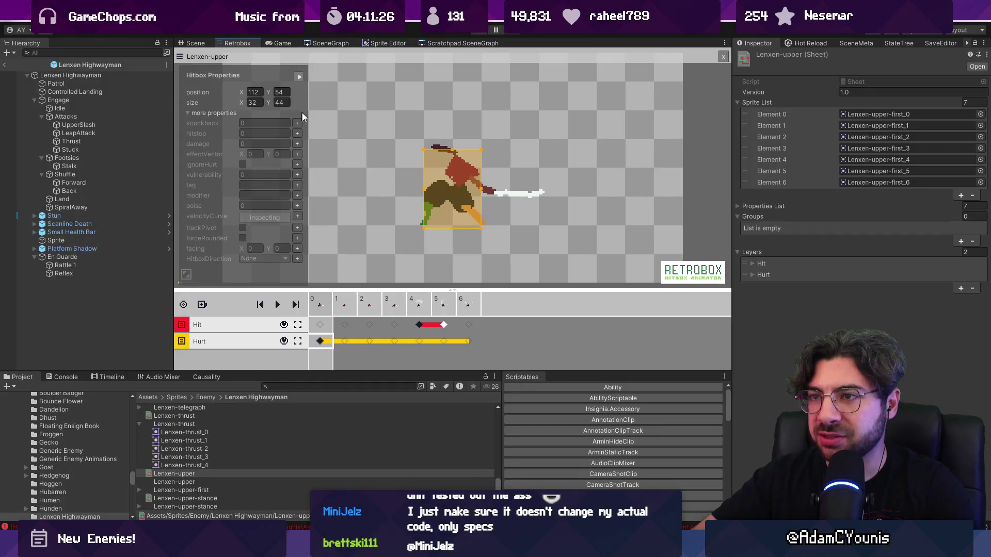
click(480, 33)
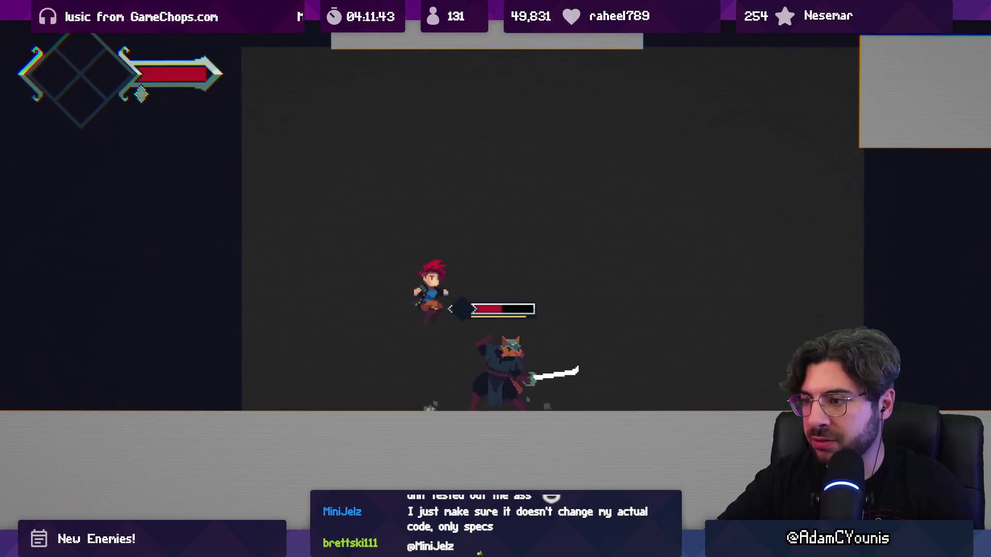
key(shift+space)
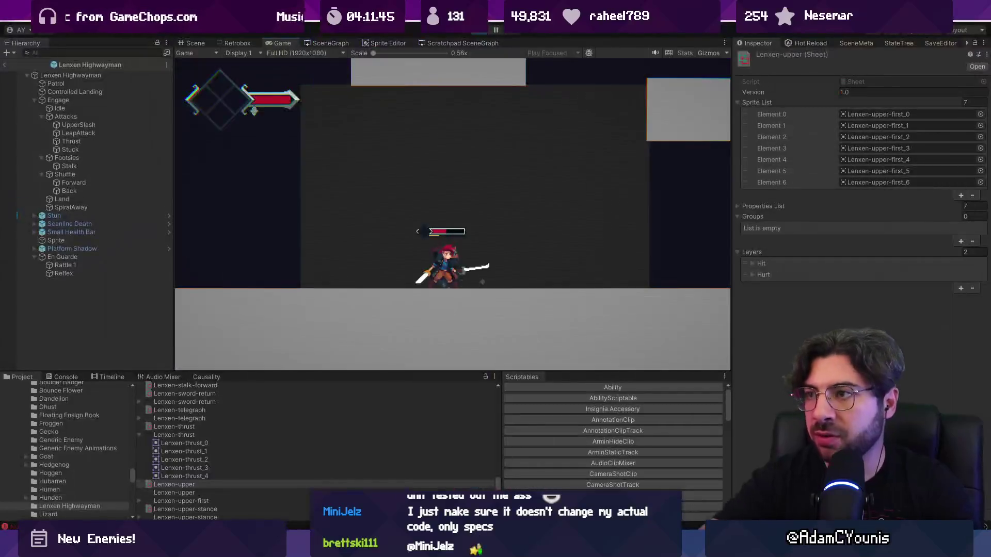
Step: Stop play, rename the UpperSlash state to 'Anti Air', and inspect the Engage state's settings
click(482, 34)
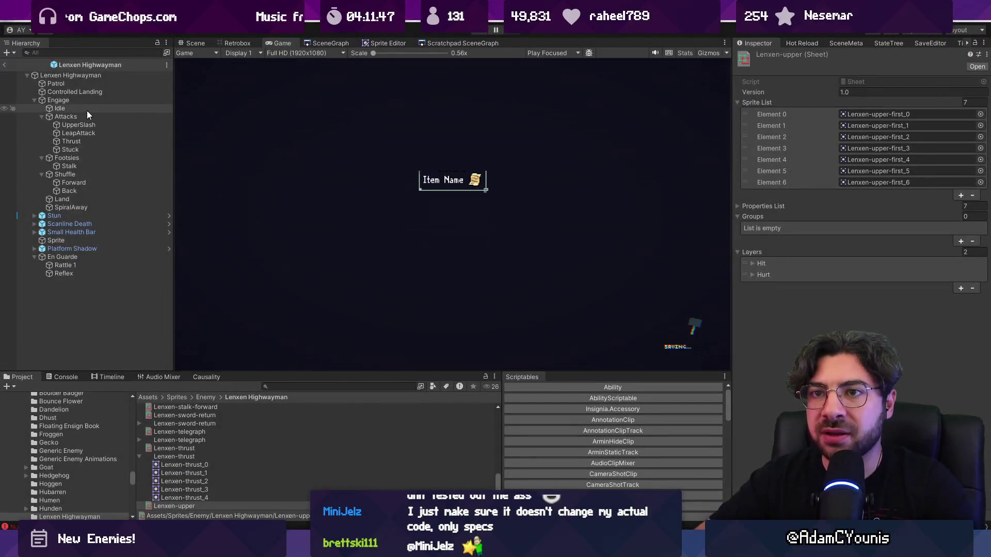
click(94, 124)
key(F2)
text(A)
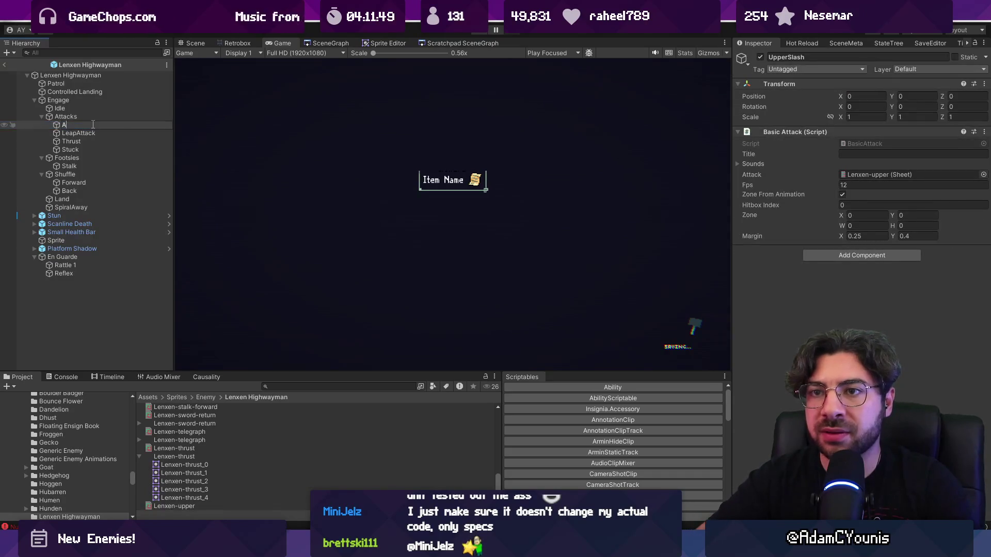
text(nti Air)
key(Return)
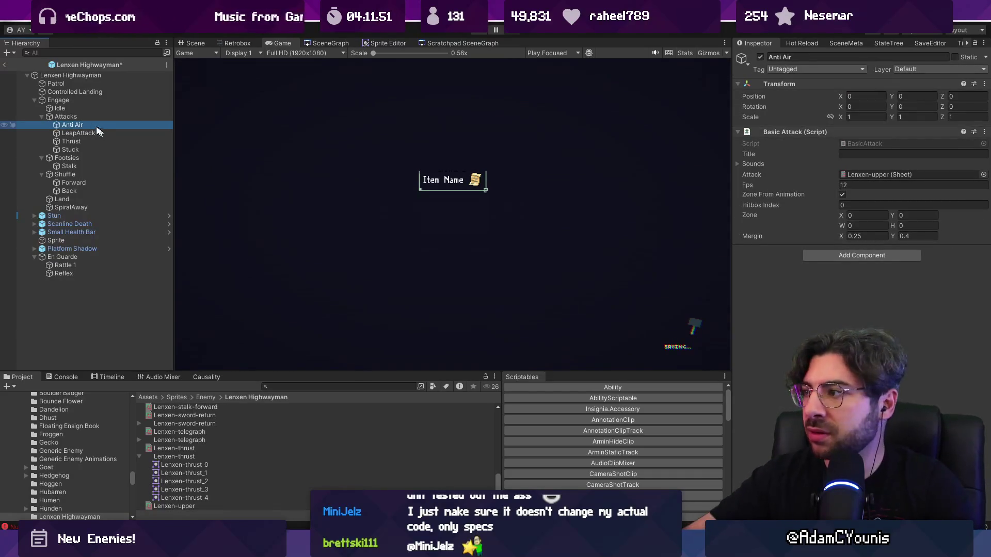
click(81, 101)
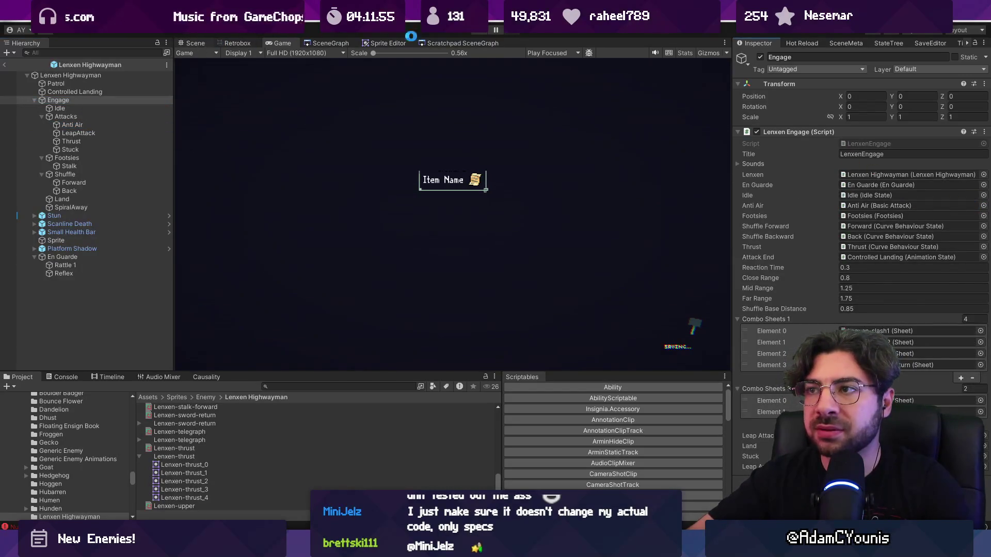
Step: Playtest by moving, jumping, dashing and slashing at the Highwayman, then stop the game
click(470, 34)
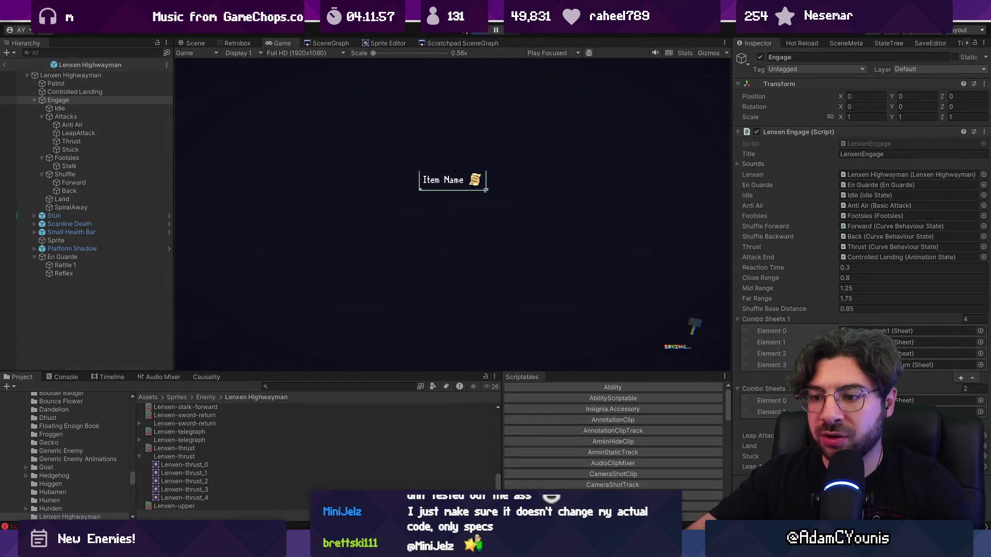
key(Right)
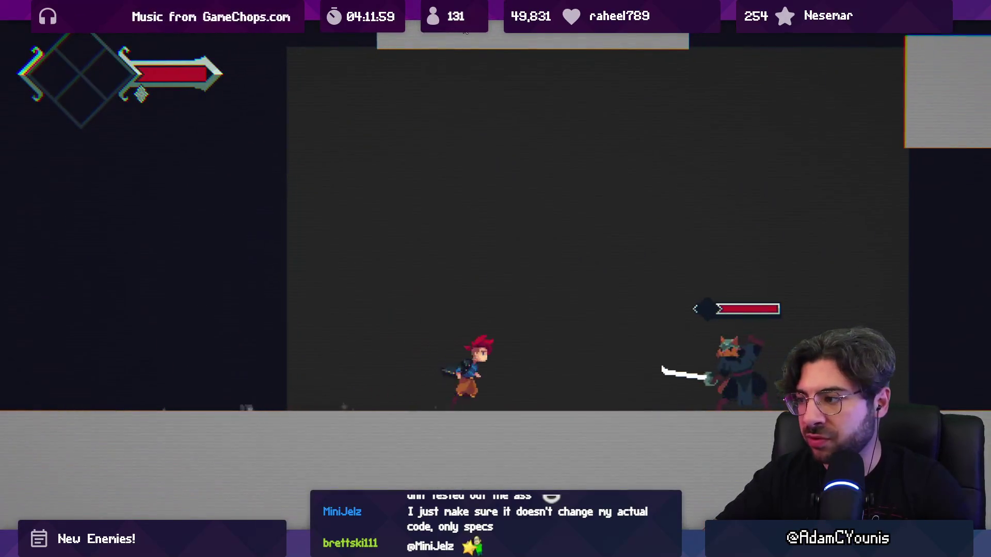
key(space)
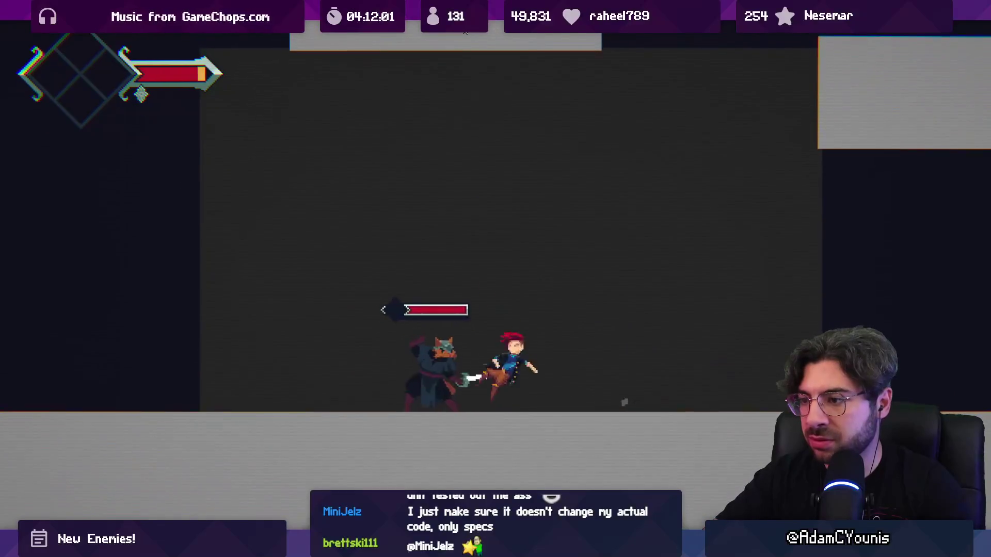
key(Left)
key(space)
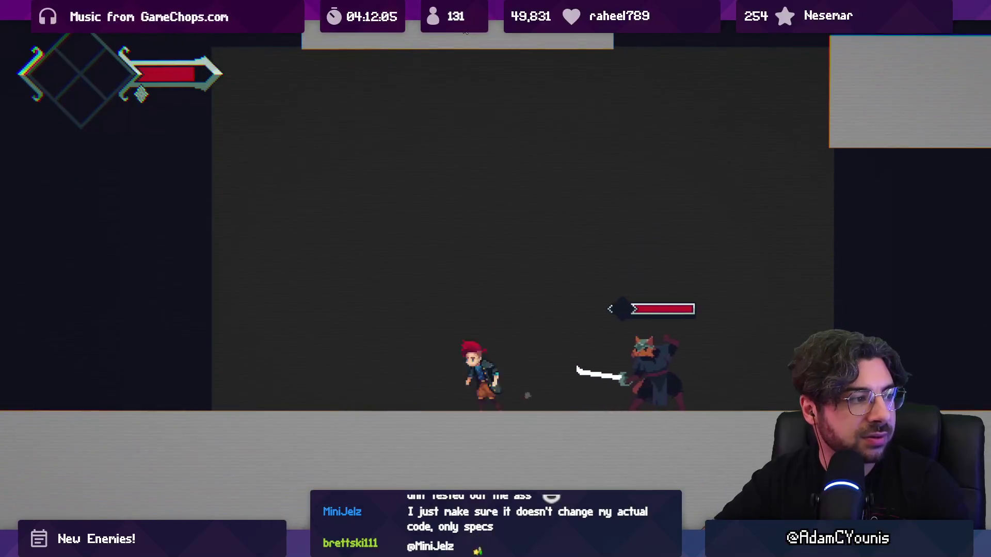
key(Left)
key(Right)
key(space)
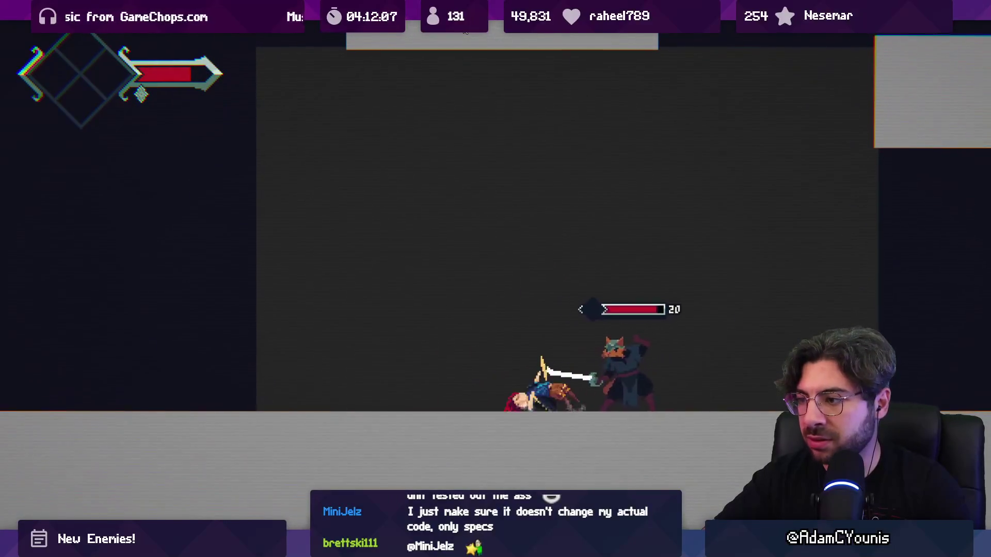
key(x)
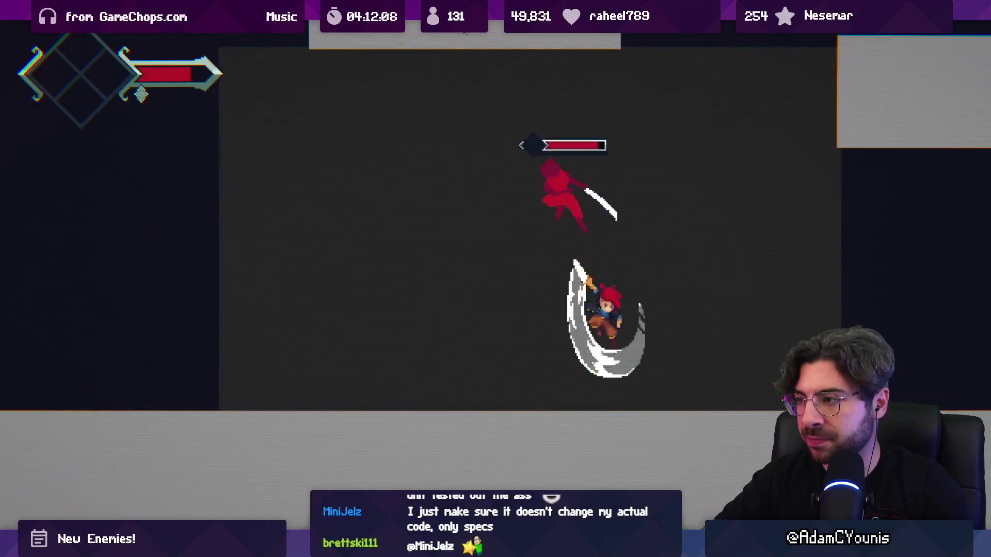
key(x)
key(space)
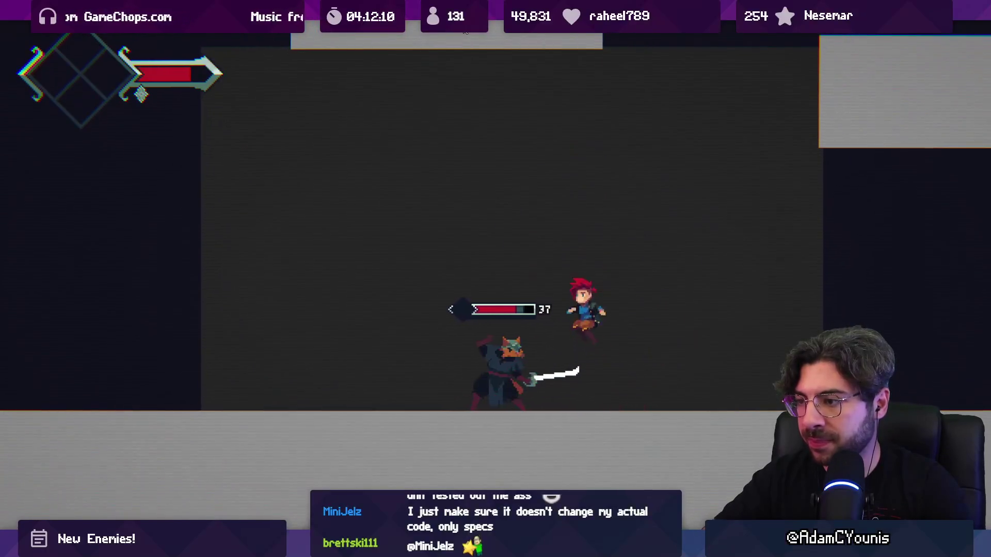
key(x)
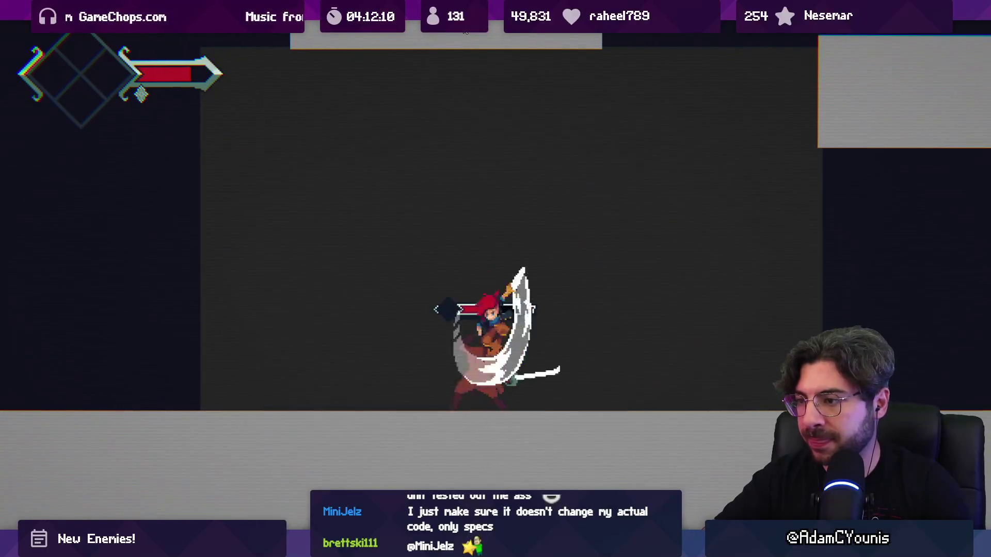
key(shift+space)
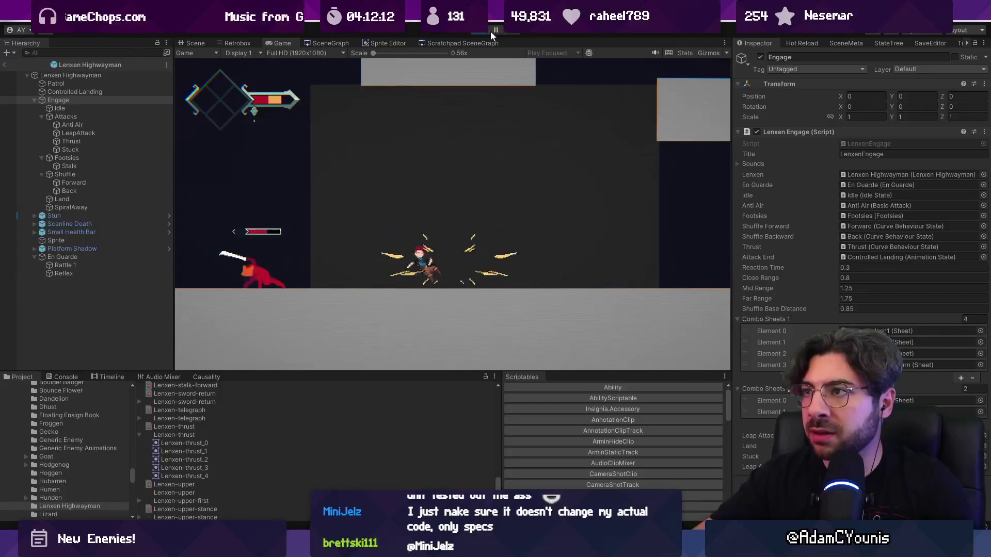
click(482, 30)
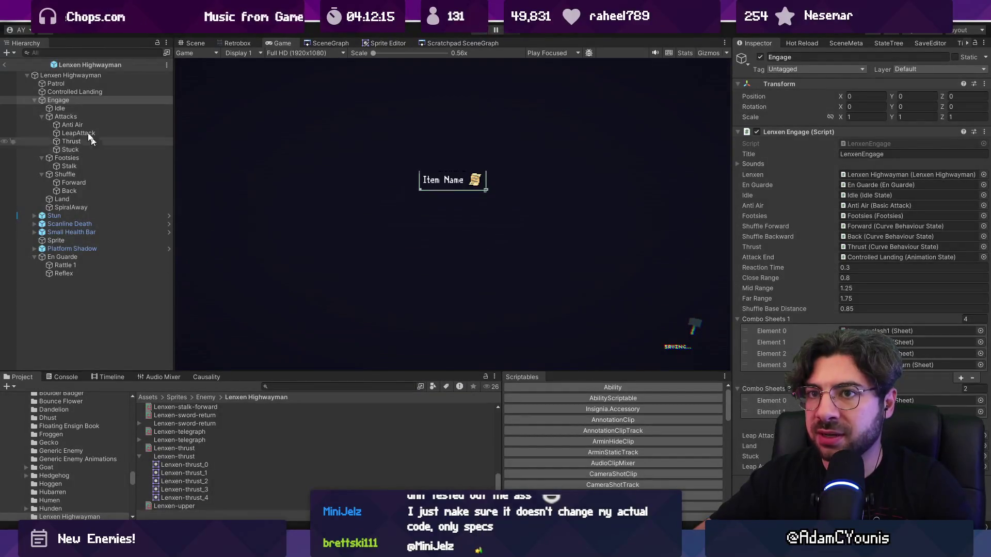
Step: Search the project for 'down' and open the Armin Down Air sheet in Retrobox
click(300, 387)
text(down sl)
key(BackSpace)
key(BackSpace)
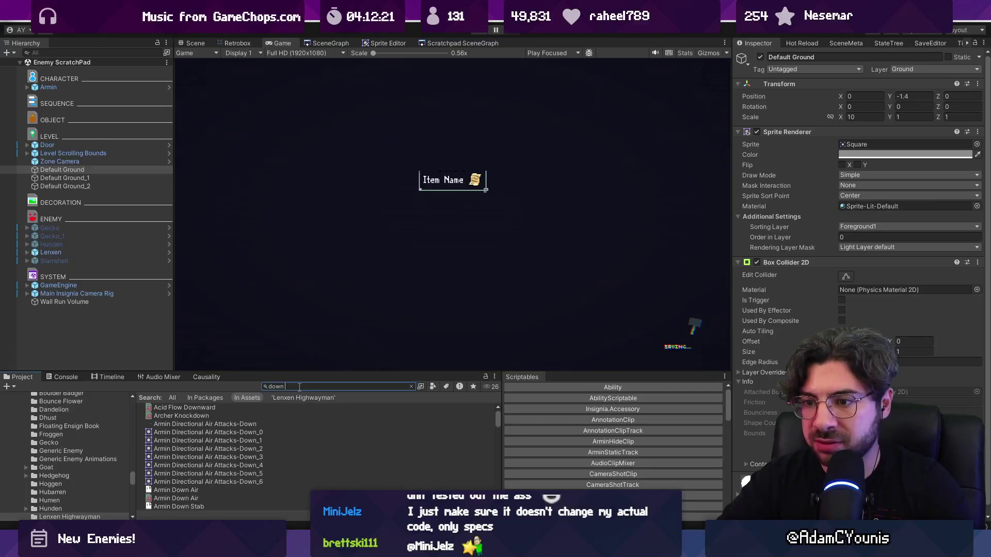
double_click(299, 387)
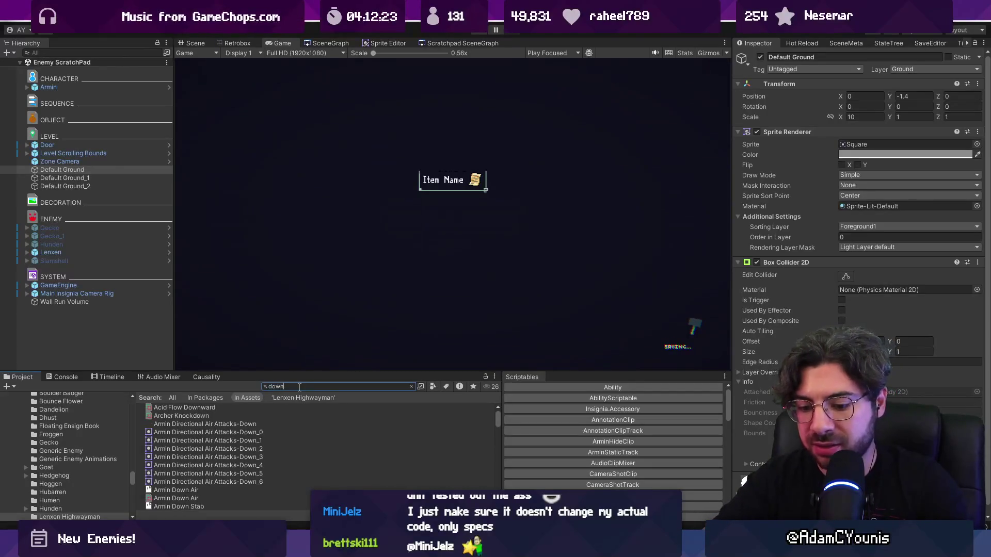
text(air)
click(201, 475)
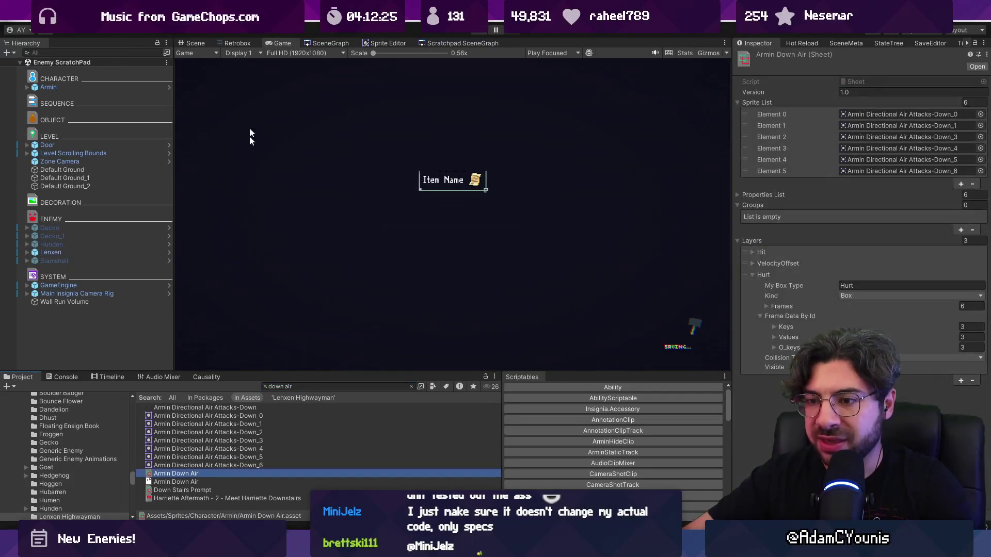
click(240, 45)
Step: Set Armin Down Air's frame-2 hitbox damage to 15 after trying and removing a poise value
click(370, 275)
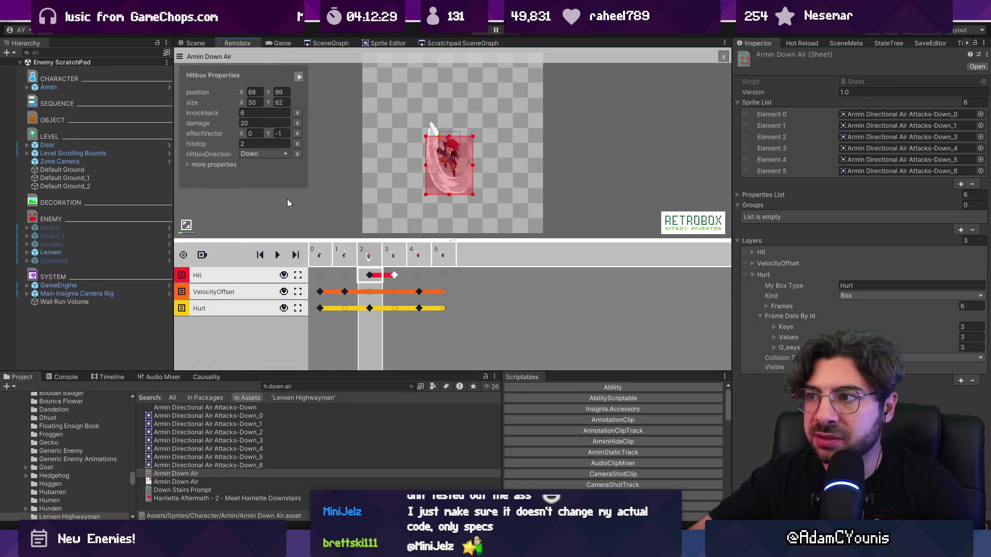
click(197, 165)
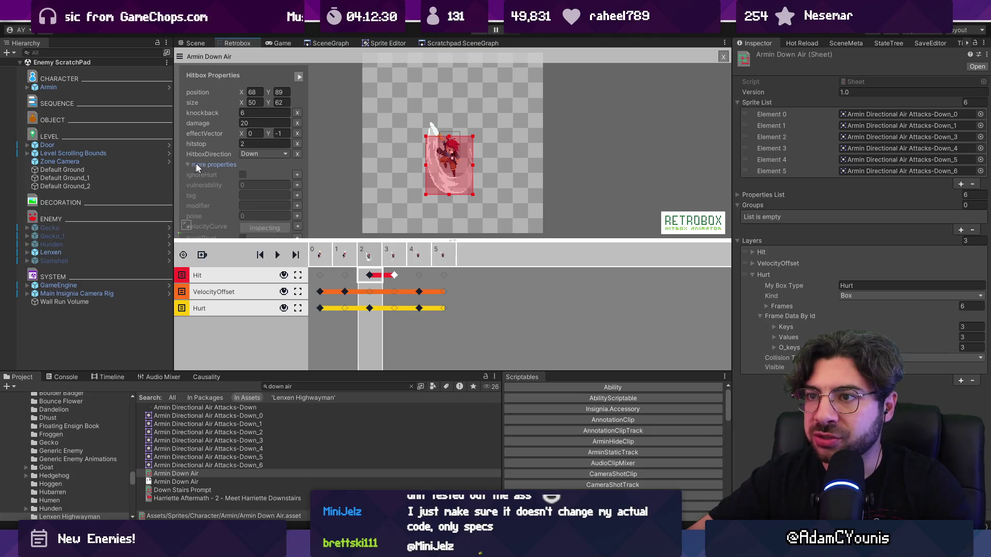
click(297, 216)
click(297, 165)
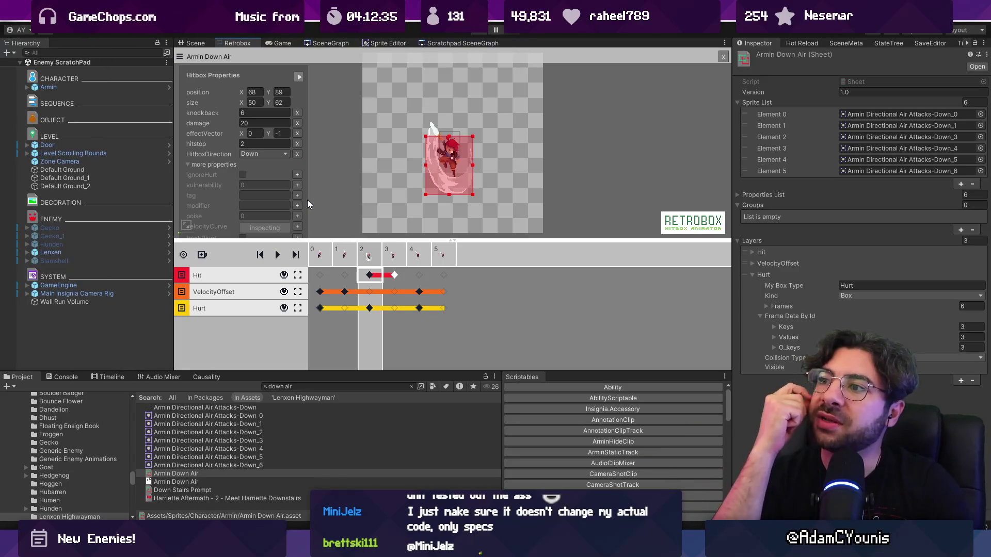
click(259, 123)
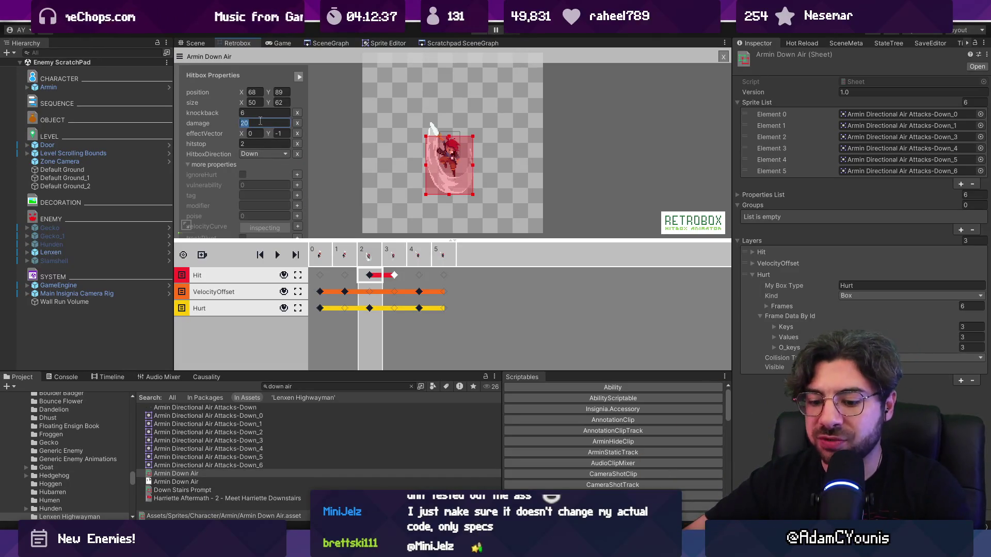
text(15)
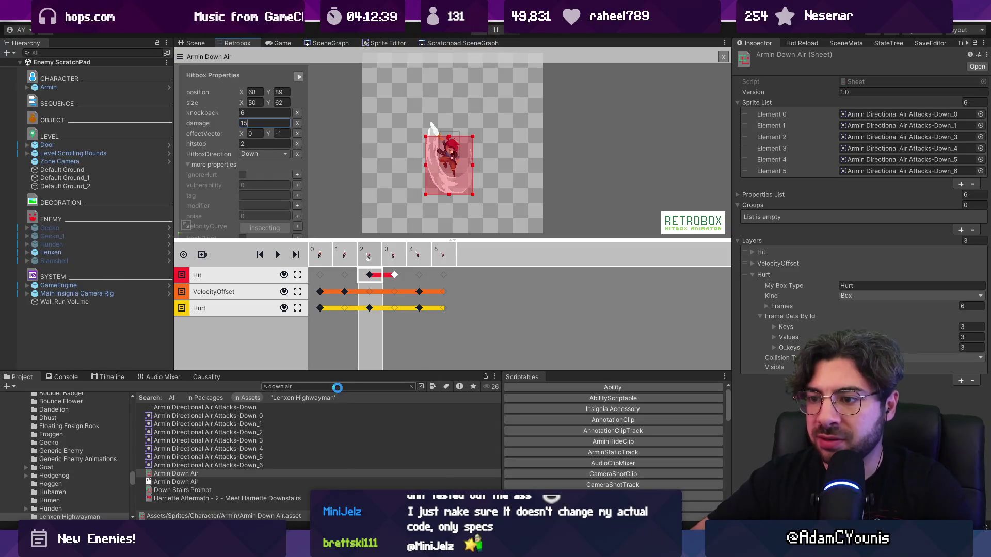
Step: Search 'up air' and inspect Armin Air Up's frame-3 hitbox
click(338, 387)
text(up air)
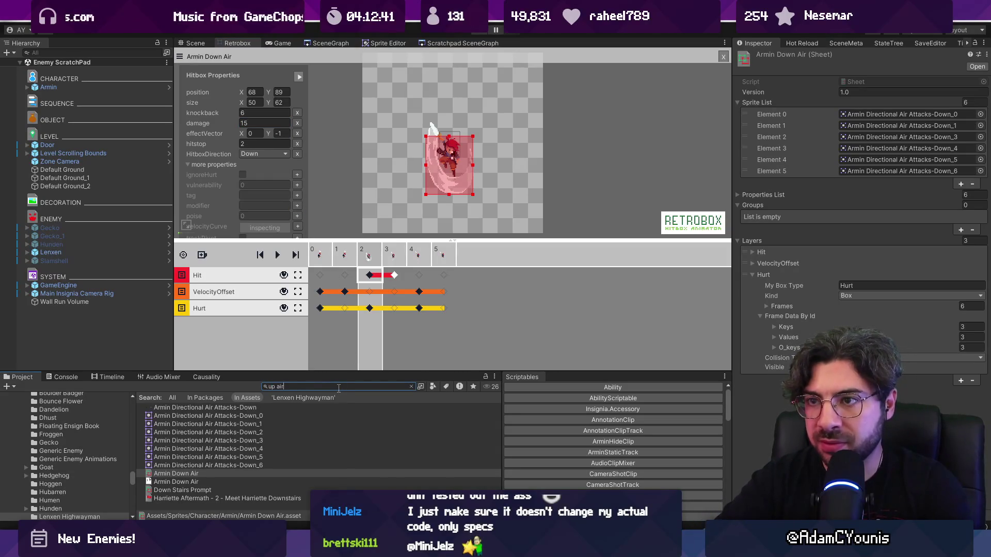
double_click(230, 407)
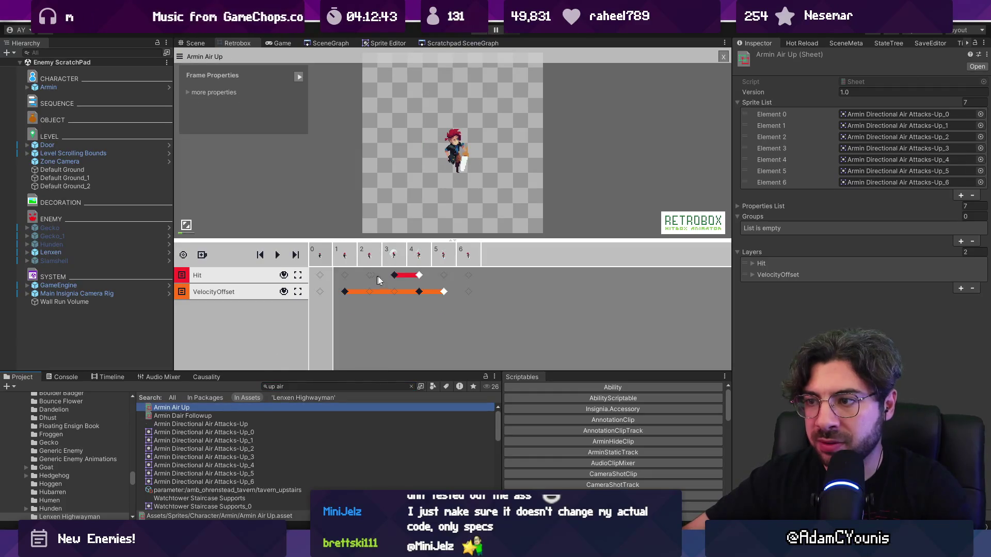
click(385, 262)
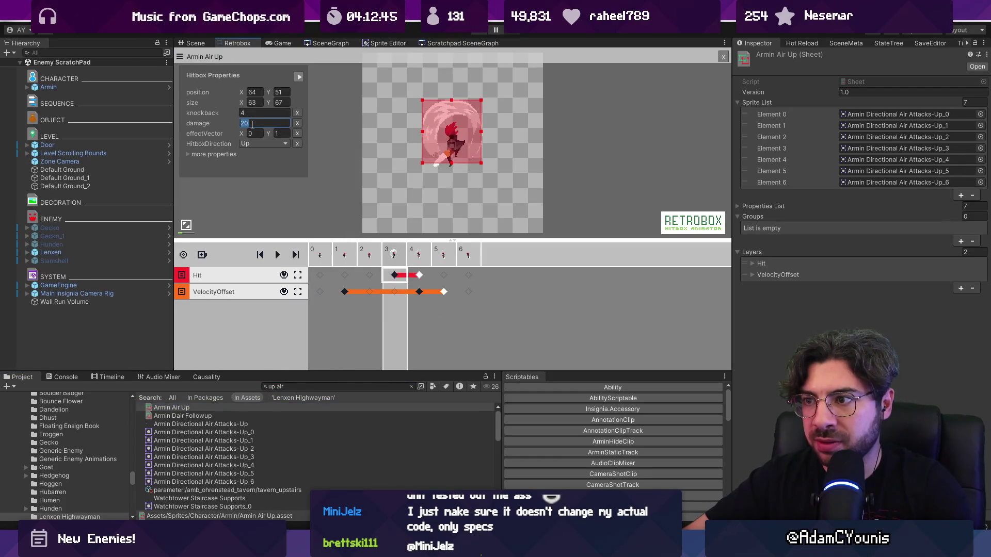
Step: Reopen Armin Down Air and commit its frame-2 hitbox damage of 15
click(301, 387)
text(down ai)
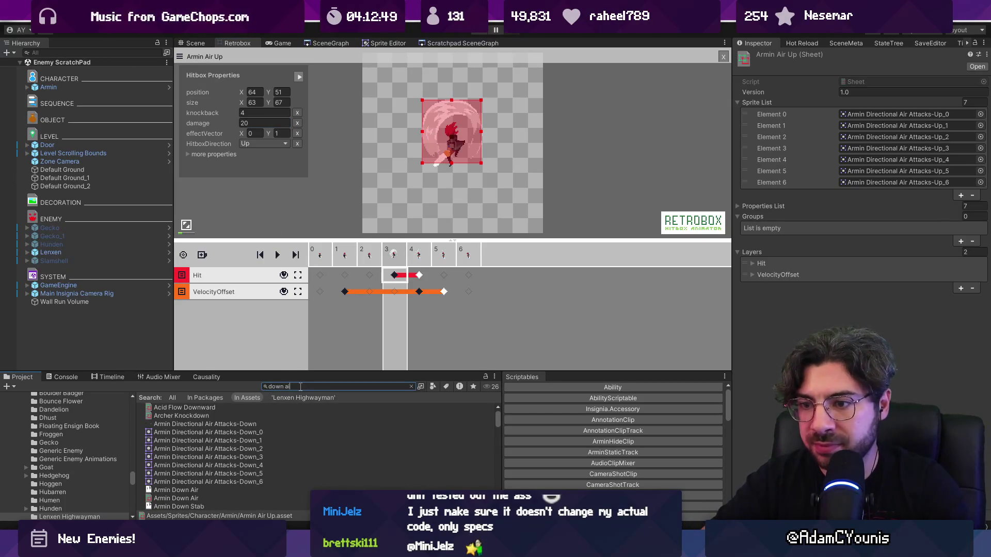
text(r)
double_click(202, 473)
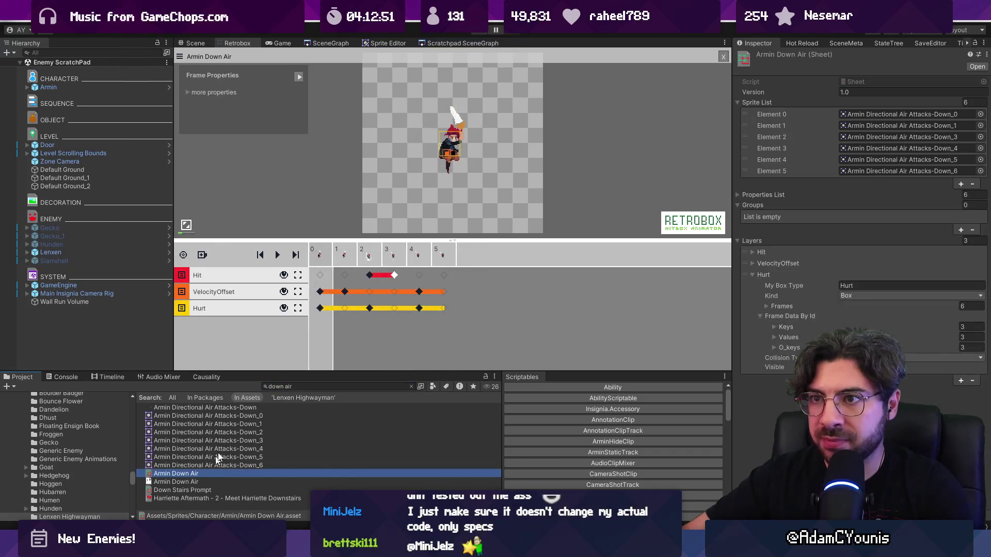
click(370, 275)
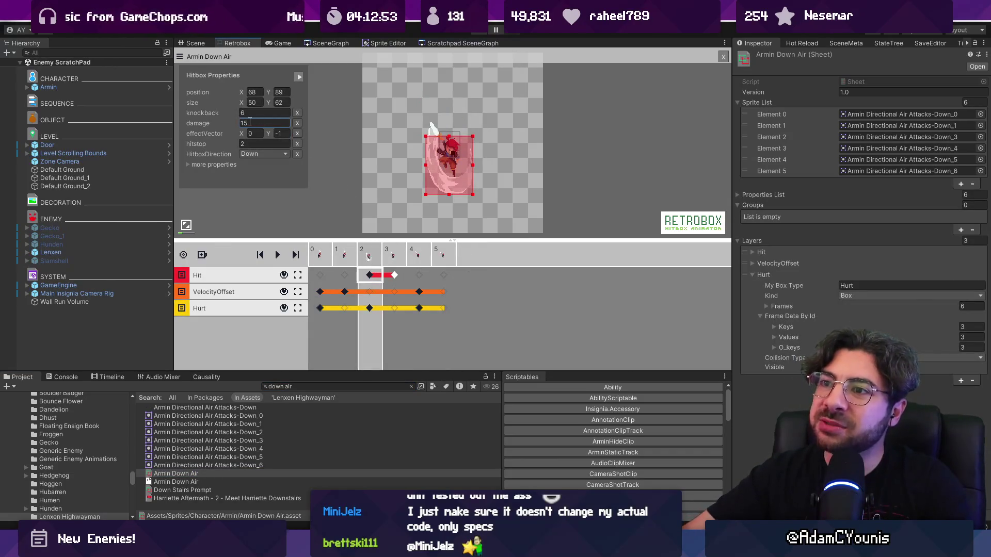
click(237, 182)
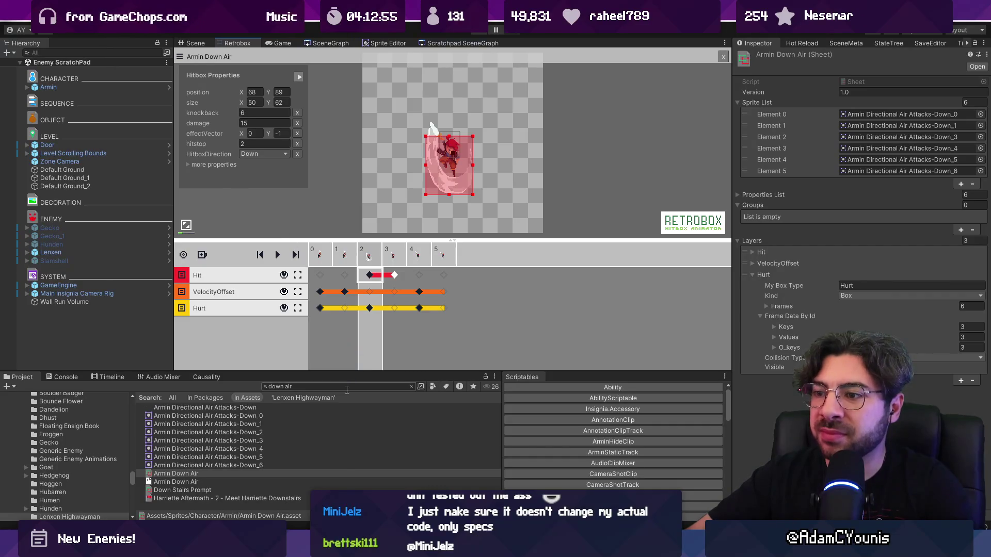
Step: Search 'air co' and trim Sword Air Combo_1's frame-2 hitbox poise to -10
text(air combo)
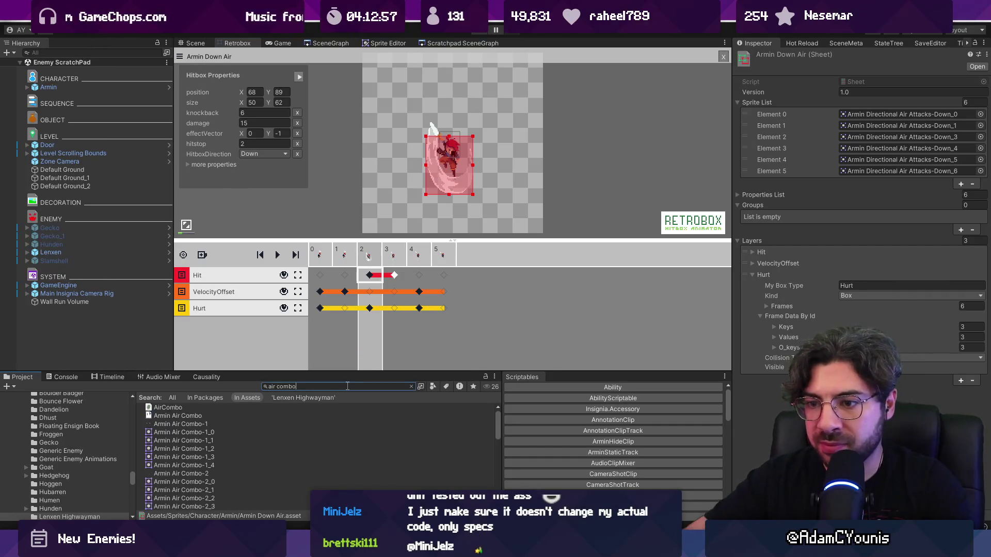
click(229, 479)
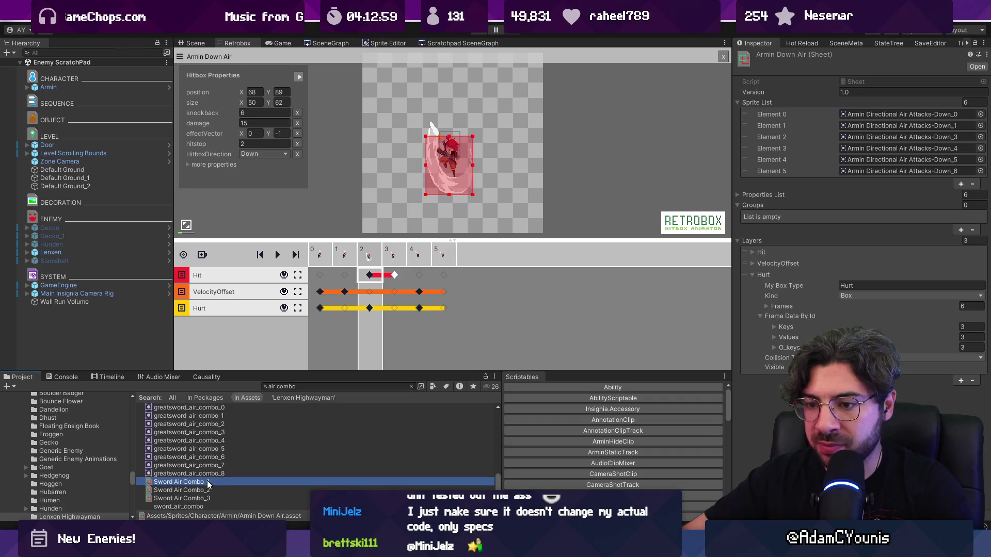
click(367, 276)
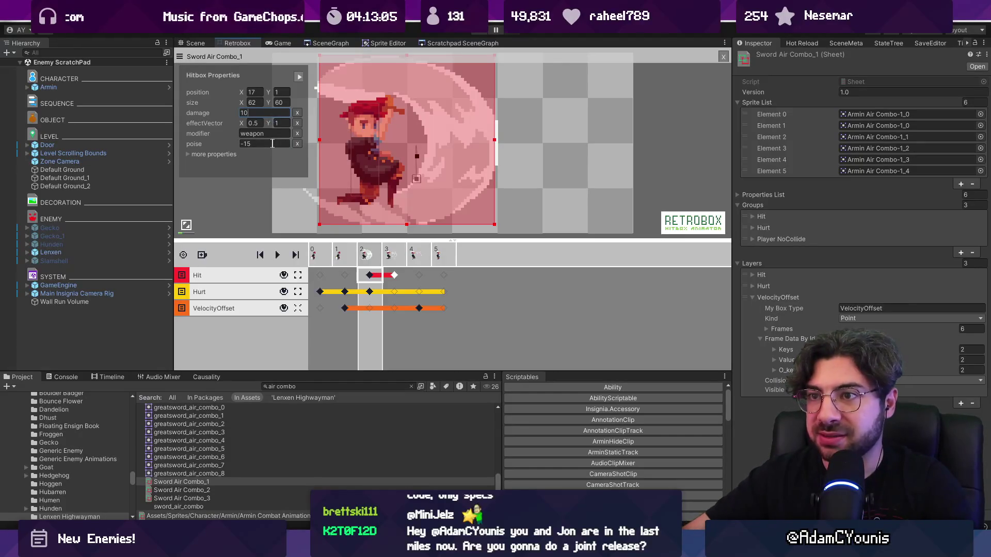
key(BackSpace)
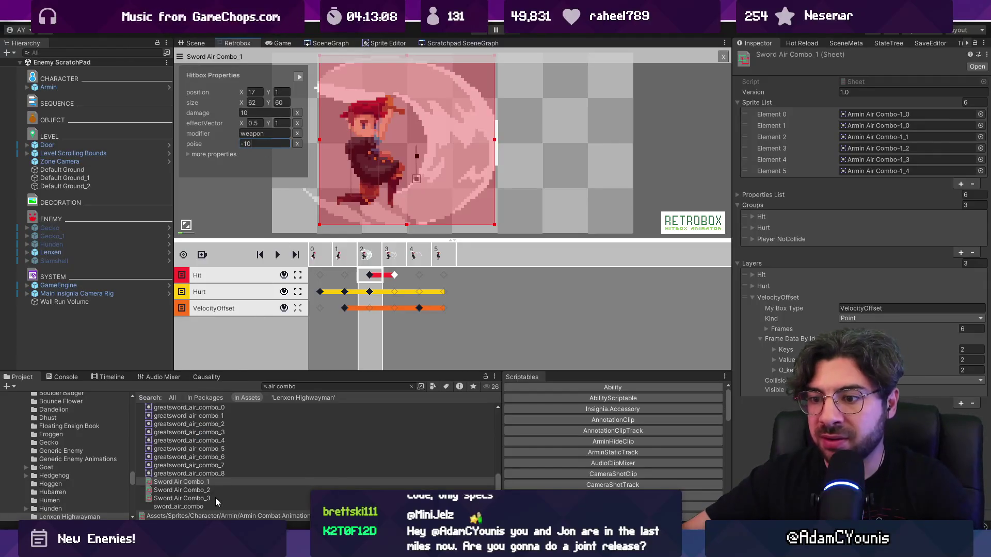
Step: Set Sword Air Combo_2's frame-2 hitbox damage to 15
click(210, 490)
click(369, 275)
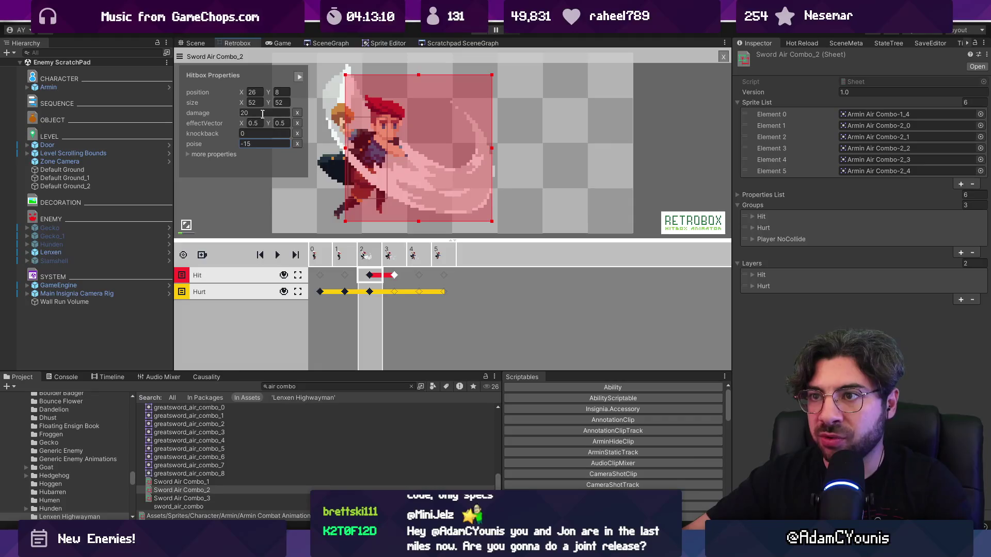
text(5)
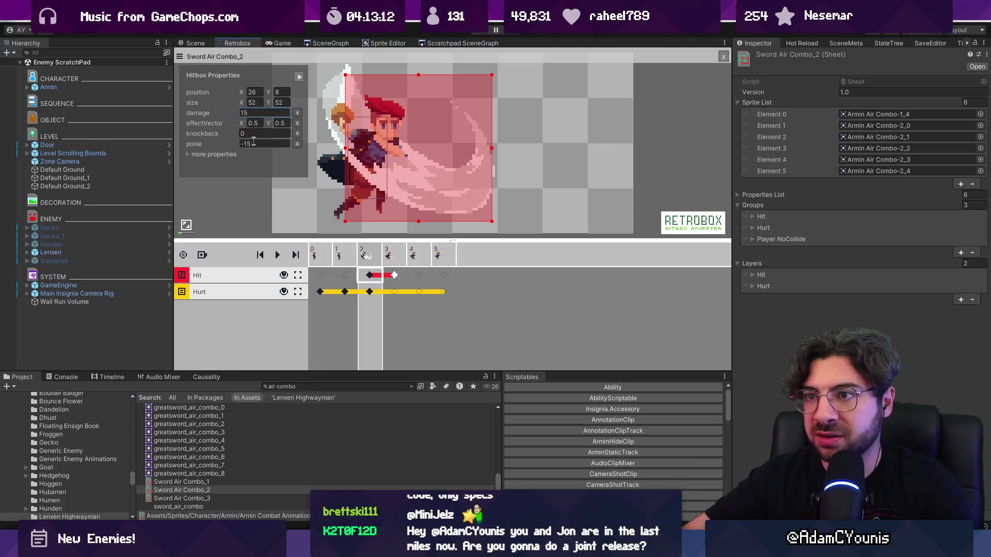
click(253, 142)
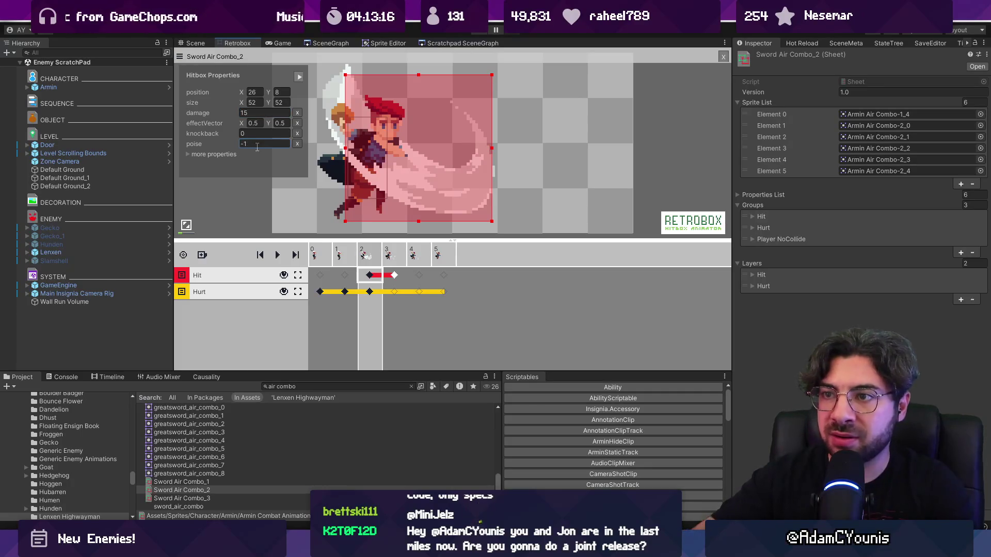
text(0)
Step: Inspect Sword Air Combo_3's frame-2 hitbox and correct the misspelled asset search
click(206, 498)
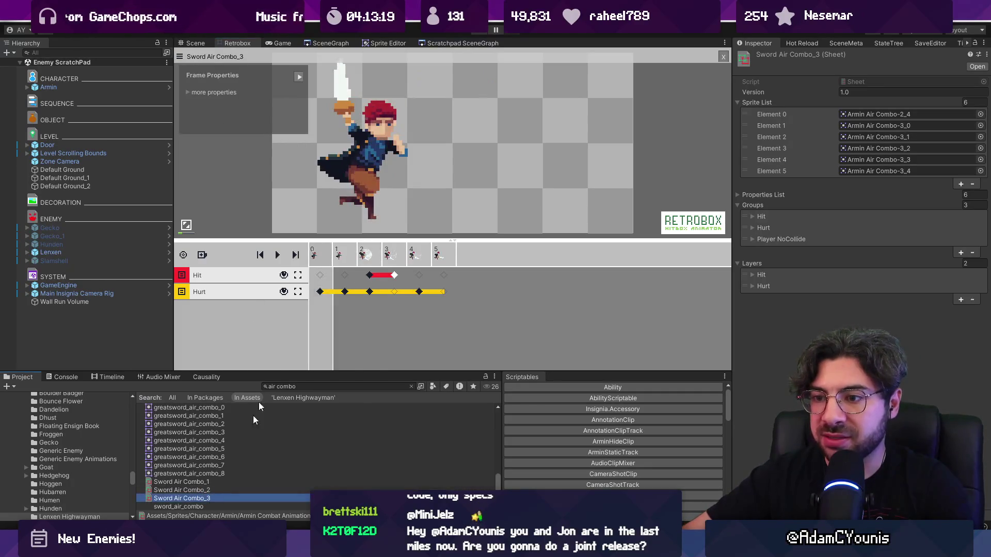
click(374, 275)
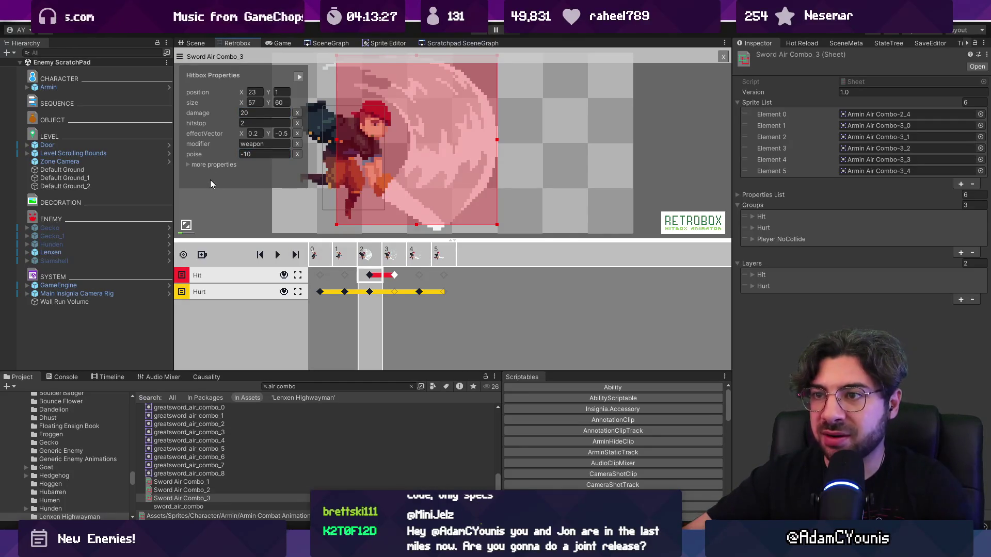
click(327, 386)
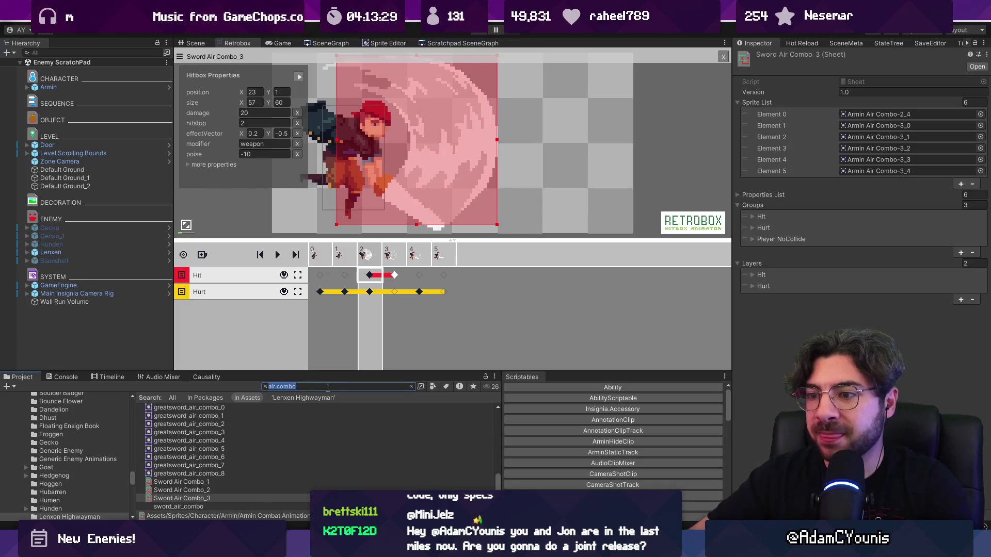
text(forwatth)
key(BackSpace)
key(BackSpace)
key(BackSpace)
Step: Search 'forward' and review Armin Sword Forward Thrust's frame-3 hitbox
text(rd thrust)
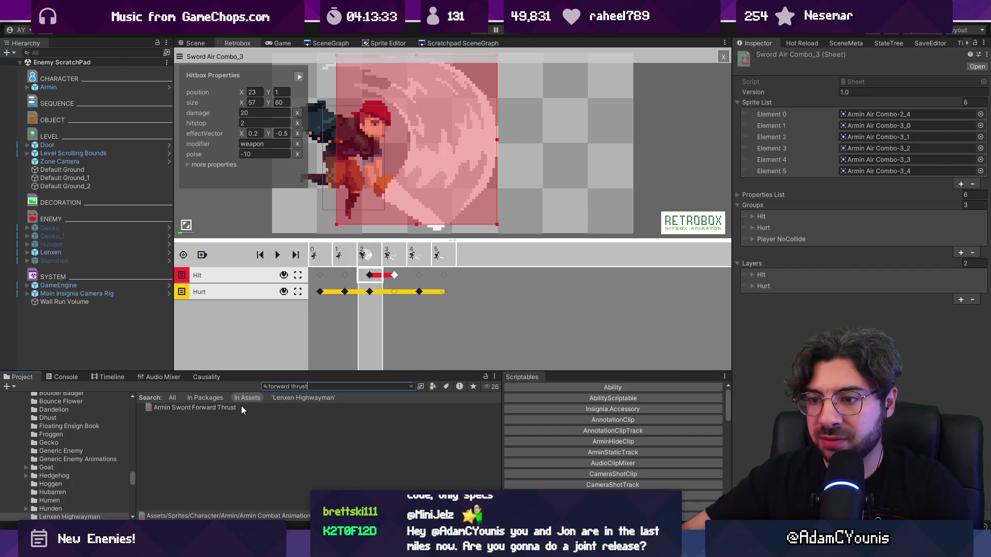
double_click(240, 405)
click(395, 277)
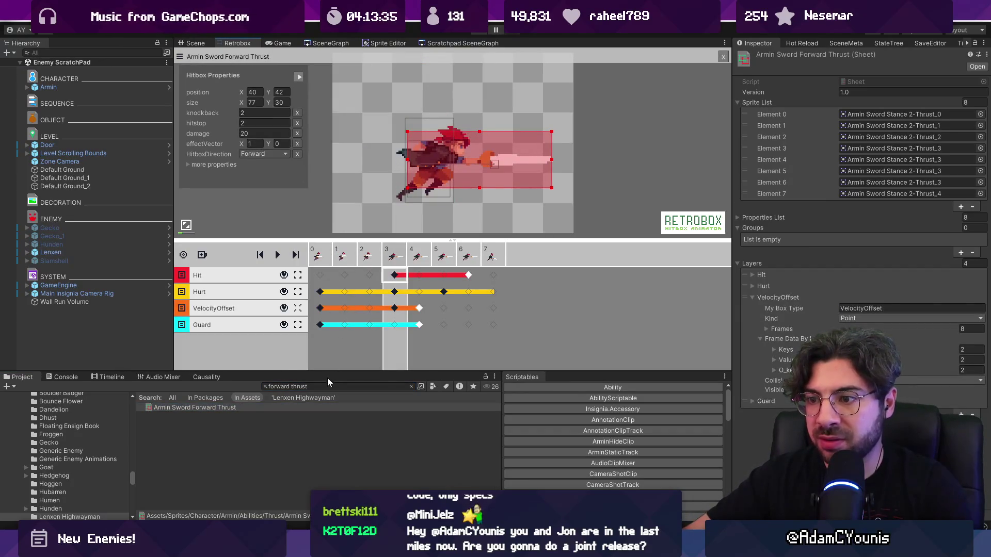
Step: Search 'backstep' and commit Armin Backstep Slash's hit damage of 20
click(355, 388)
text(ba)
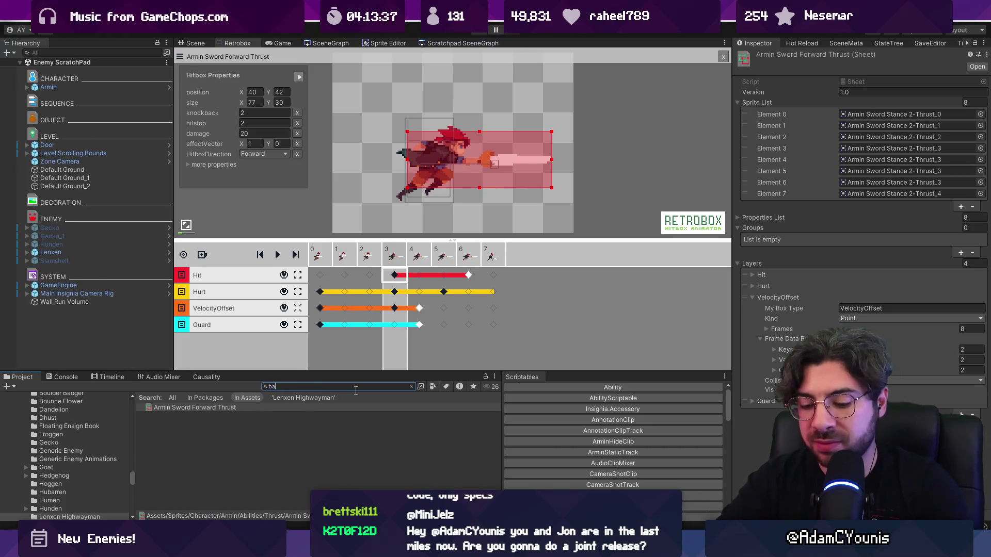
text(h)
double_click(236, 408)
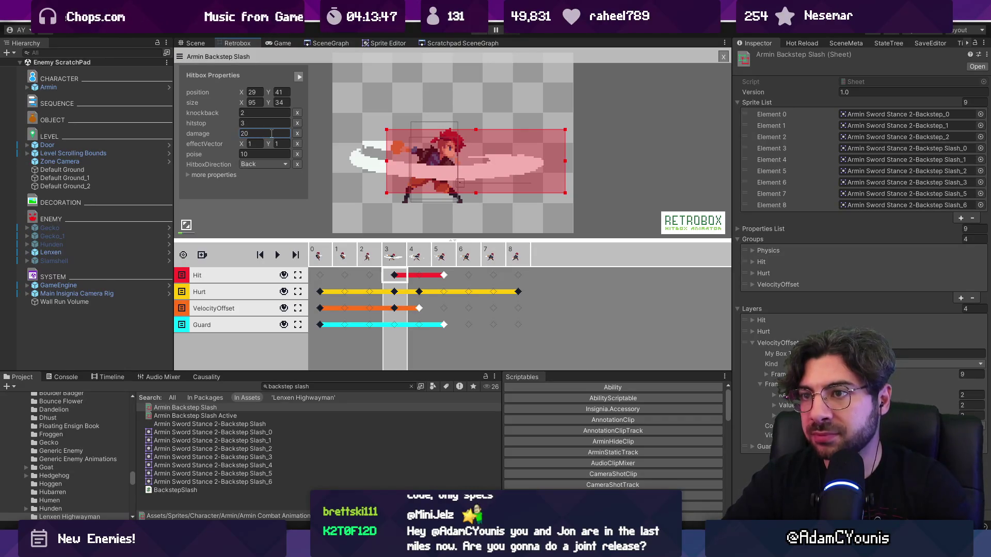
click(261, 191)
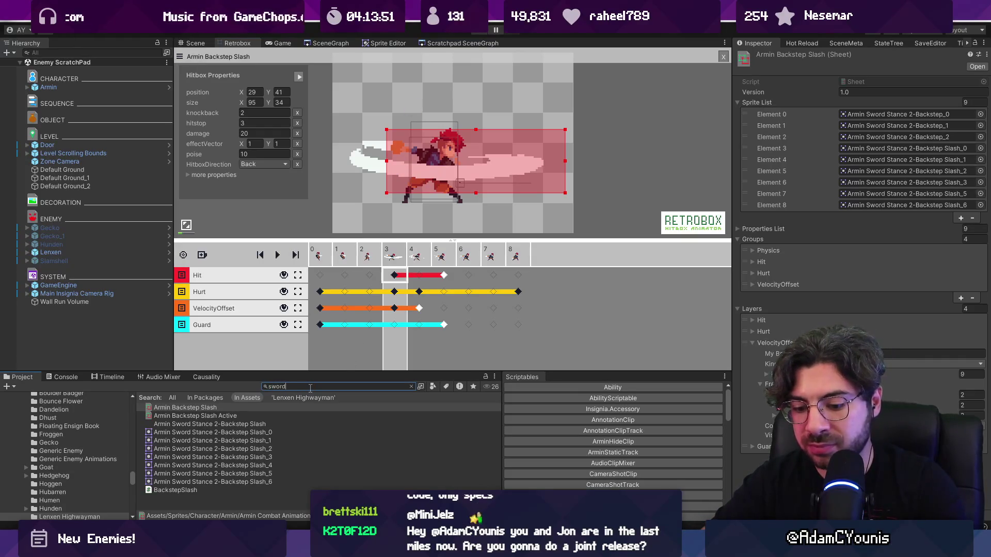
Step: Search 'combo' and inspect Armin Sword Combo 7 1's frame-3 hitbox
text(combo)
click(253, 416)
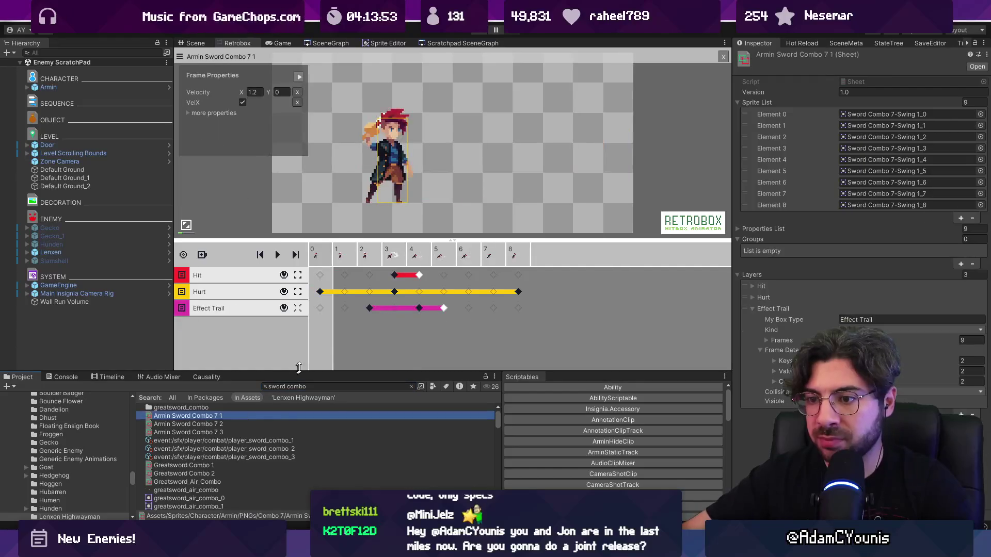
click(398, 279)
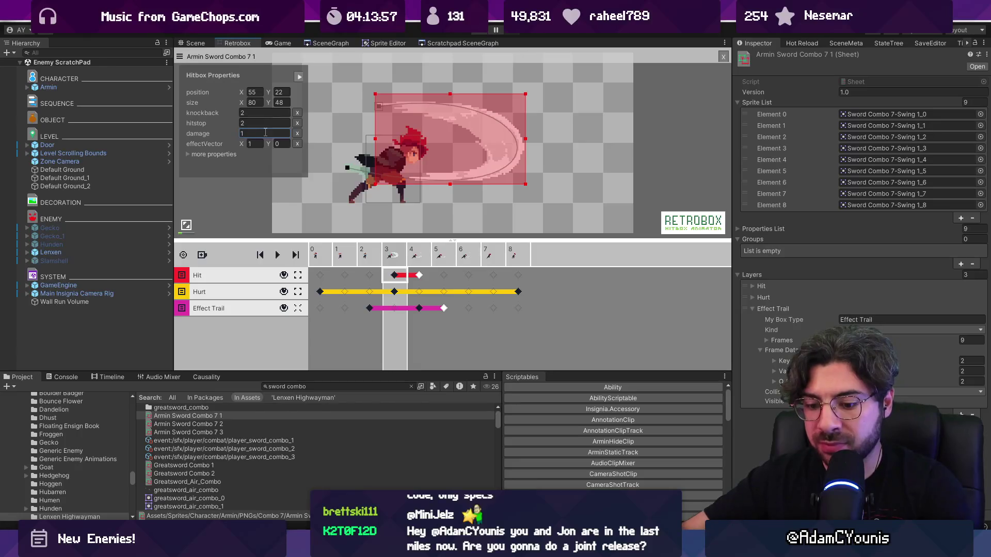
Step: Set Armin Sword Combo 7 2's frame-3 hit damage to 20, then view Combo 7 3's hitbox
click(251, 424)
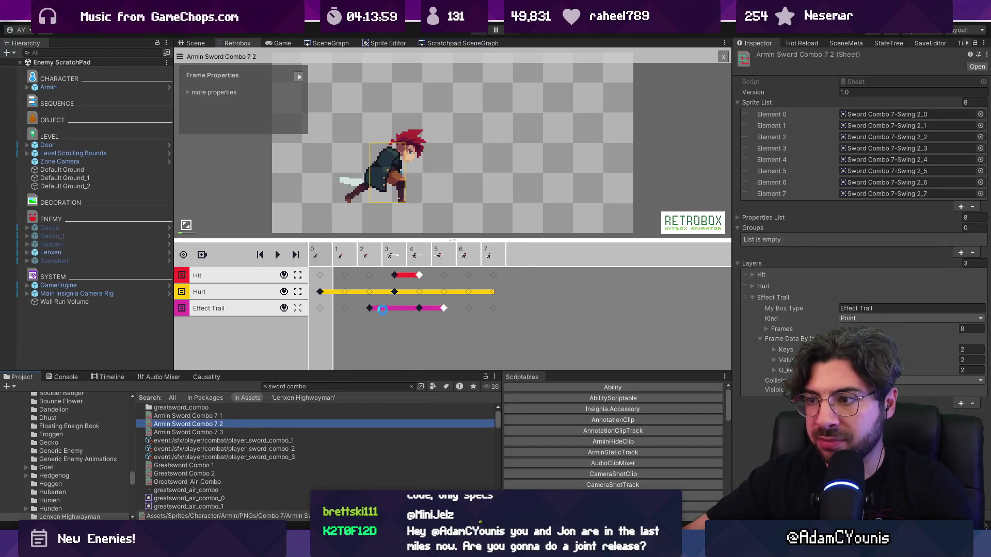
click(397, 277)
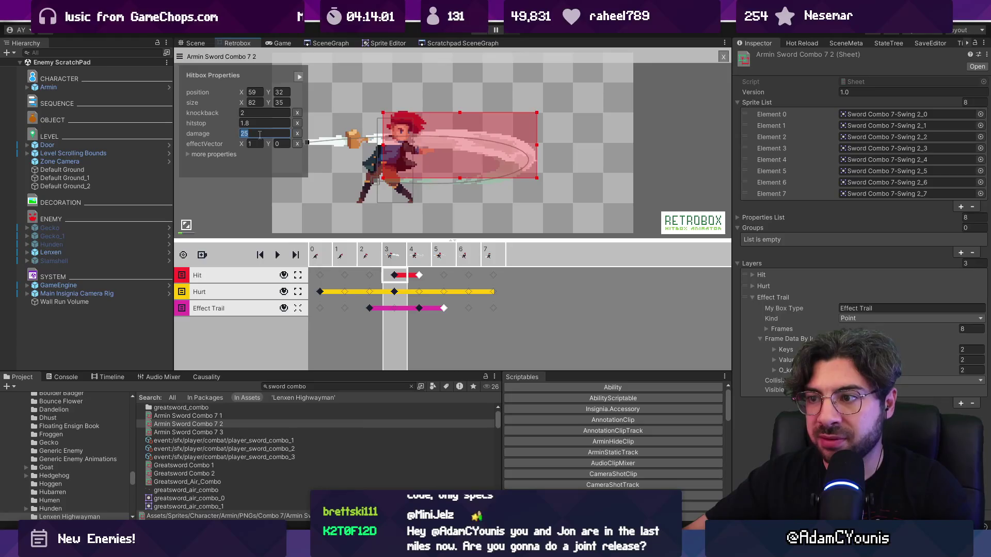
click(231, 431)
click(232, 424)
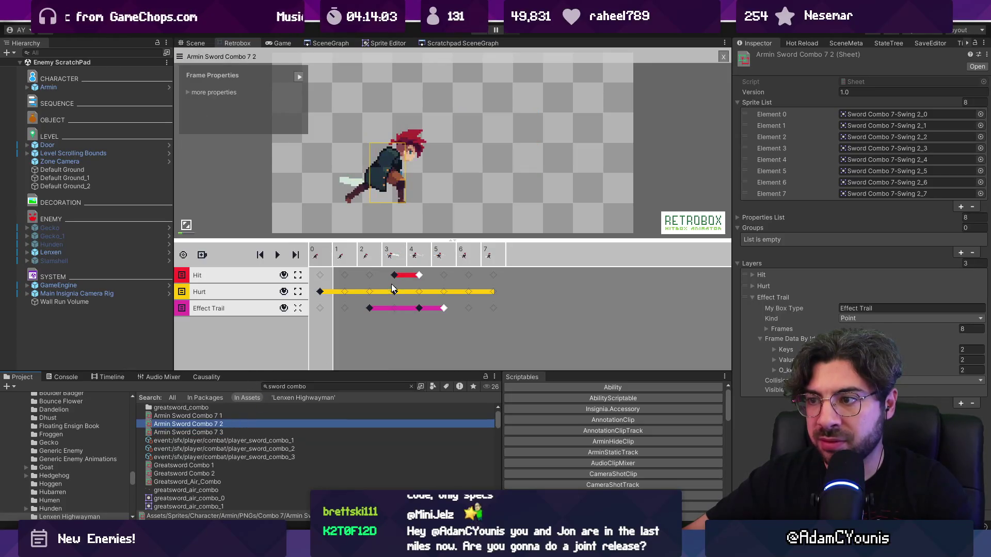
click(393, 276)
text(20)
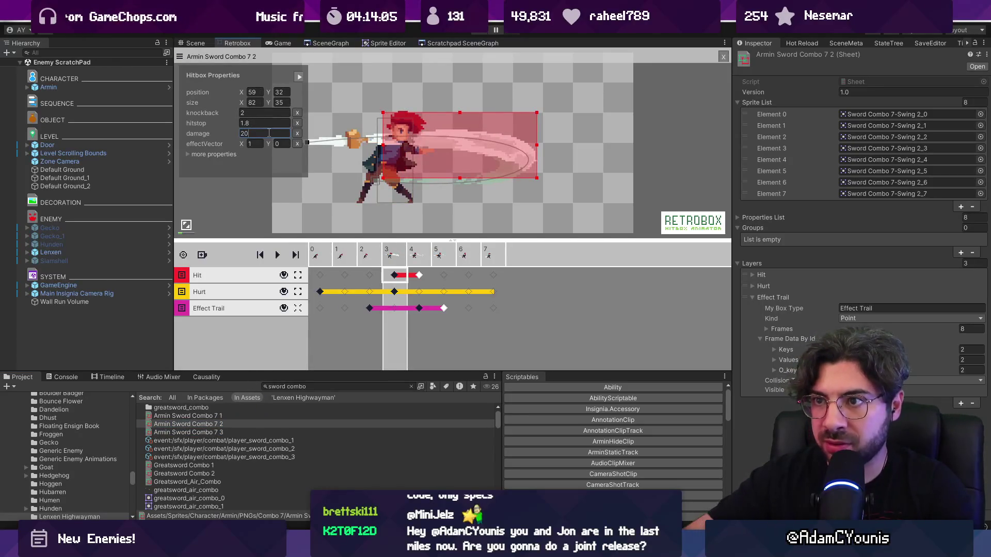
click(201, 434)
click(395, 275)
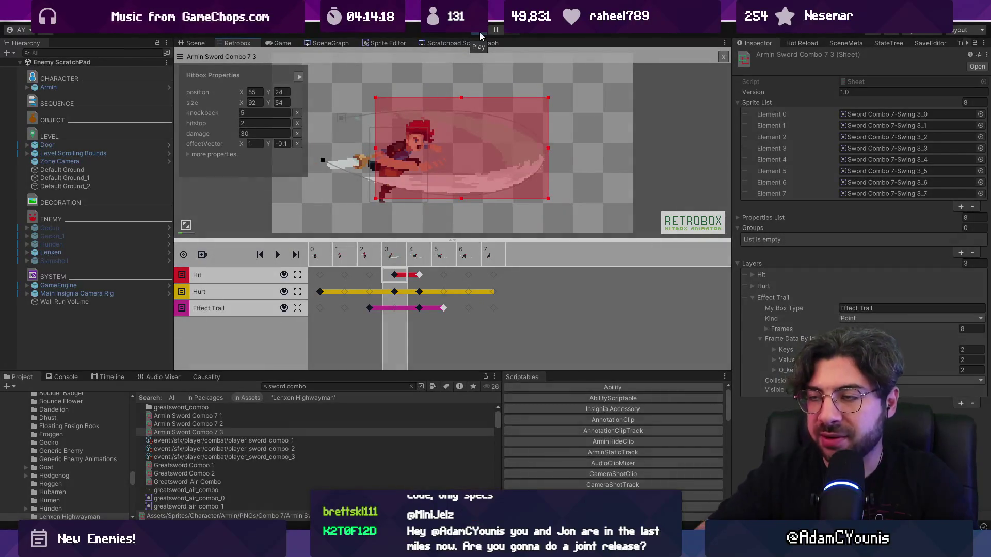
Step: Fight the Lenxen enemy with Armin's sword combos, spins and dash-slashes, then restore the editor layout
key(Right)
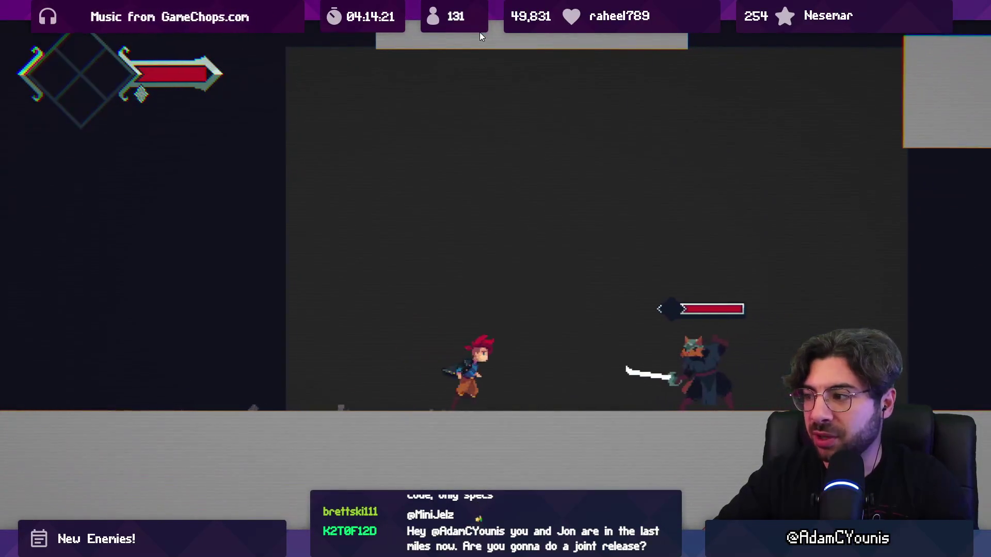
key(Right)
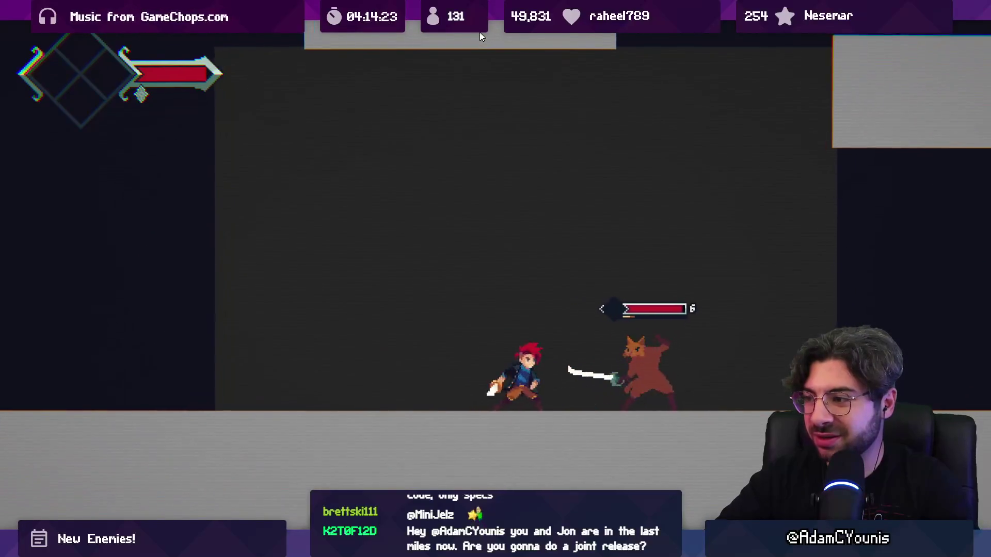
key(Right)
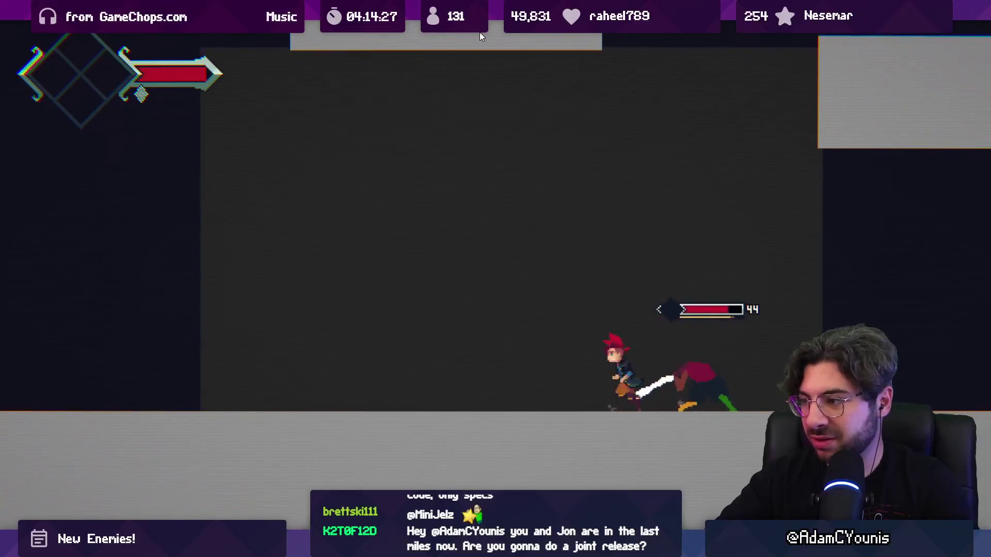
key(Right)
key(x)
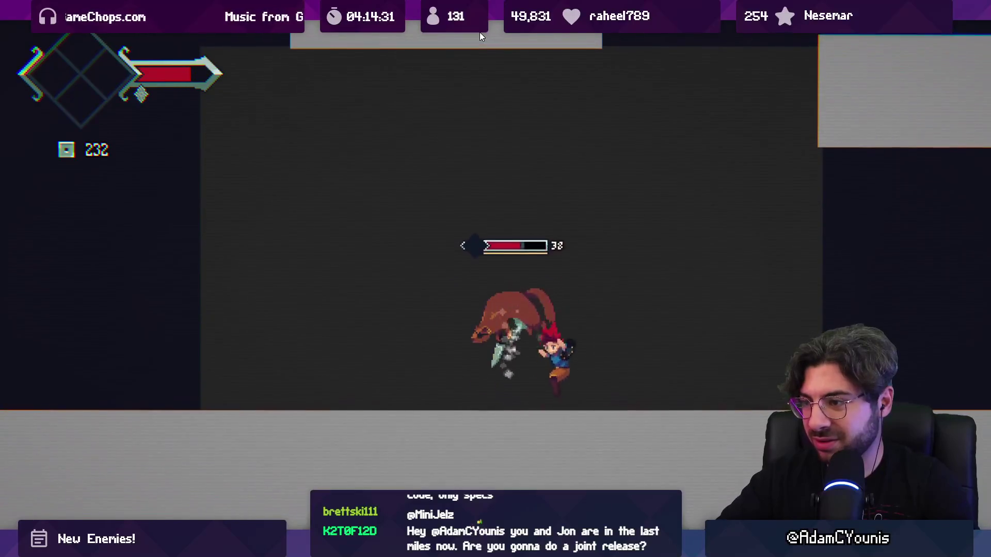
key(x)
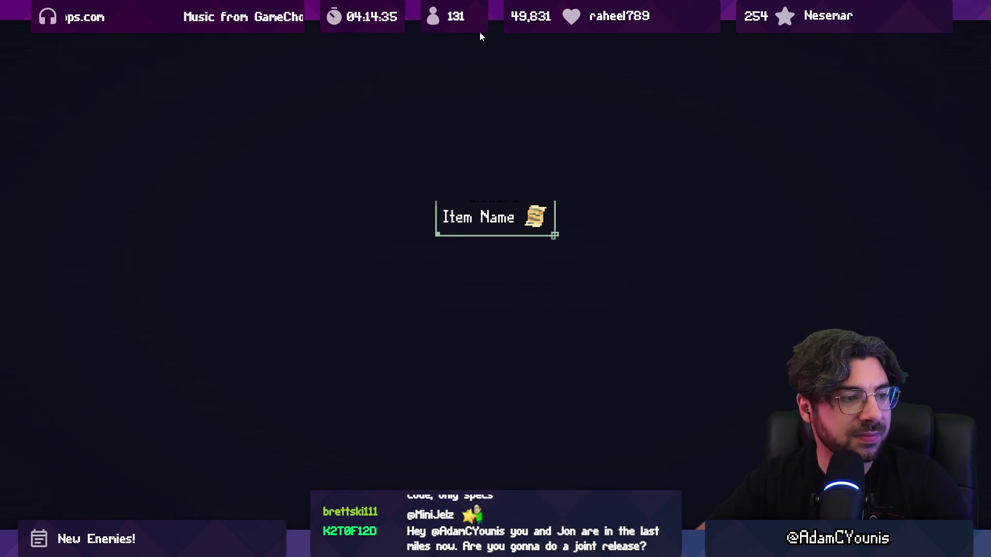
key(Right)
key(x)
key(x)
key(x)
key(Right)
key(x)
key(x)
key(x)
key(x)
key(x)
key(x)
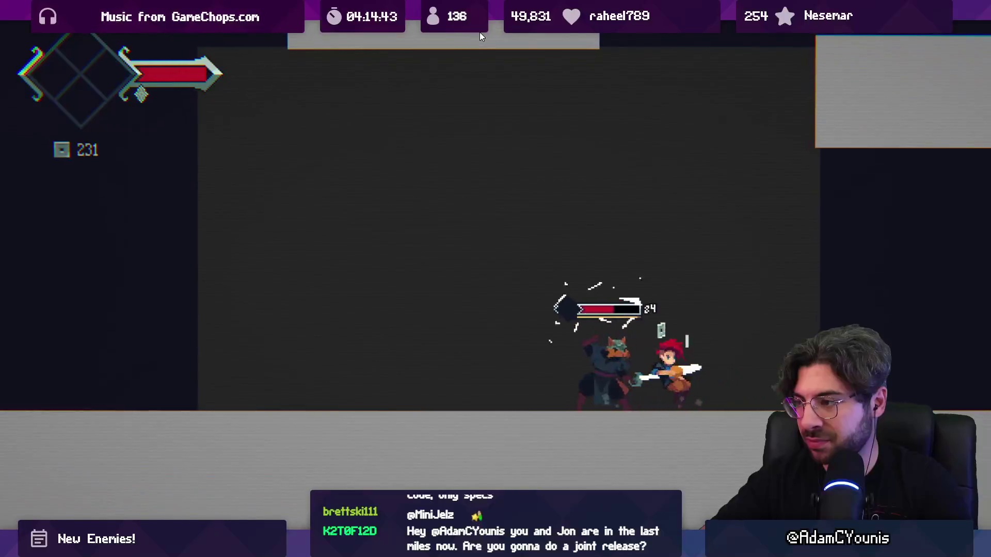
key(Left)
key(x)
key(Left)
key(x)
key(x)
key(Right)
key(x)
key(Right)
key(x)
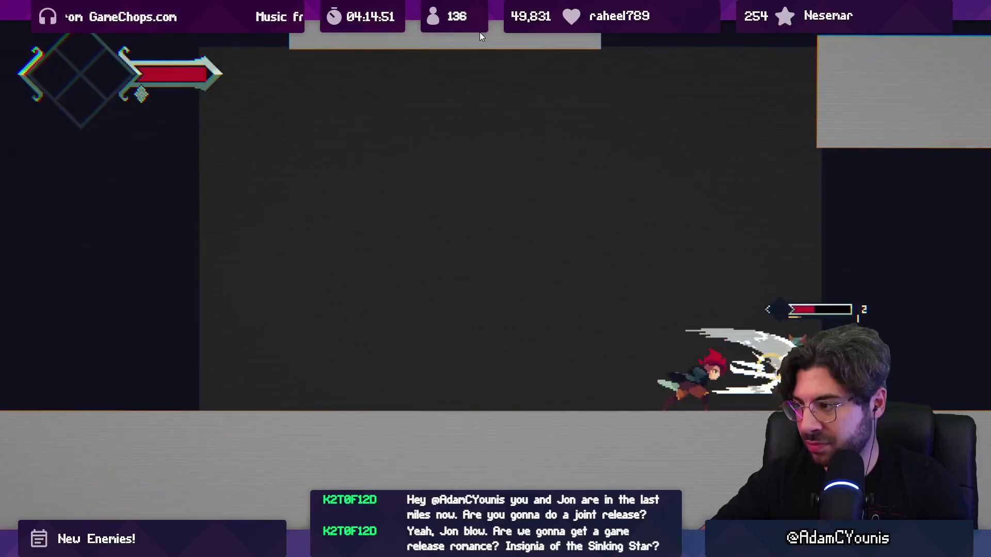
key(shift+space)
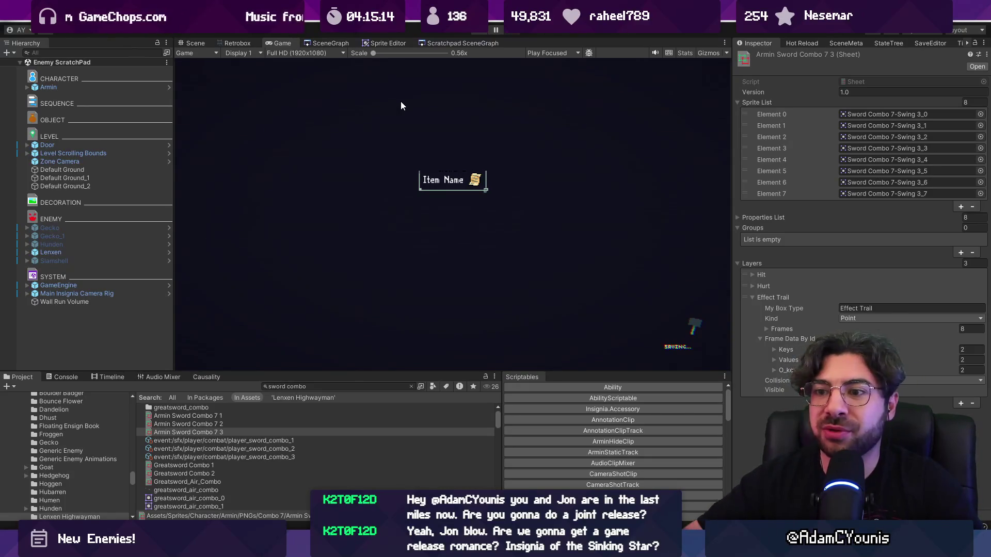
Step: In Retrobox, add a poise value of 5 to Armin Sword Combo 7 1's frame-3 hitbox
click(237, 44)
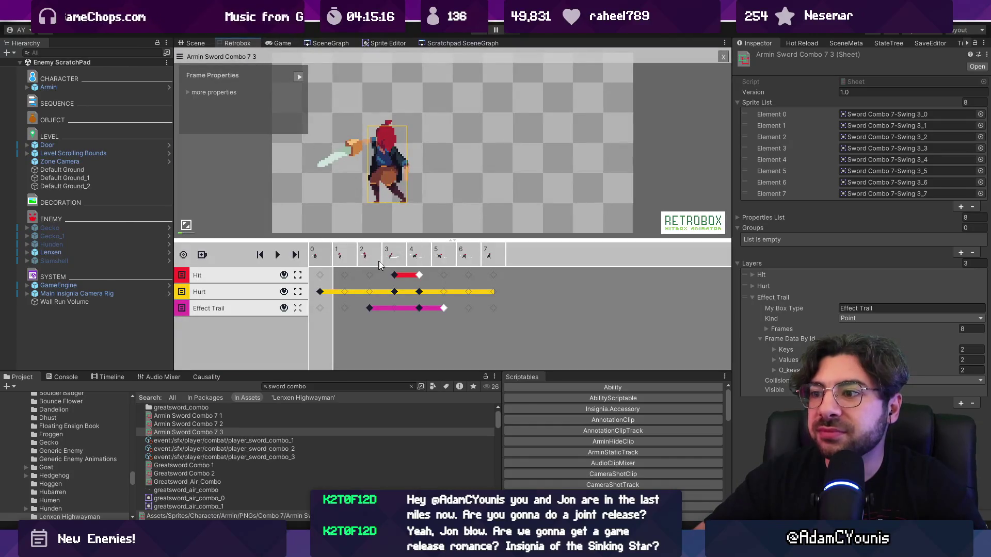
click(402, 277)
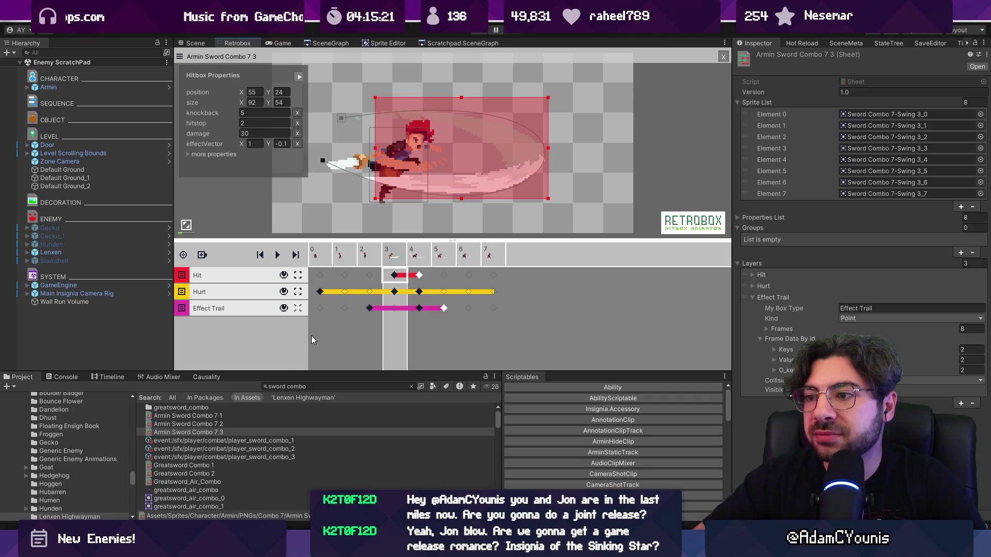
click(243, 414)
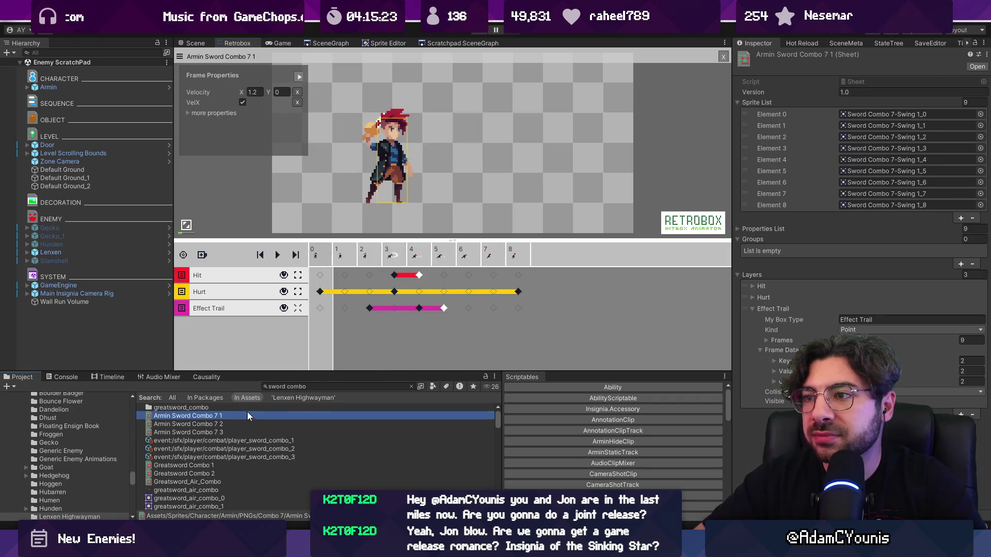
click(396, 276)
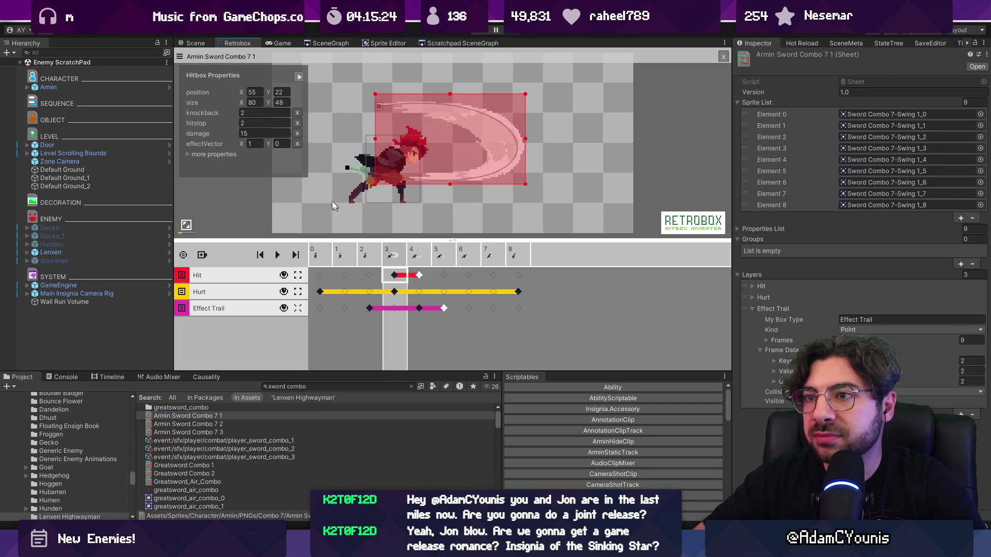
click(209, 155)
click(296, 206)
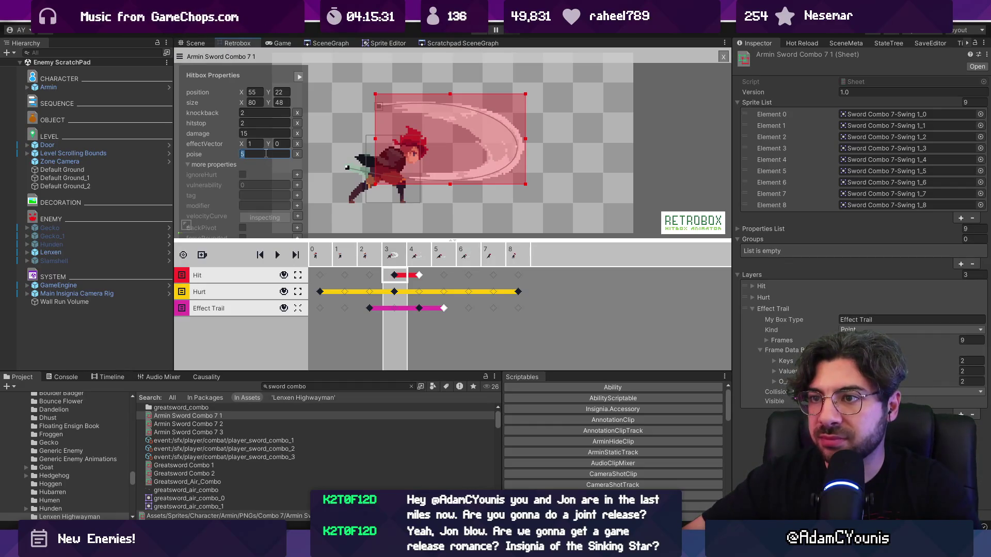
Step: Add a poise value of 5 to Armin Sword Combo 7 2's frame-3 hitbox
click(228, 424)
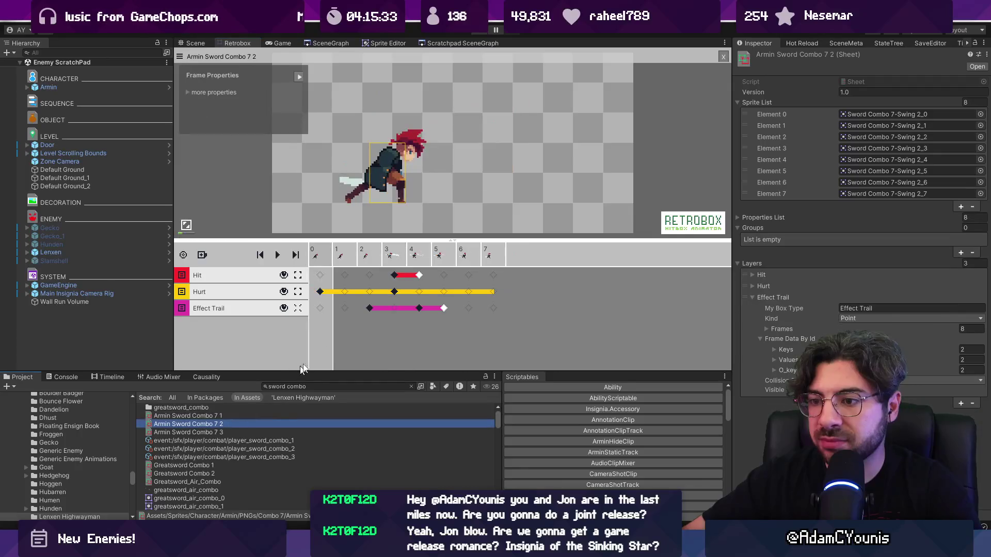
click(399, 278)
click(190, 154)
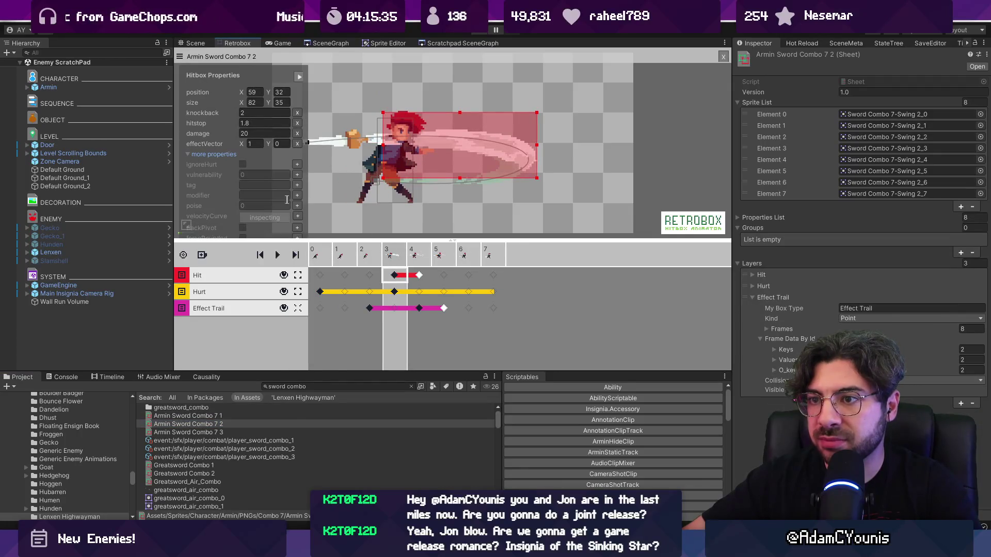
click(298, 206)
text(5)
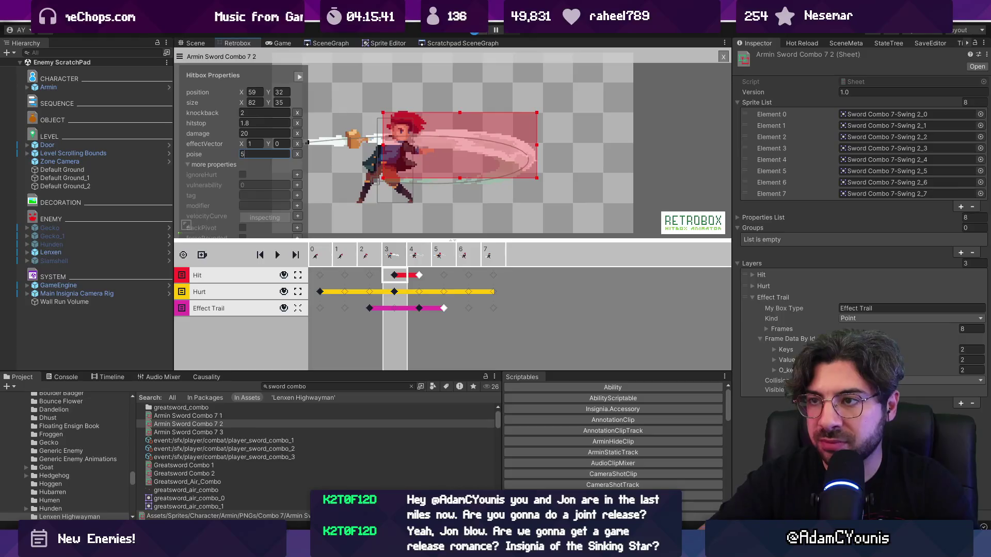
Step: Playtest the poise-adjusted sword combo, then return to the full editor layout
click(476, 32)
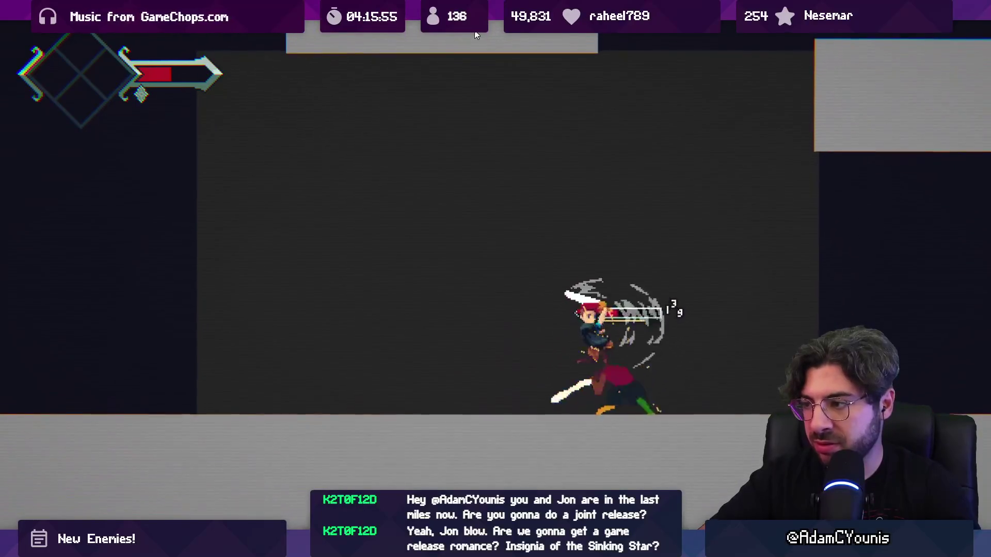
key(shift+space)
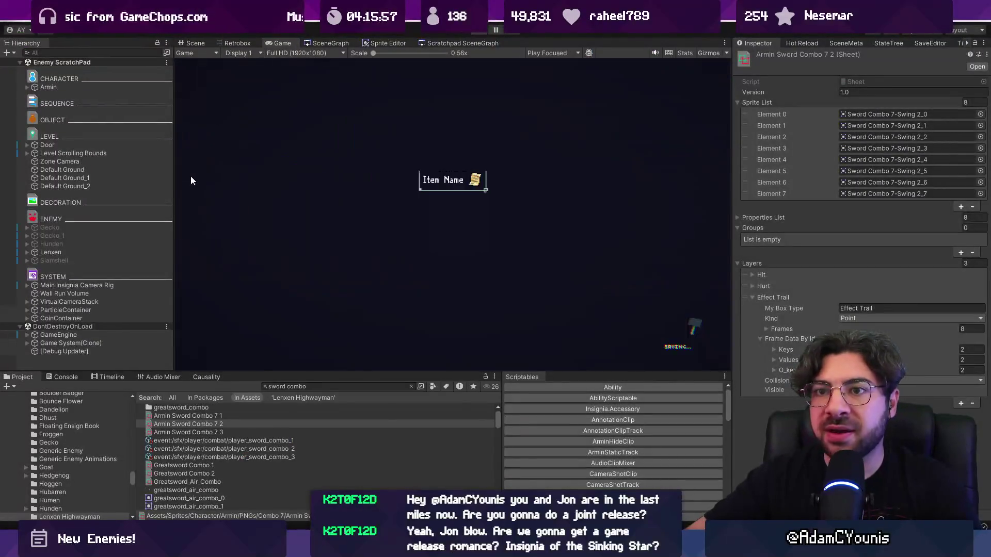
Step: Inspect the Lenxen Highwayman's Life settings, then pause the fight and return to Retrobox
click(100, 251)
click(167, 251)
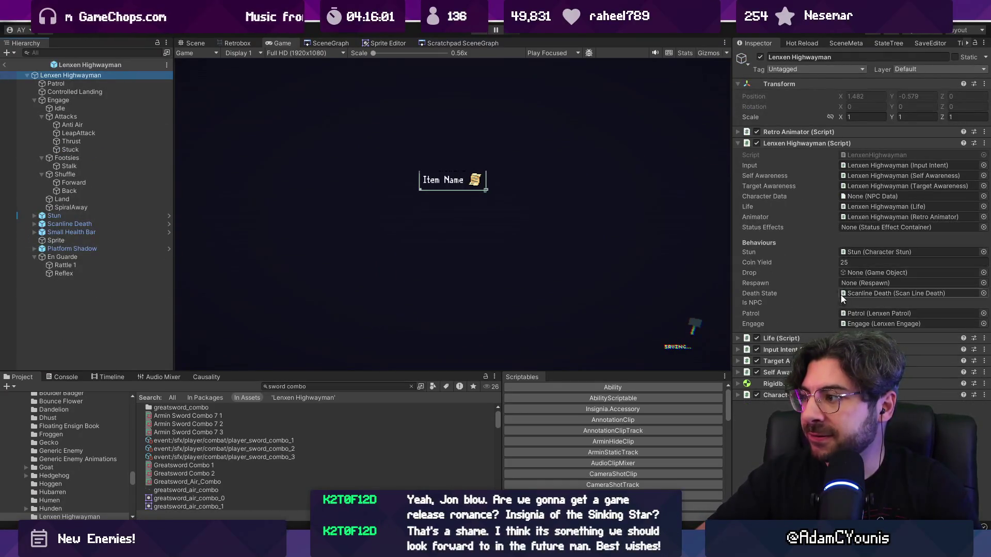
click(802, 339)
scroll(802, 340, down, 5)
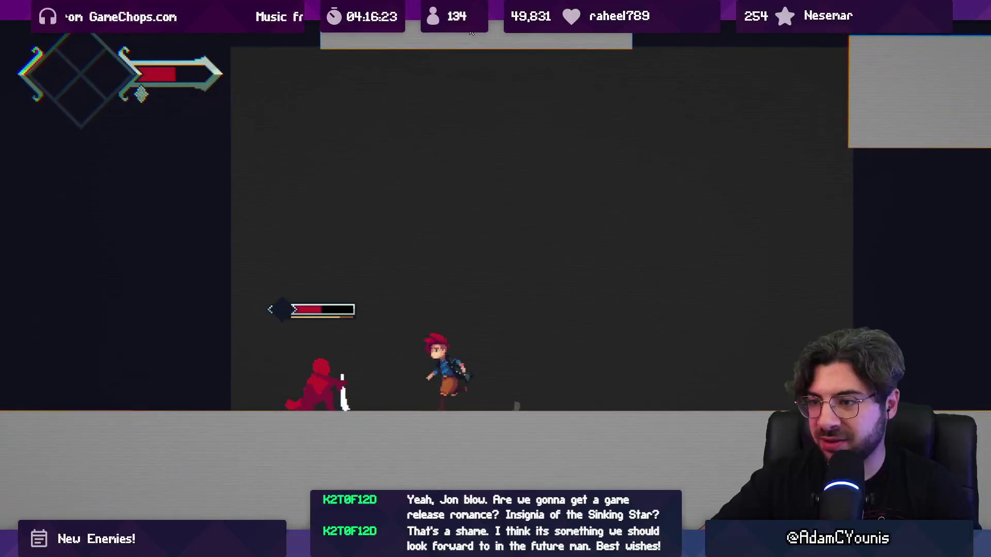
key(ctrl+shift+p)
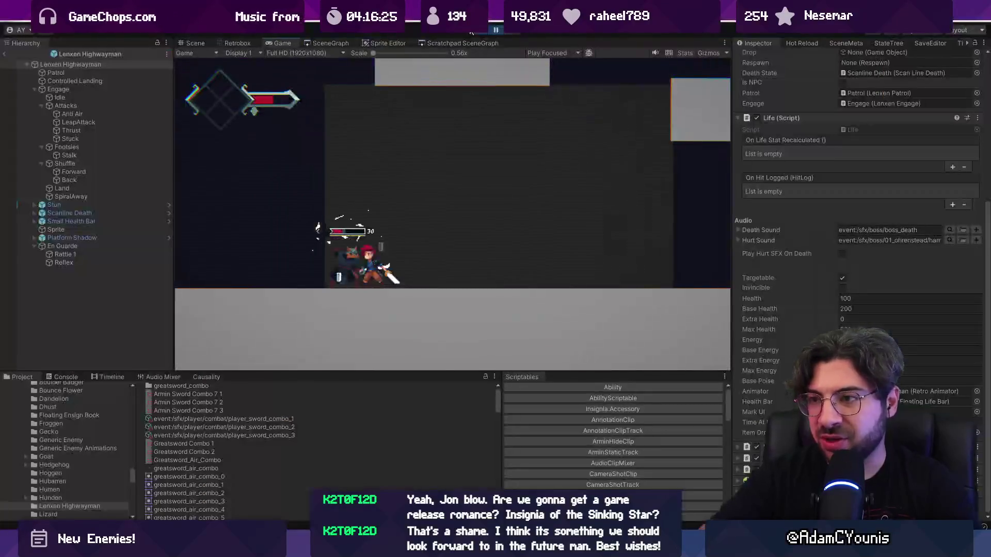
click(235, 42)
Step: Search the project for 'upper' and load the Lenxen-upper attack sheet
click(304, 387)
text(upper)
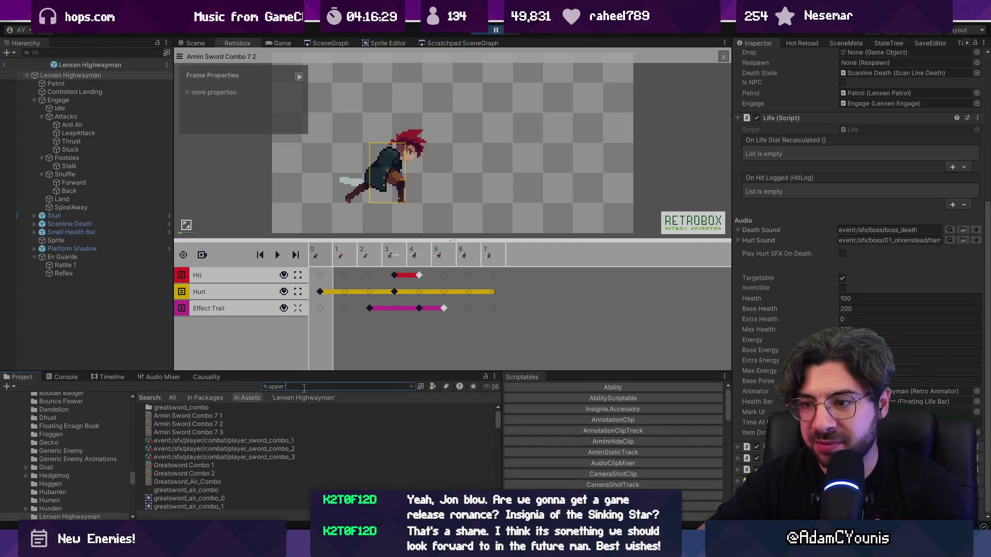
scroll(237, 458, down, 5)
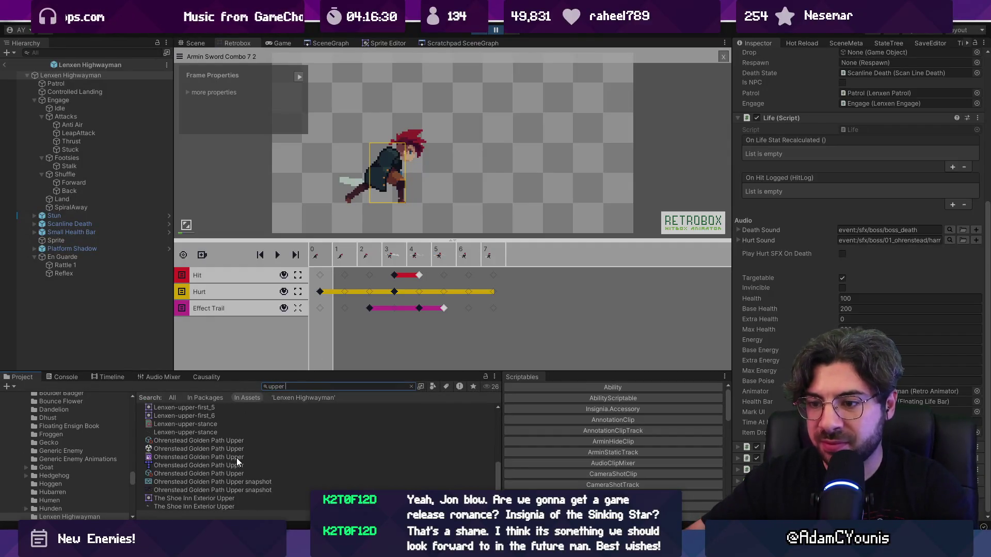
click(229, 424)
scroll(289, 441, up, 4)
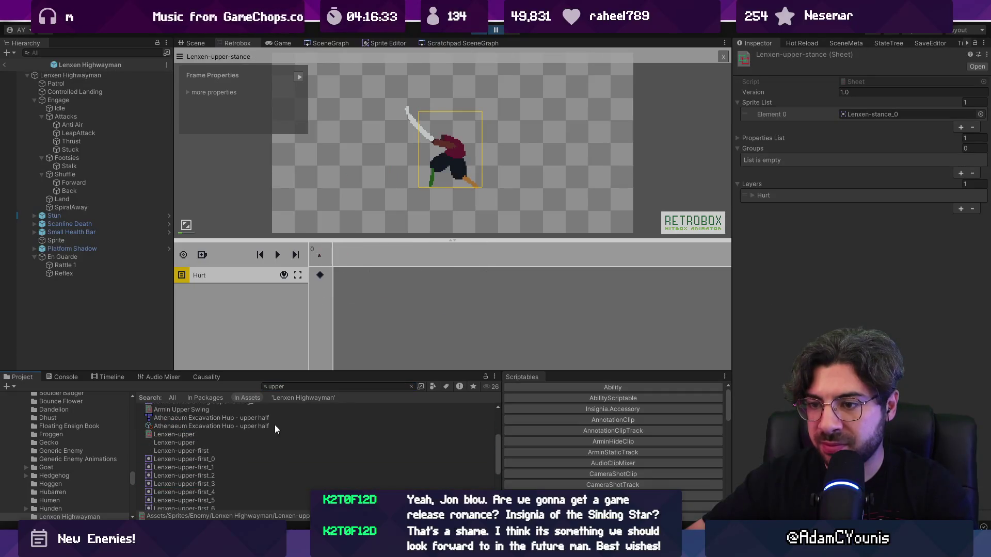
click(238, 426)
click(221, 434)
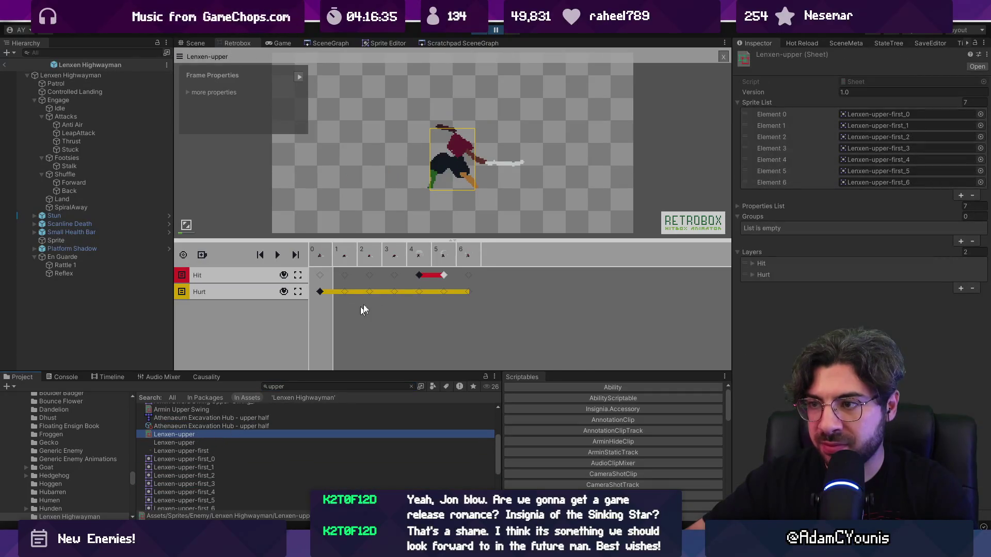
Step: Set the Lenxen-upper frame-4 hitbox knockback to 7 and hitstop to 4
click(418, 275)
click(283, 144)
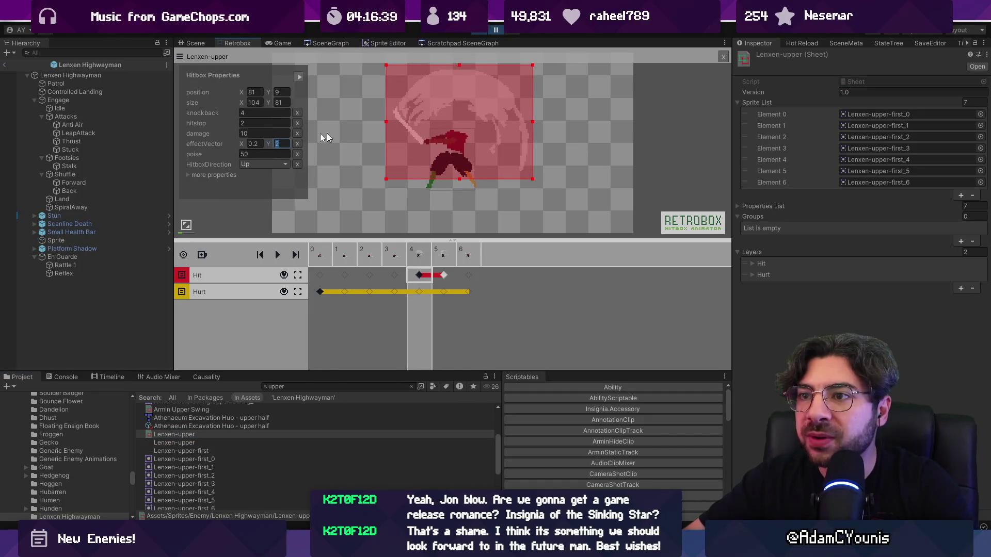
click(260, 114)
text(7)
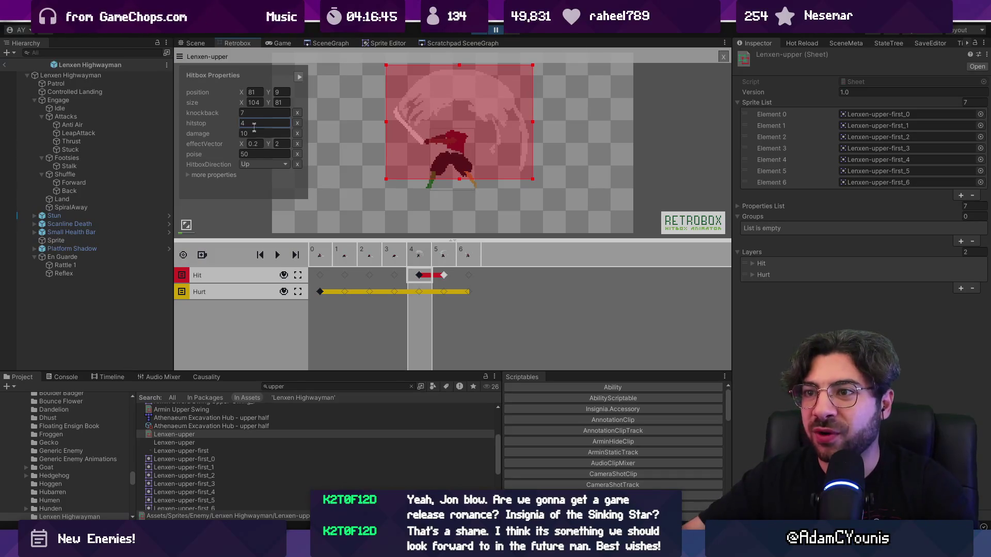
click(260, 133)
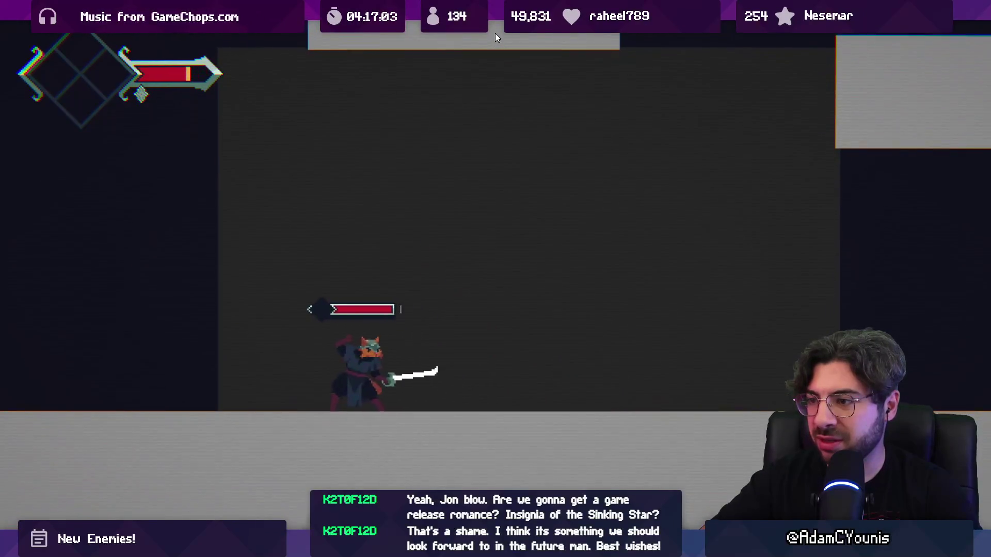
Step: Recheck the Lenxen-upper frame-4 hitbox between playtests of the Highwayman fight
key(shift+space)
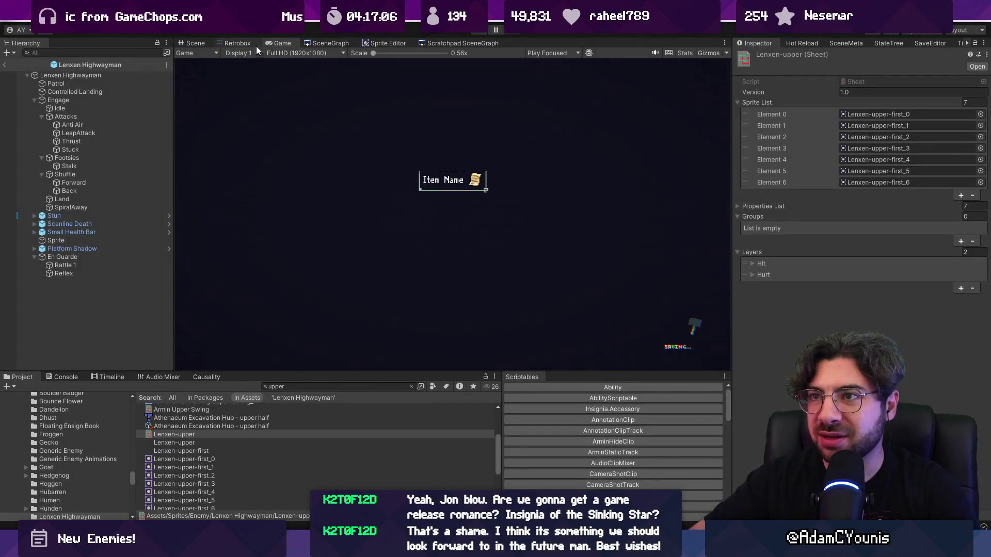
click(235, 43)
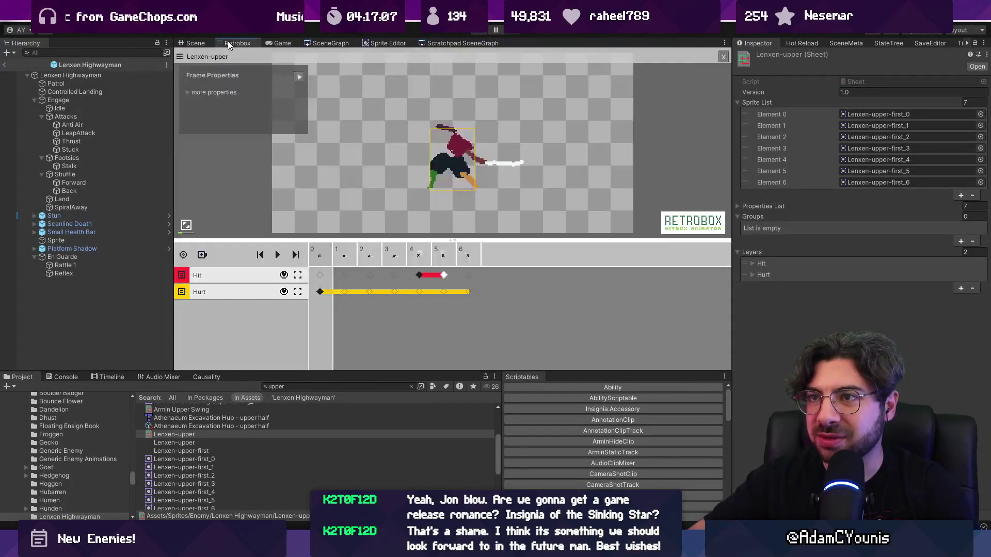
click(422, 278)
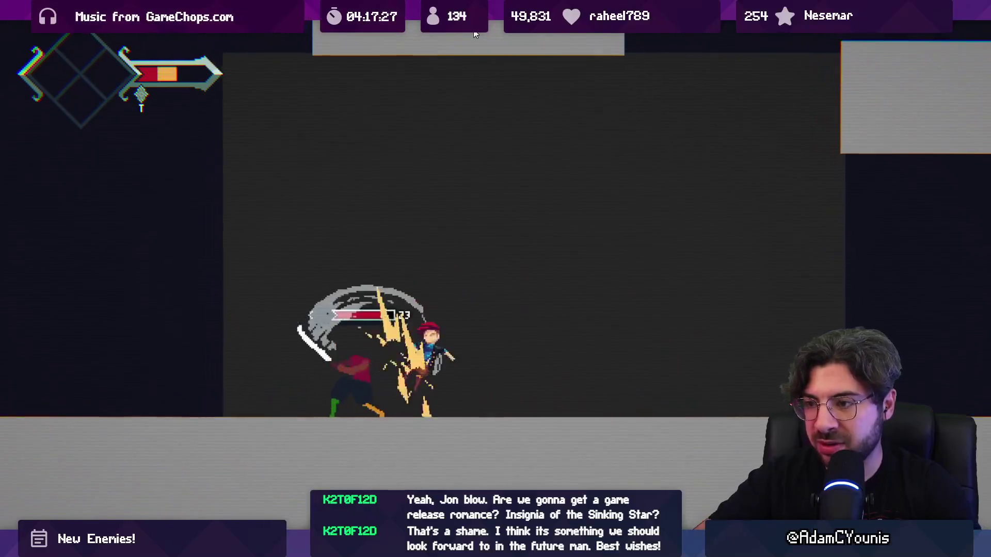
key(shift+space)
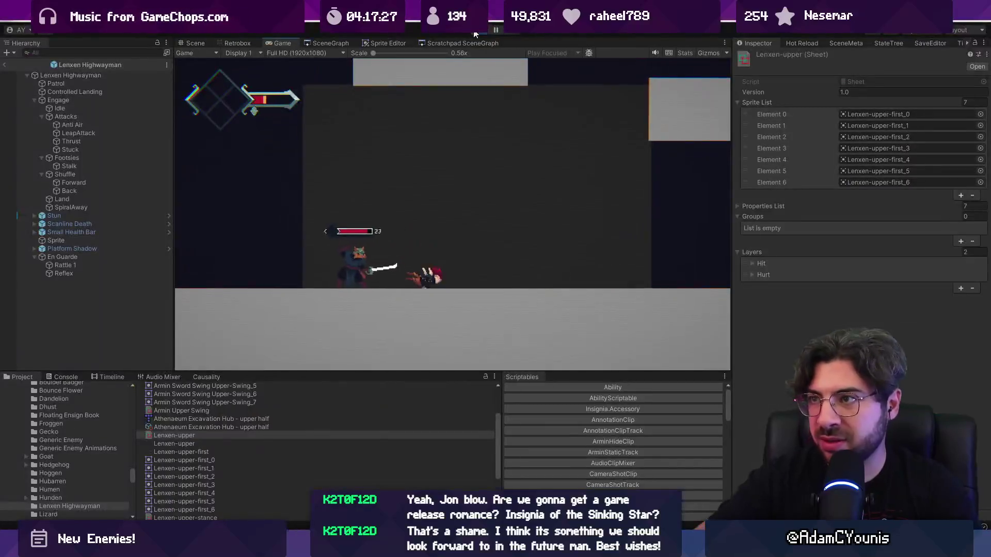
click(237, 43)
Step: Reselect the frame-4 hitbox, briefly resume the Highwayman fight, then stop play mode
click(418, 275)
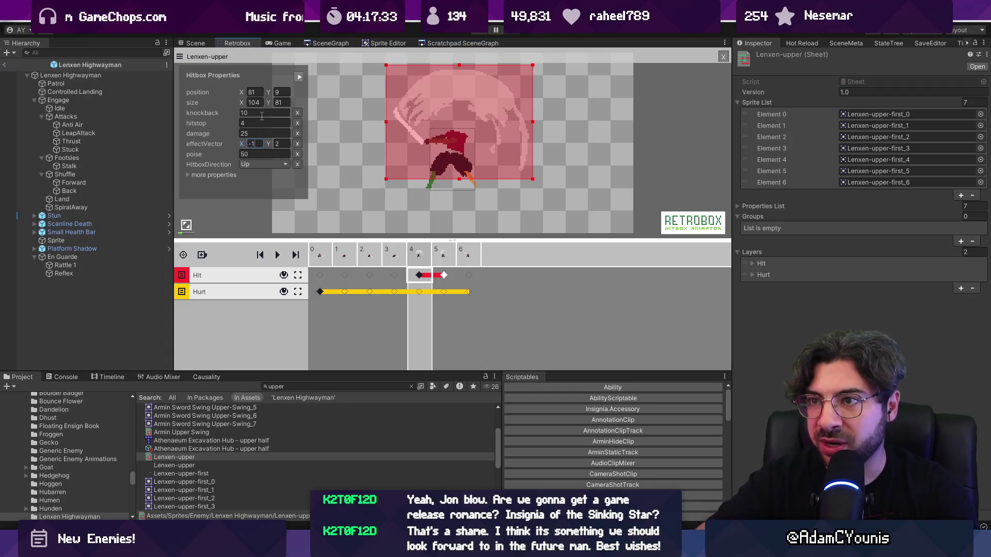
click(262, 189)
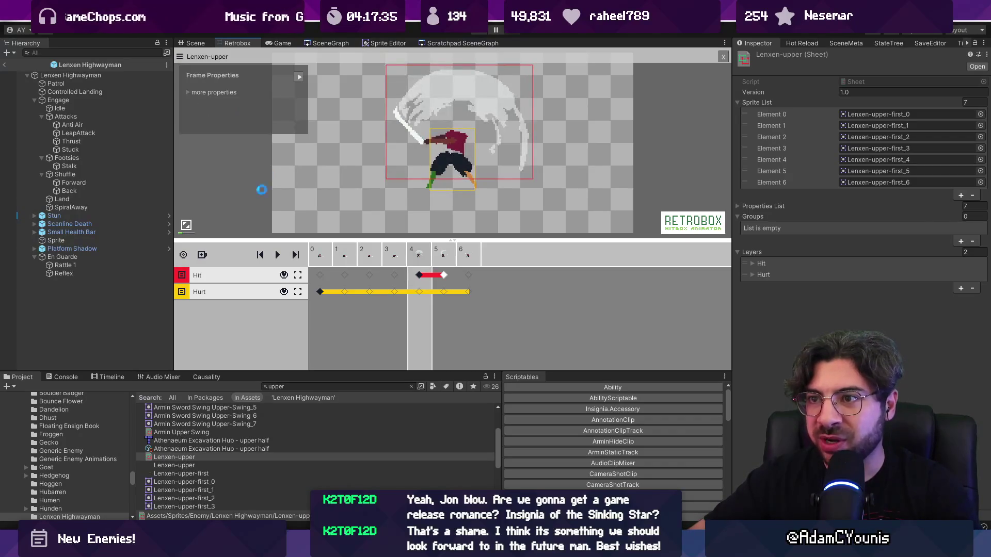
click(476, 34)
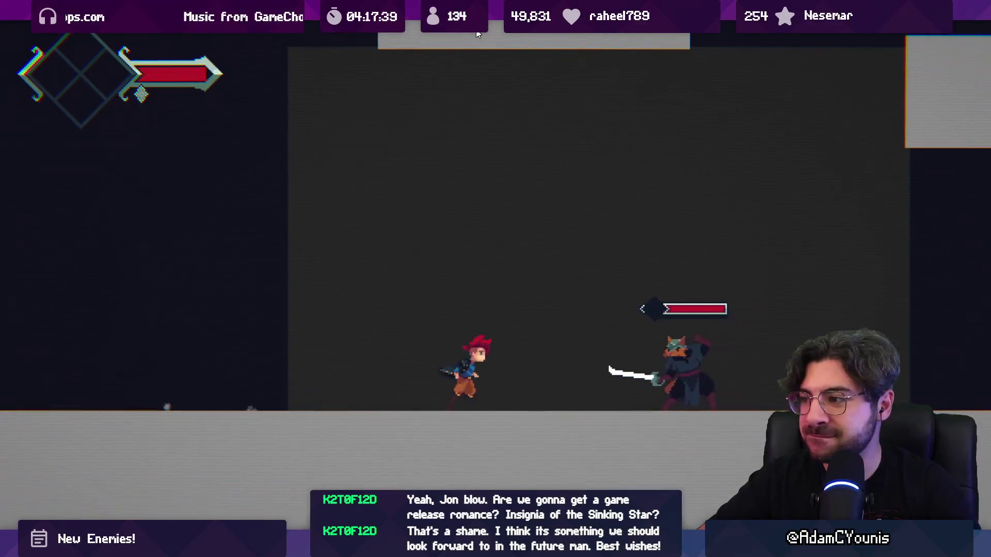
key(Right)
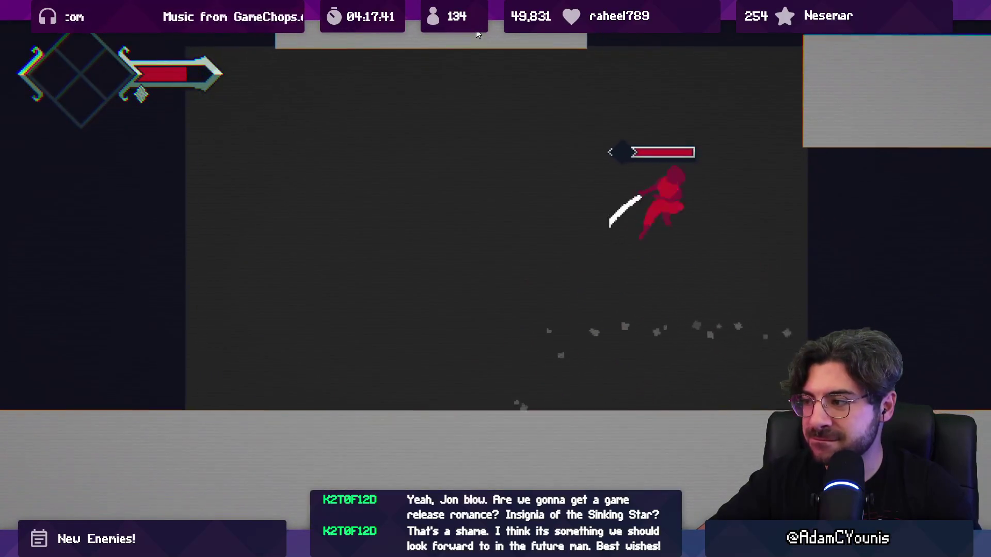
click(477, 34)
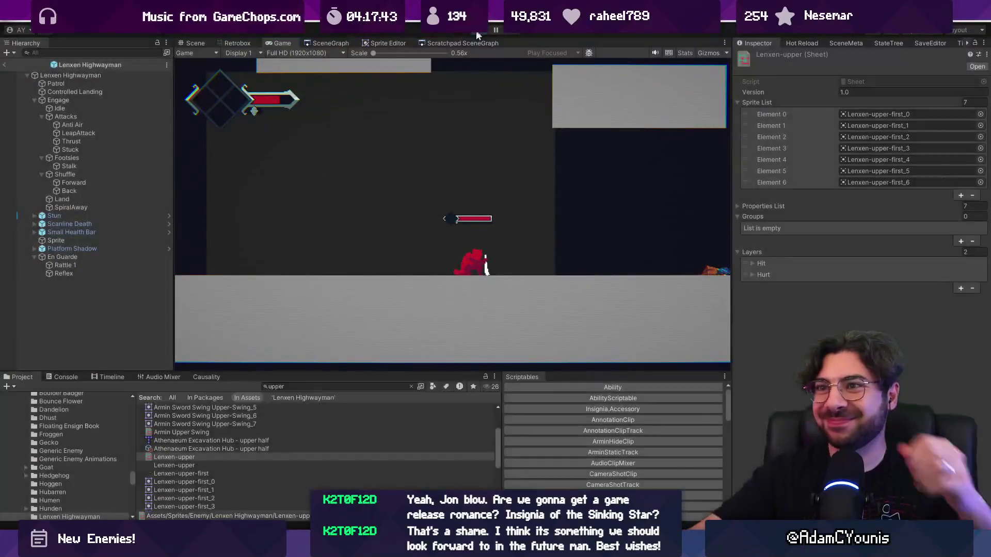
Step: Lower the Lenxen-upper frame-4 hitbox knockback from 12 to 8 and restart the game
click(243, 44)
click(420, 275)
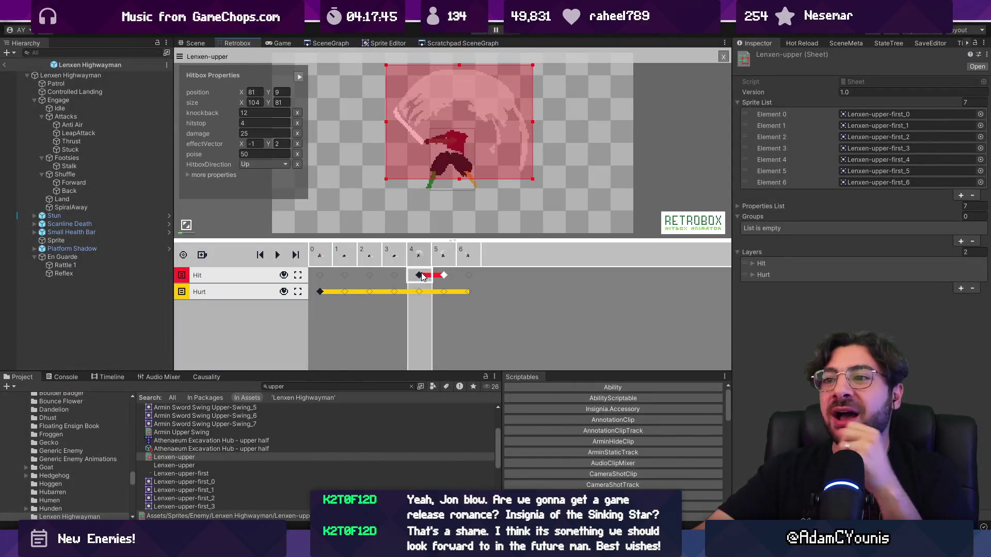
click(265, 113)
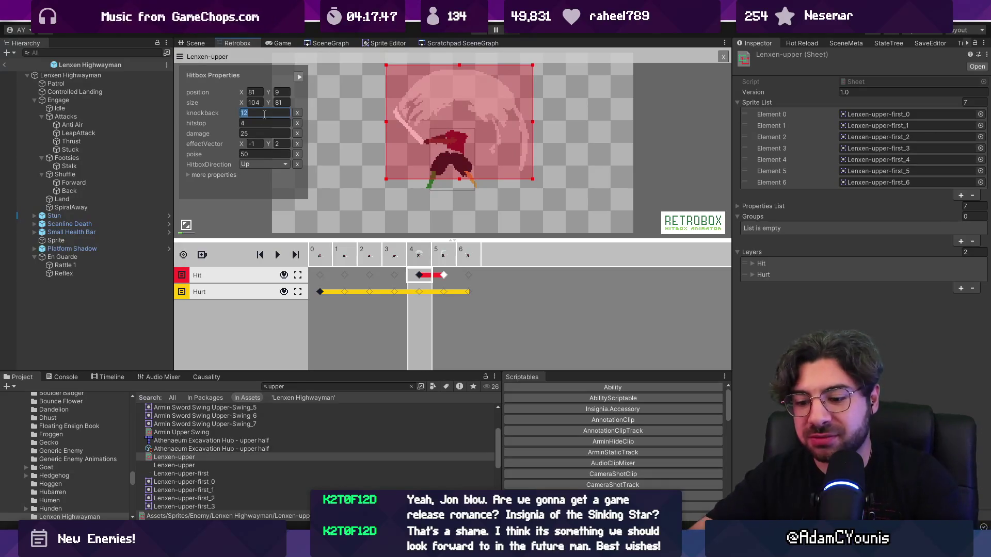
text(8)
key(Return)
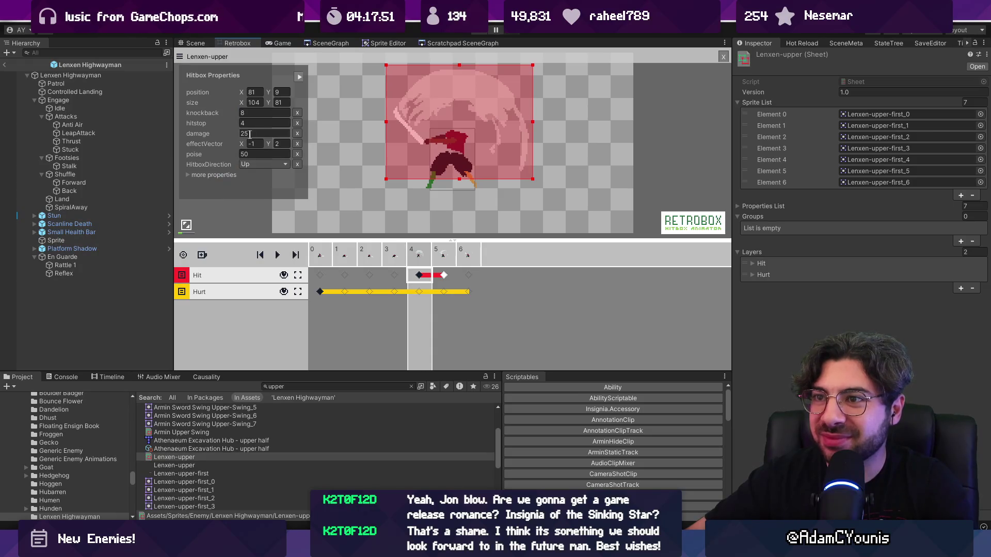
click(495, 31)
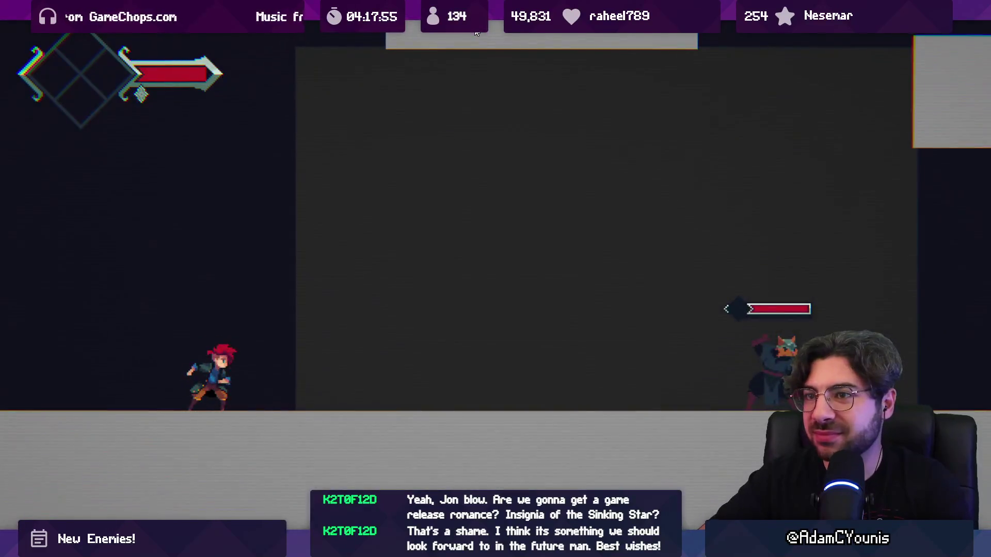
Step: Jump at and over the Highwayman three times in the Game view, then stop play mode
key(space)
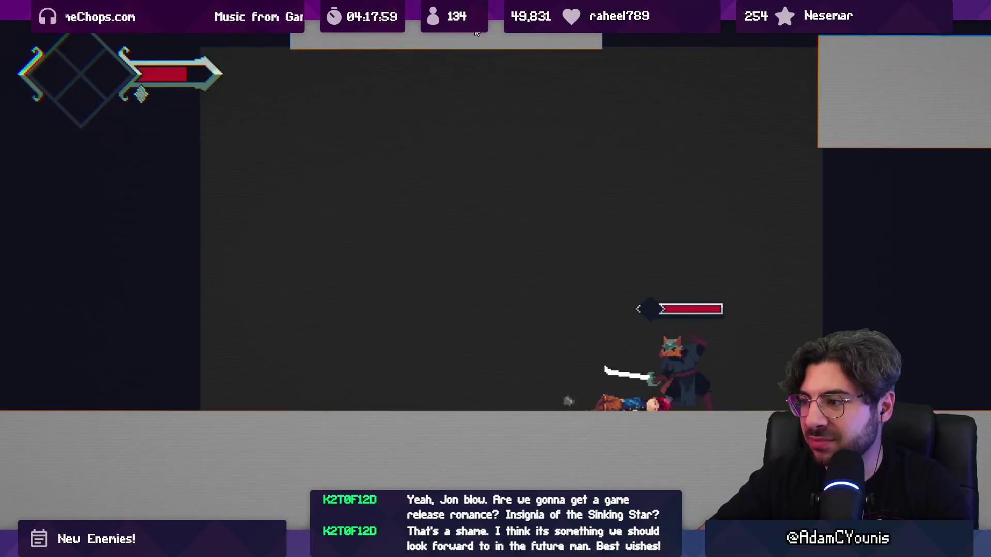
key(space)
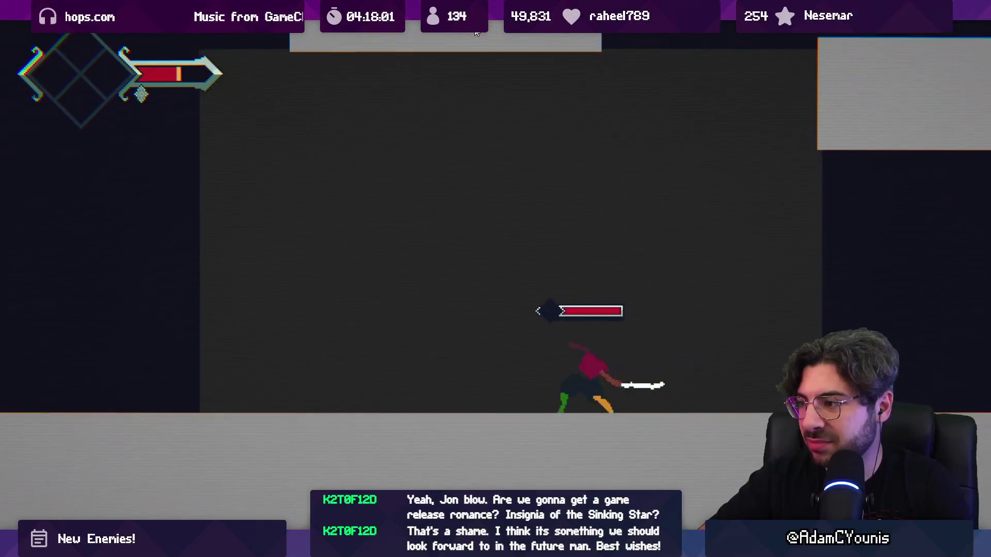
key(space)
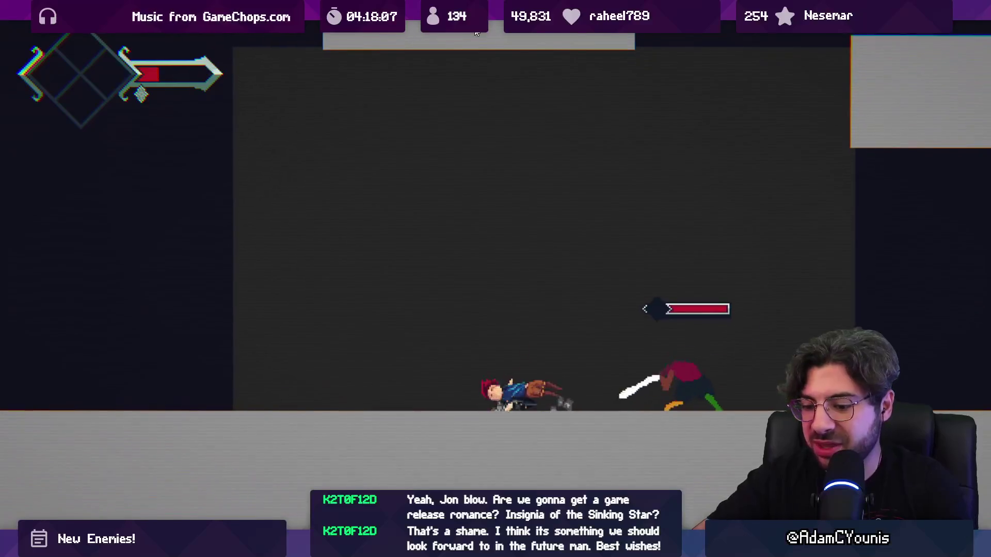
key(shift+space)
key(ctrl+p)
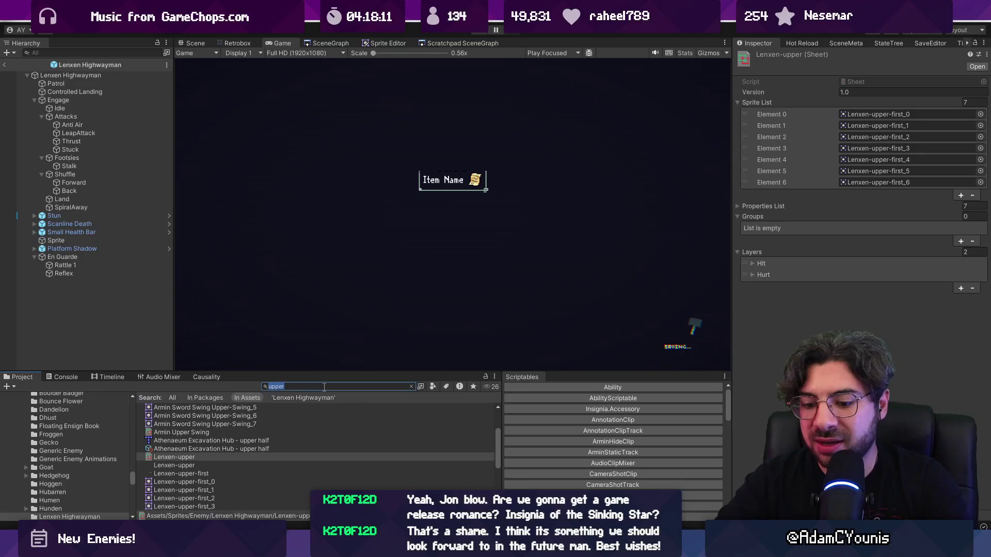
Step: Open Armin Knockdown in Retrobox, inspect its frame 0 keyframe box, then stop the test fight
text(die)
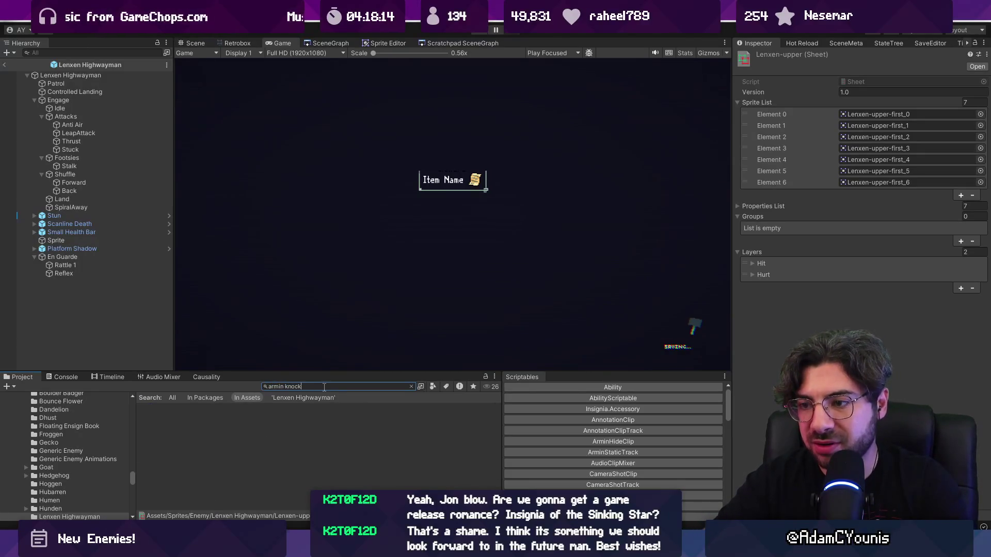
key(Down)
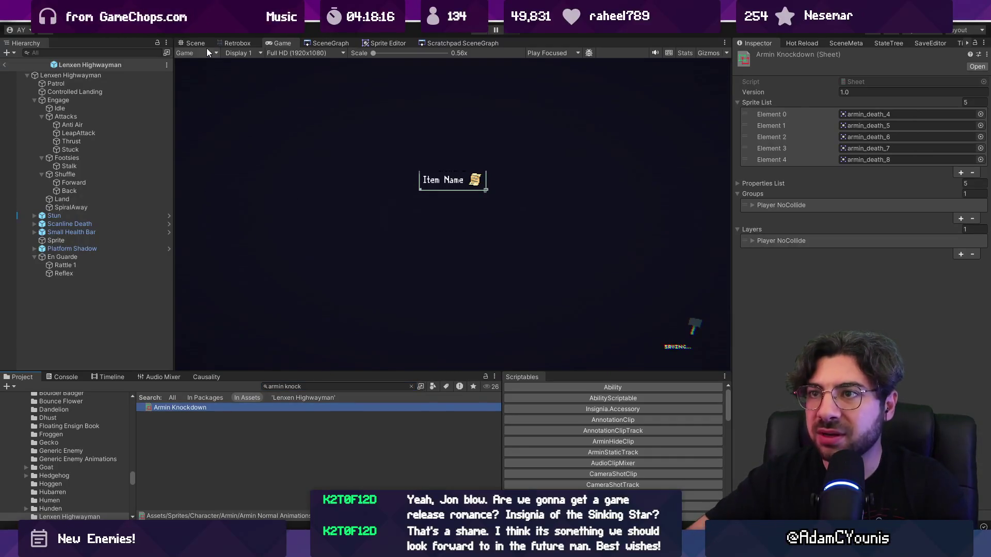
click(237, 44)
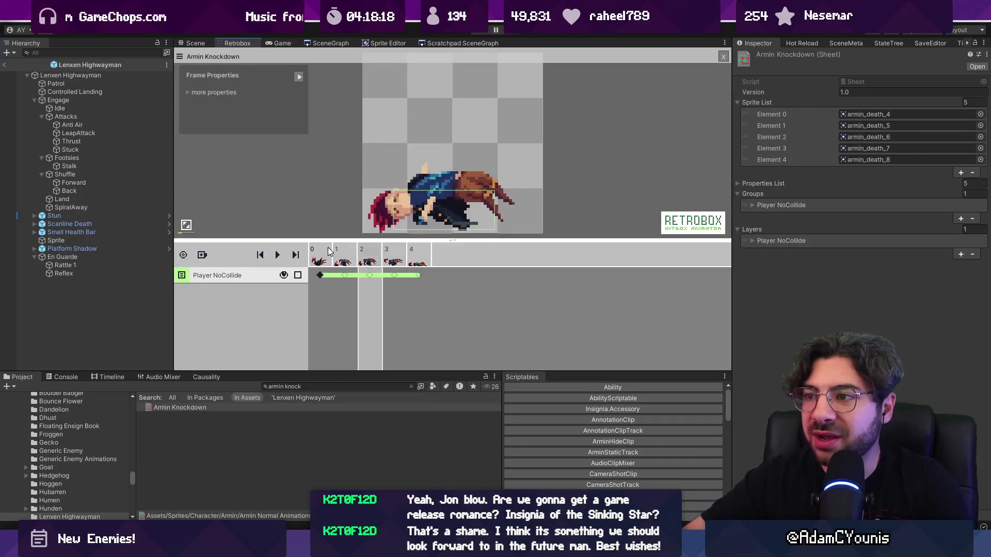
click(320, 275)
click(319, 212)
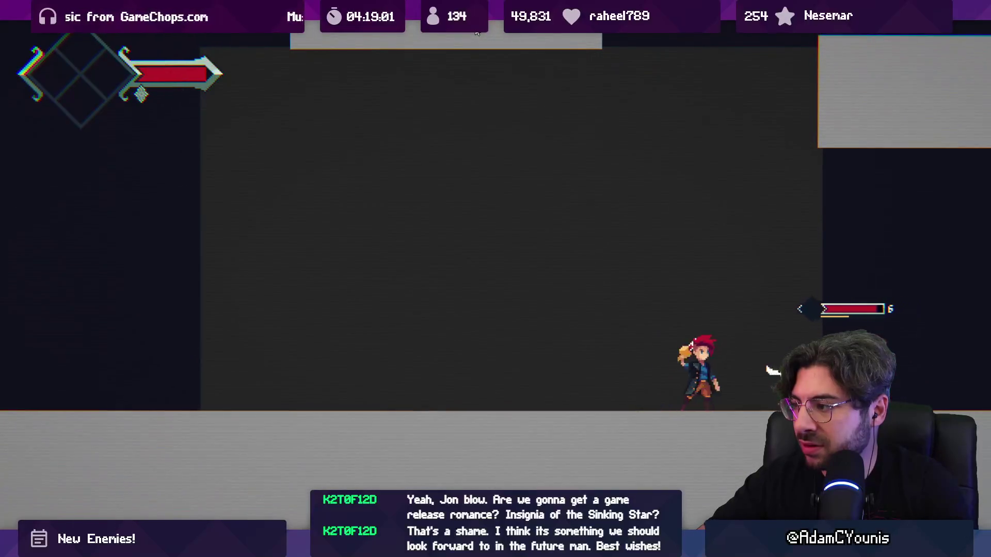
key(shift+space)
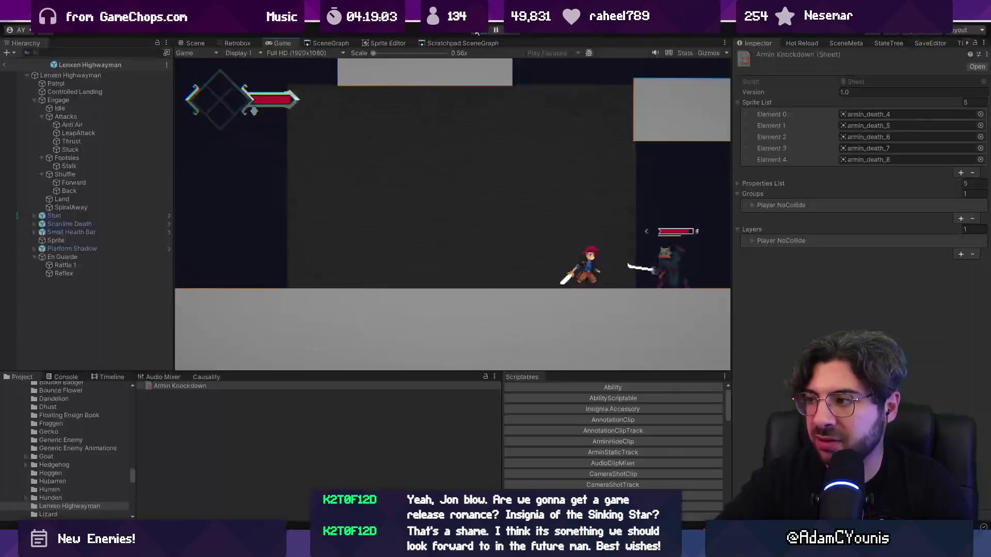
click(476, 31)
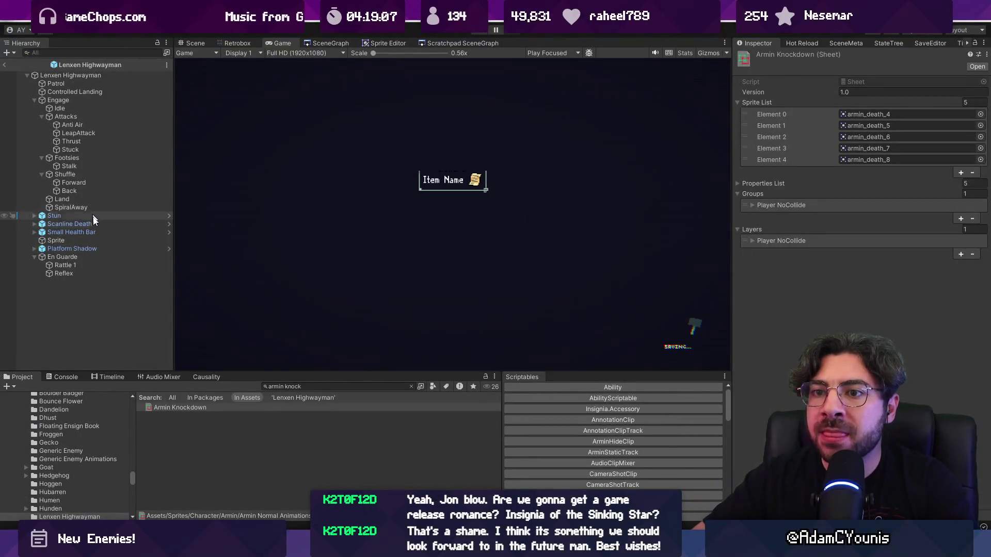
Step: Select En Guarde and change its Element 0 Pressure Threshold from 0.75 to 1
click(92, 257)
click(855, 207)
click(851, 207)
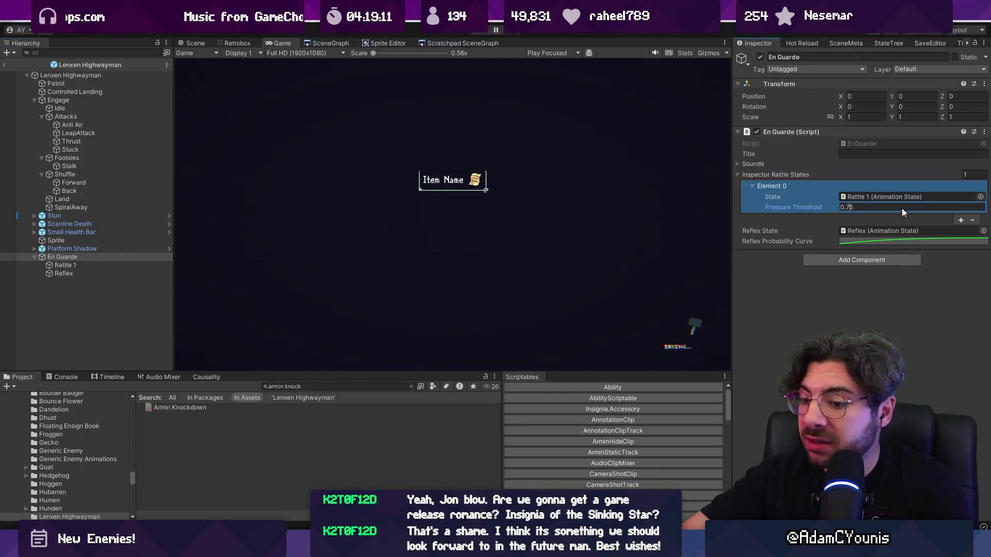
key(BackSpace)
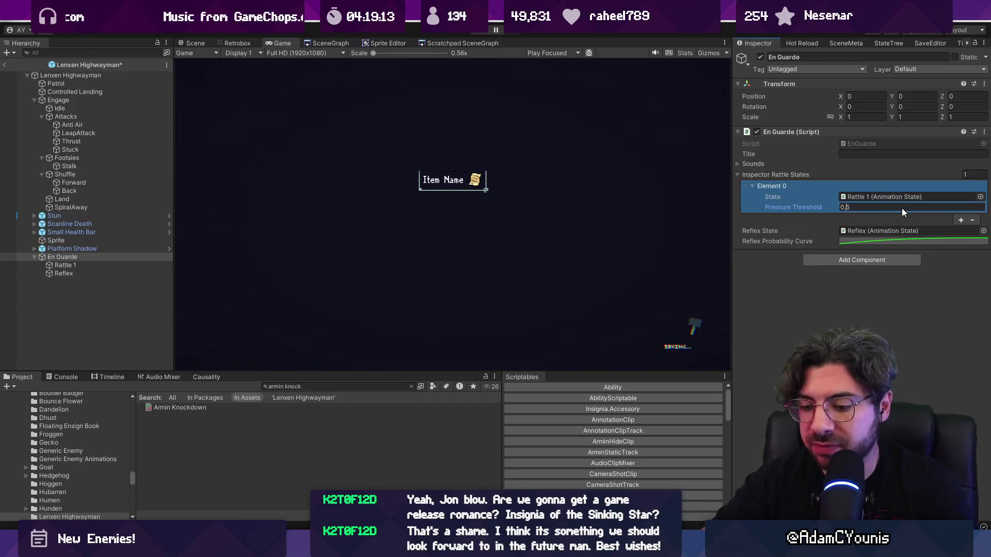
key(Right)
text(1)
key(Left)
key(BackSpace)
click(801, 305)
click(833, 196)
click(862, 207)
text(1)
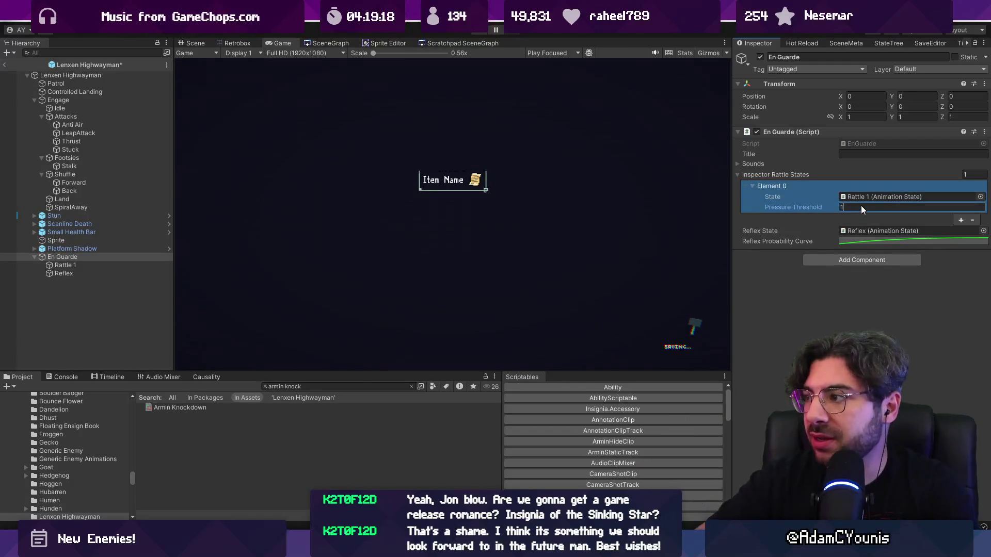
click(825, 356)
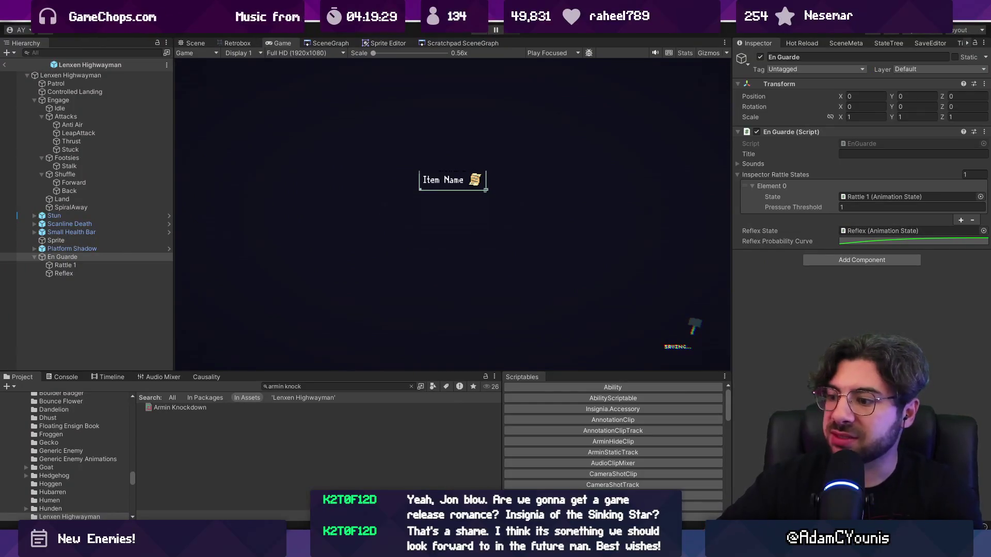
key(alt+Tab)
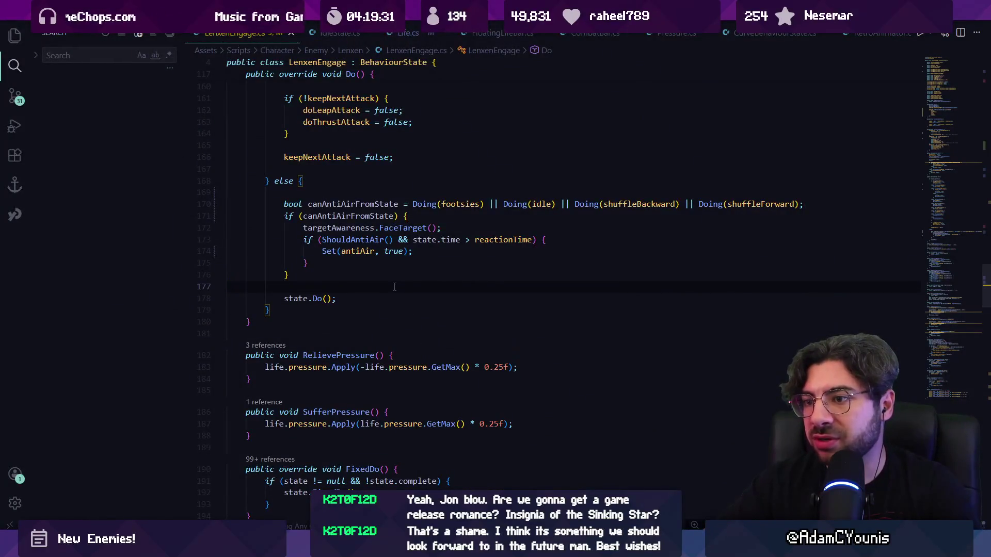
Step: Find the ShouldStun method in Stun.cs
key(ctrl+p)
text(stun)
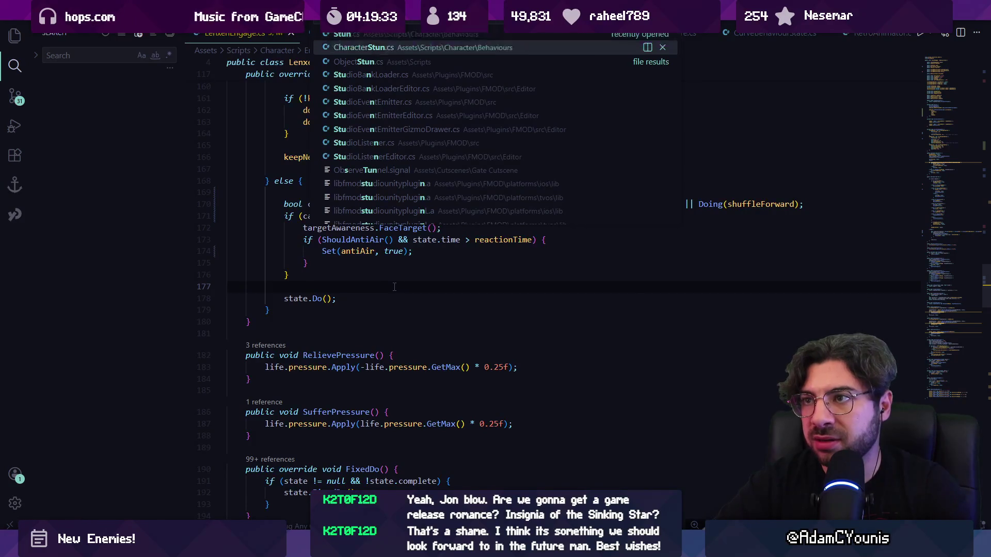
key(Down)
key(Return)
key(ctrl+f)
text(shoulds)
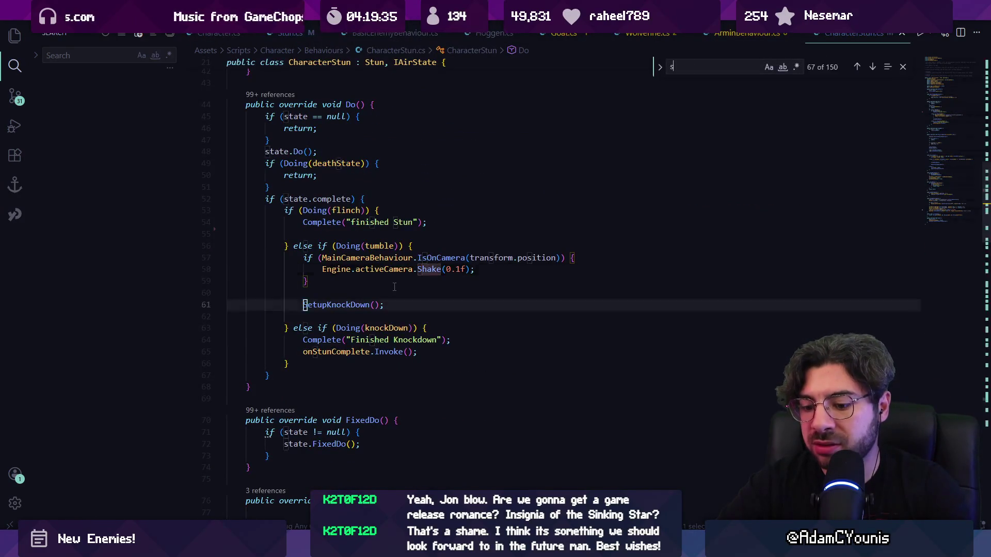
key(Escape)
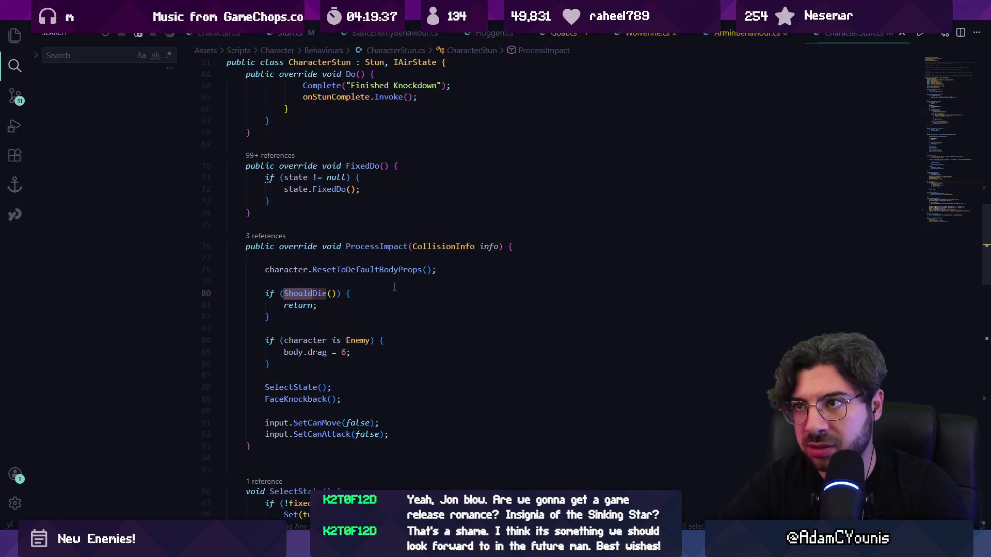
key(ctrl+p)
text(stun)
key(Return)
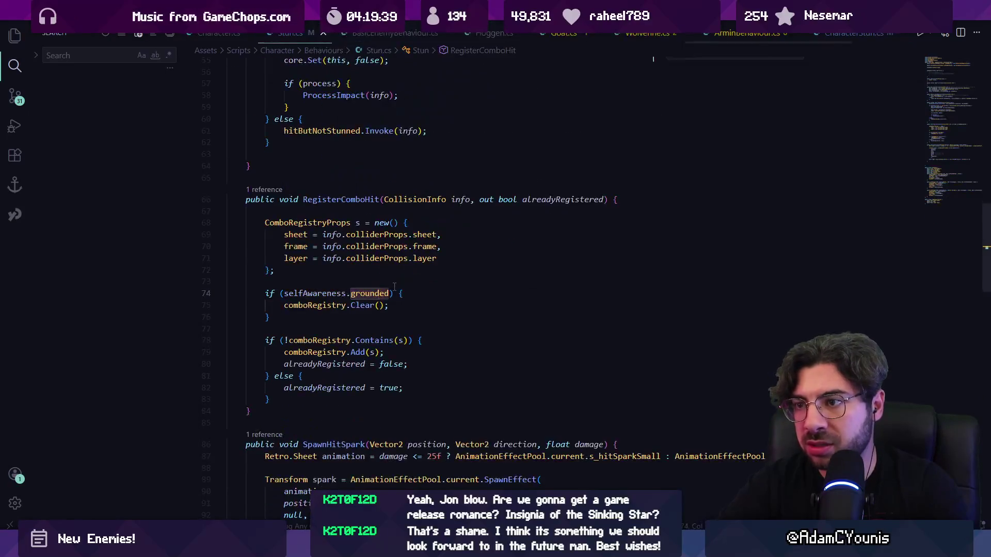
key(ctrl+f)
key(Return)
key(Return)
key(Escape)
Step: Add a Debug.Log("poise broken?") line after line 31, removing the stunned and dying terms
click(584, 315)
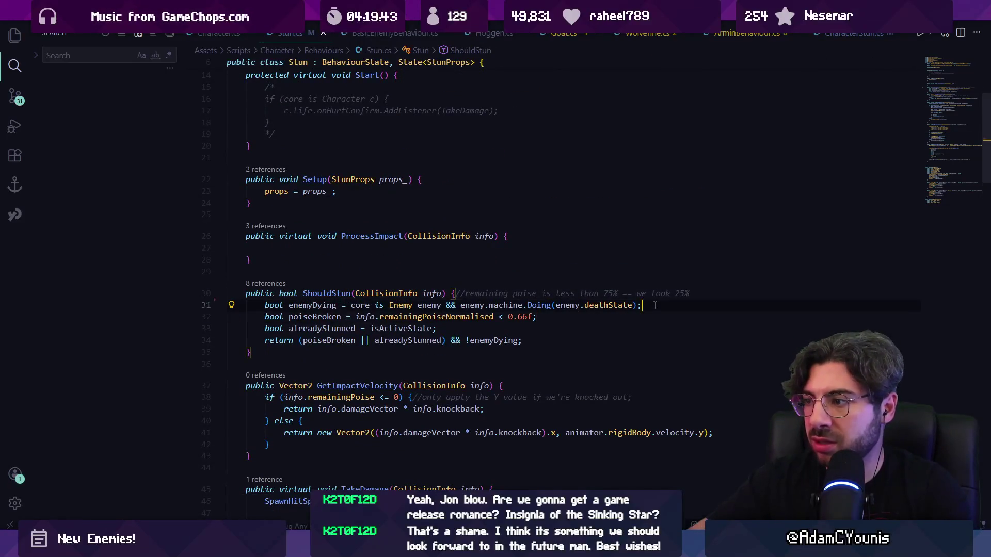
key(Return)
text(DFeb)
key(BackSpace)
key(BackSpace)
key(BackSpace)
text(ebug.lo)
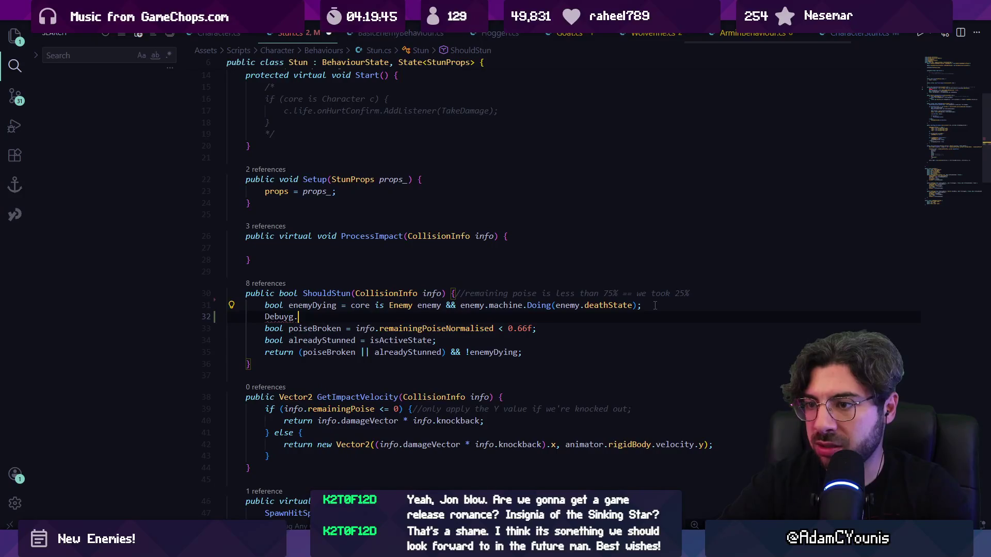
text(g)
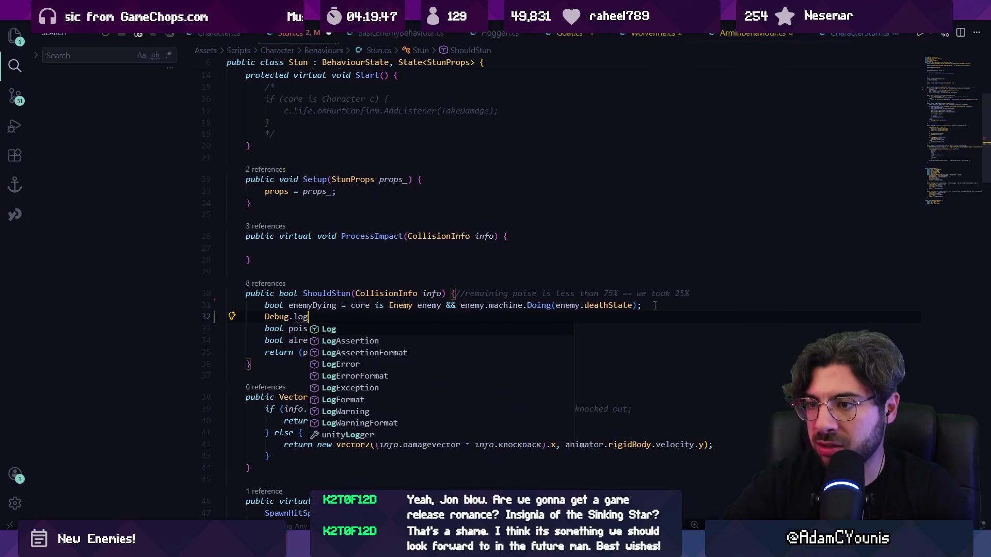
text(')
text(("poise broken?)
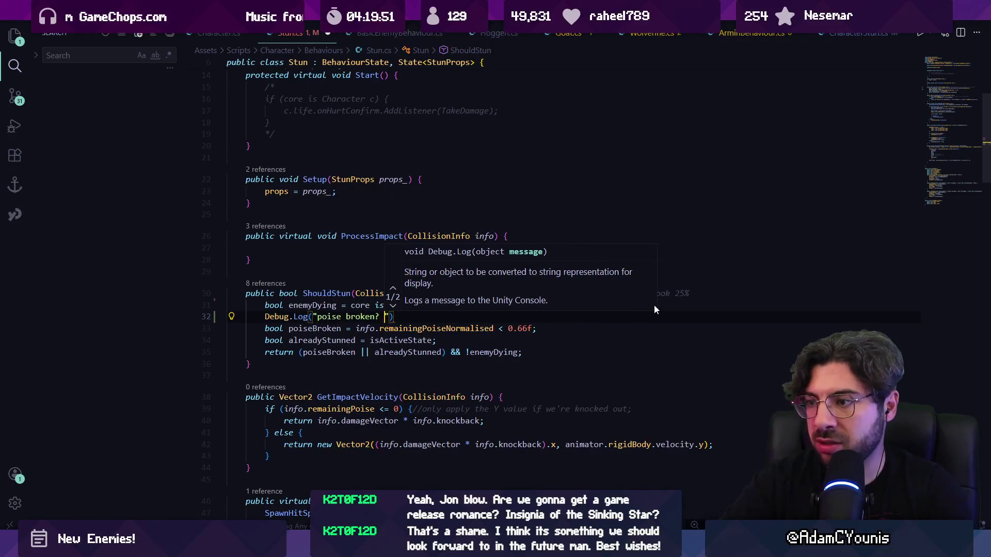
key(Tab)
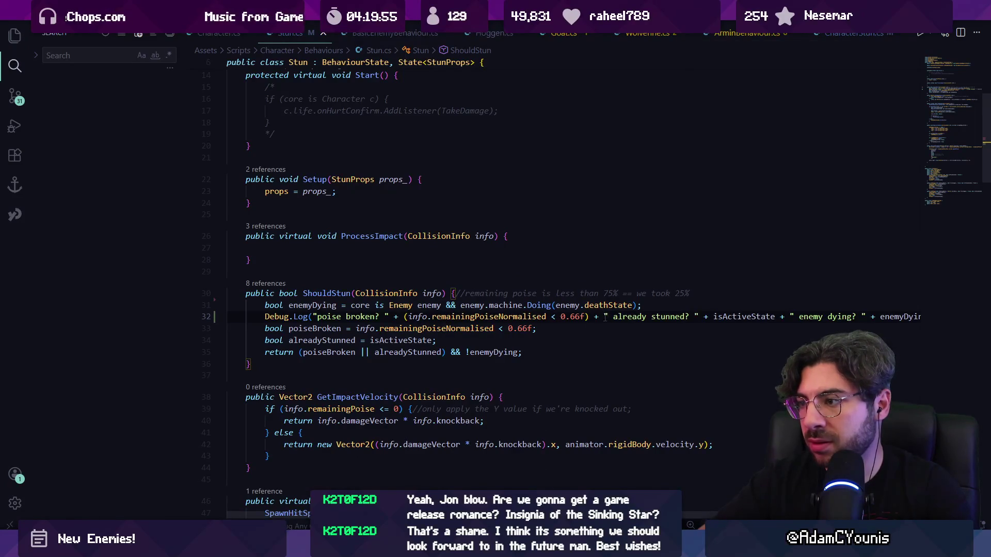
drag(605, 316, 958, 314)
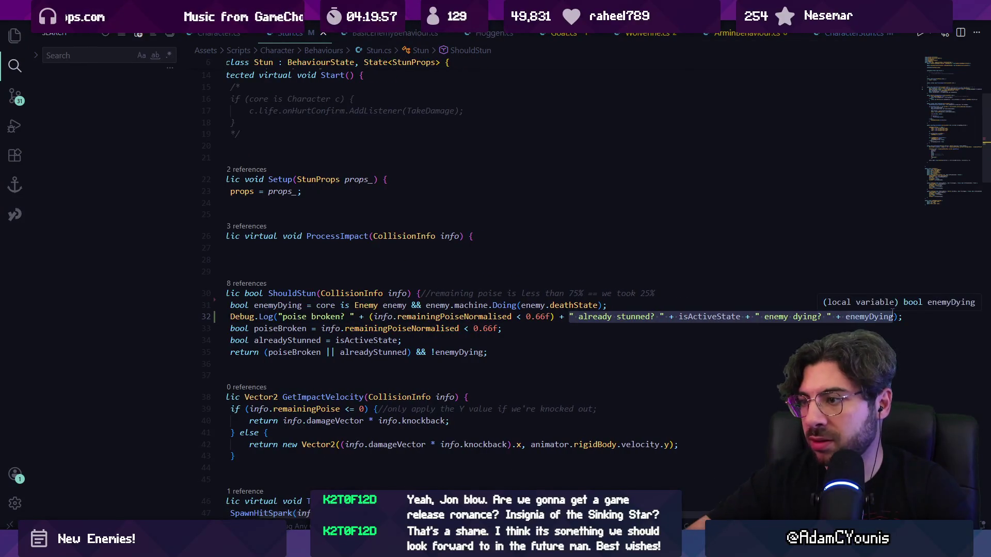
key(BackSpace)
key(BackSpace)
key(BackSpace)
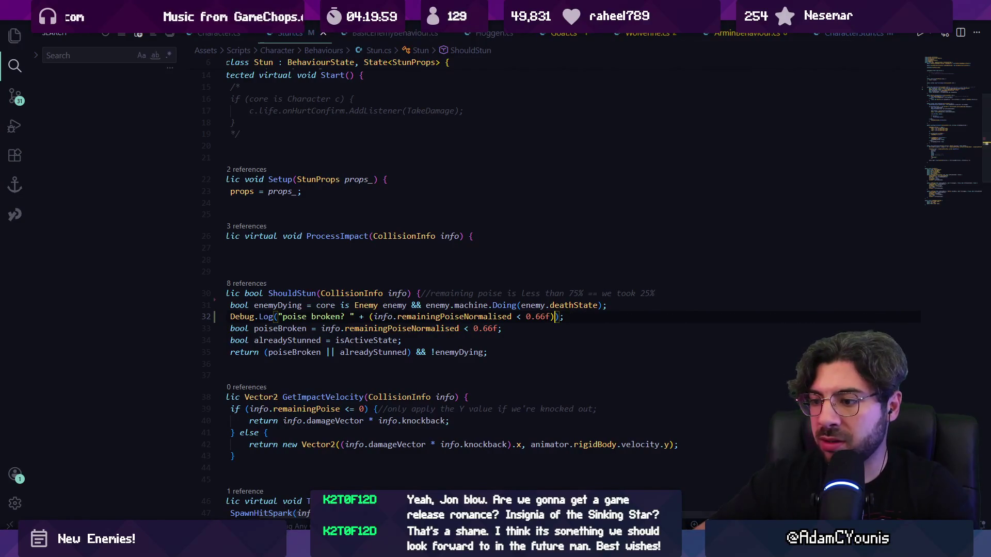
Step: Replace the log's string with info.remainingPoiseNormalised
key(alt+Tab)
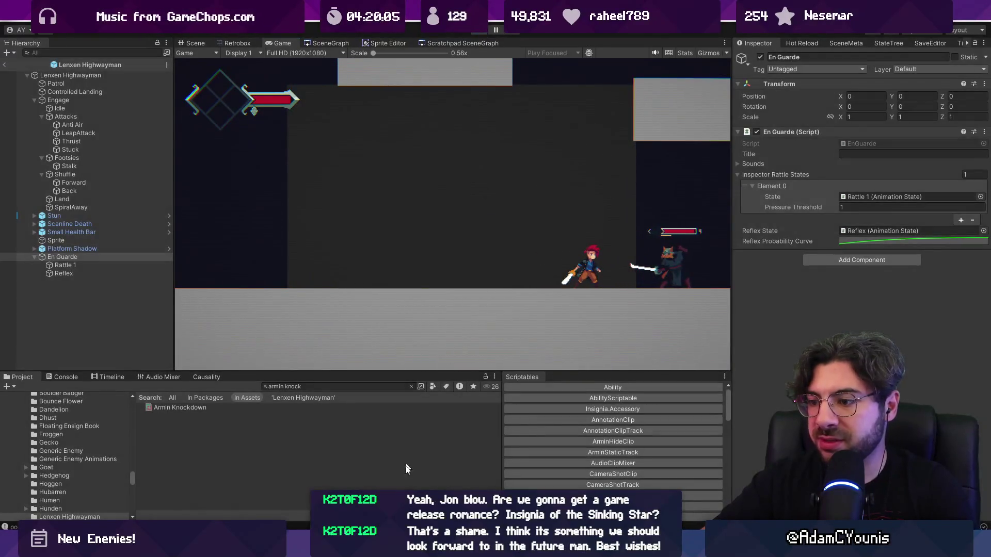
key(alt+Tab)
click(394, 317)
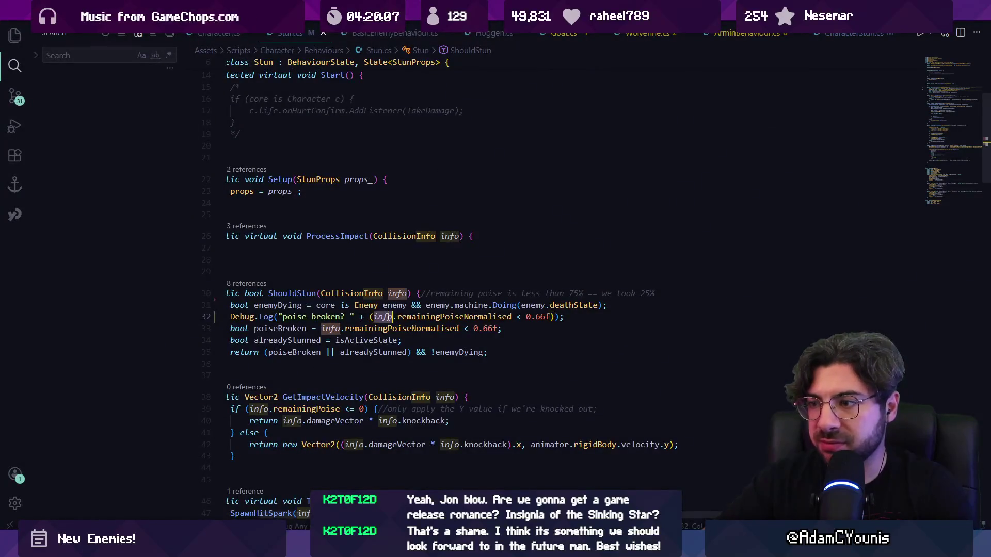
key(Right)
key(Right)
key(Left)
key(Left)
key(Left)
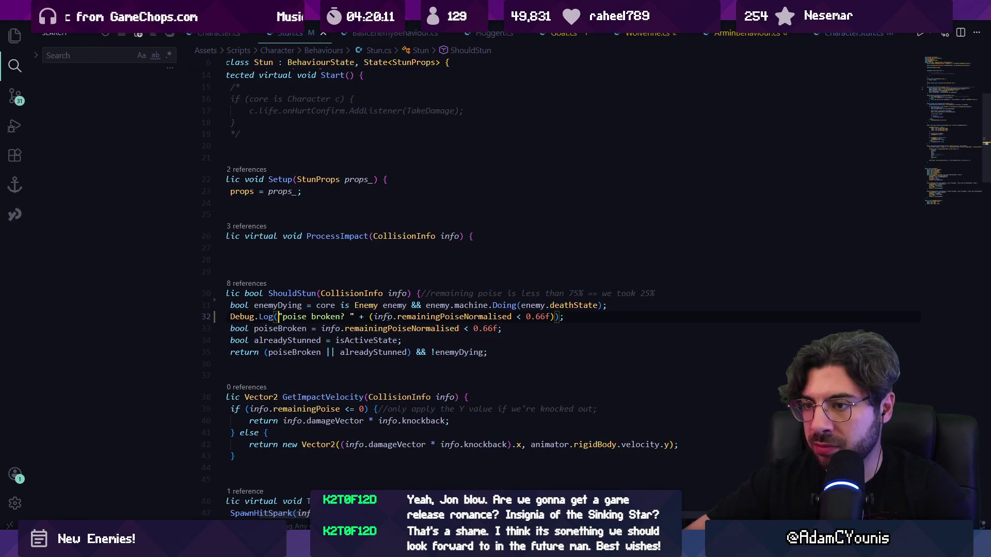
key(ctrl+shift+Right)
key(ctrl+shift+Right)
key(ctrl+shift+Right)
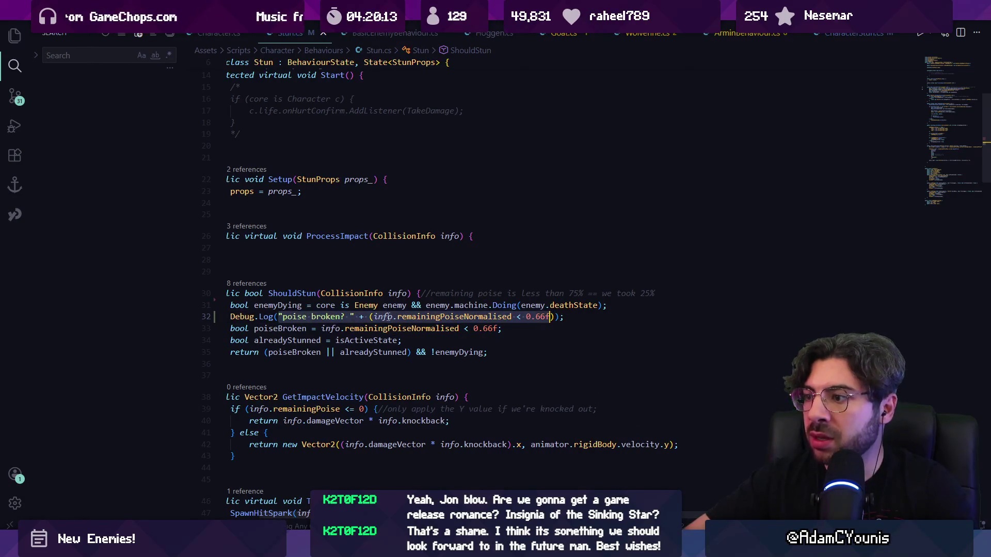
text(info.remainingPoiseNormalised)
Step: Start the game in Unity to test the new poise log
key(alt+Tab)
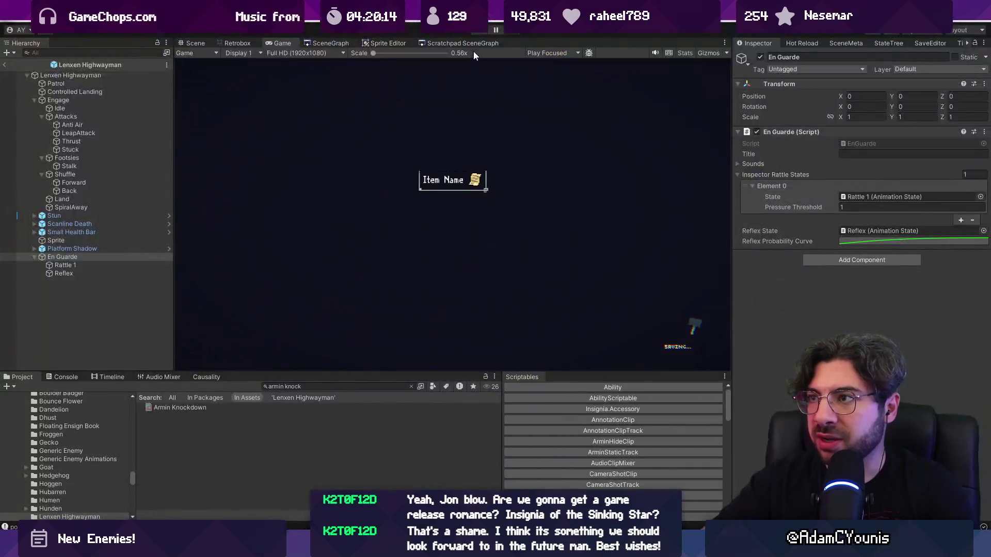
key(Right)
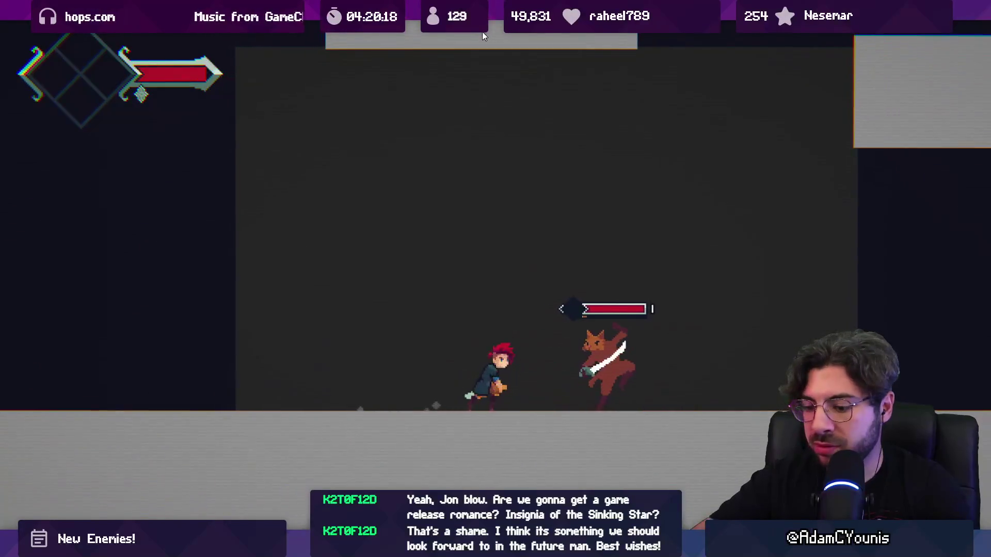
key(ctrl+shift+p)
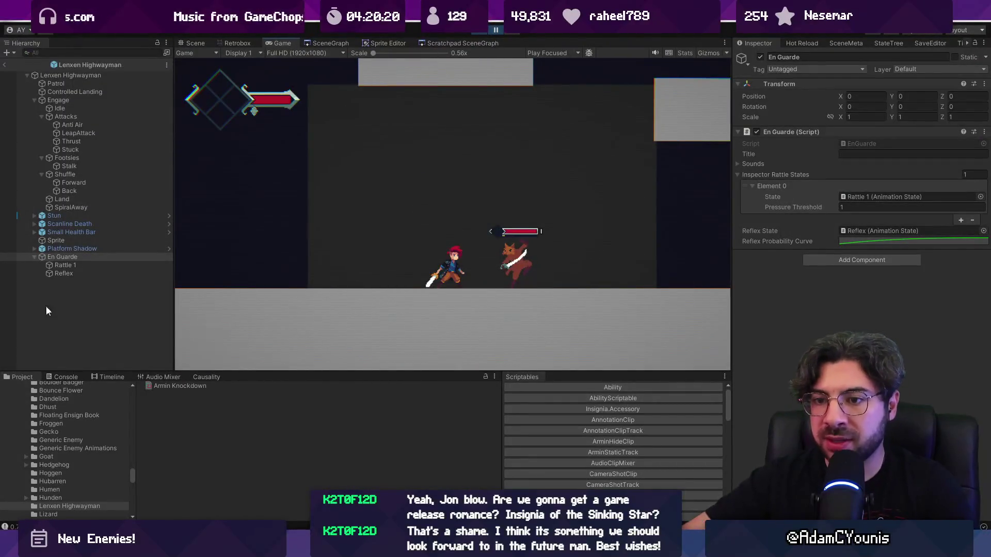
Step: Show the Console, select the Lenxen Highwayman root, scroll to its Life section and save the prefab
click(73, 379)
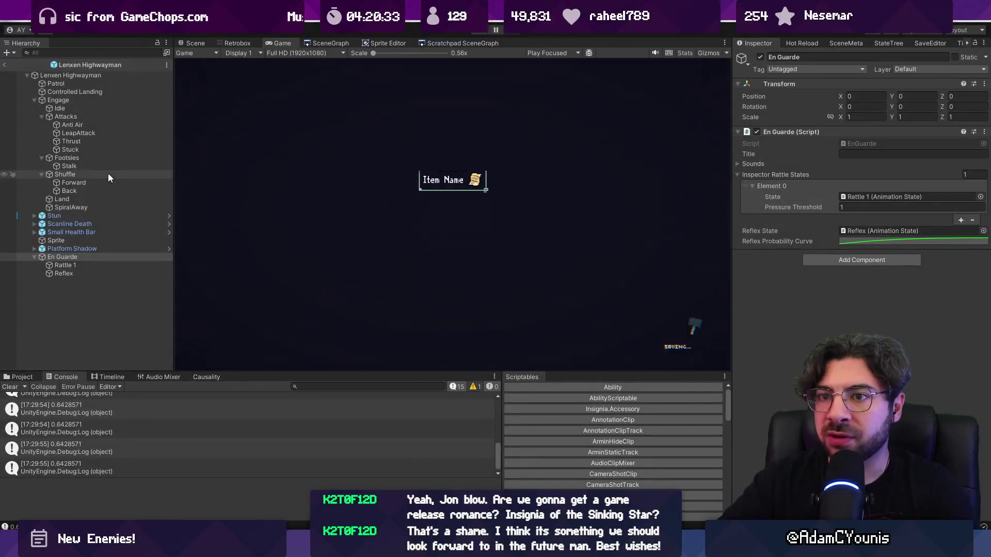
click(87, 100)
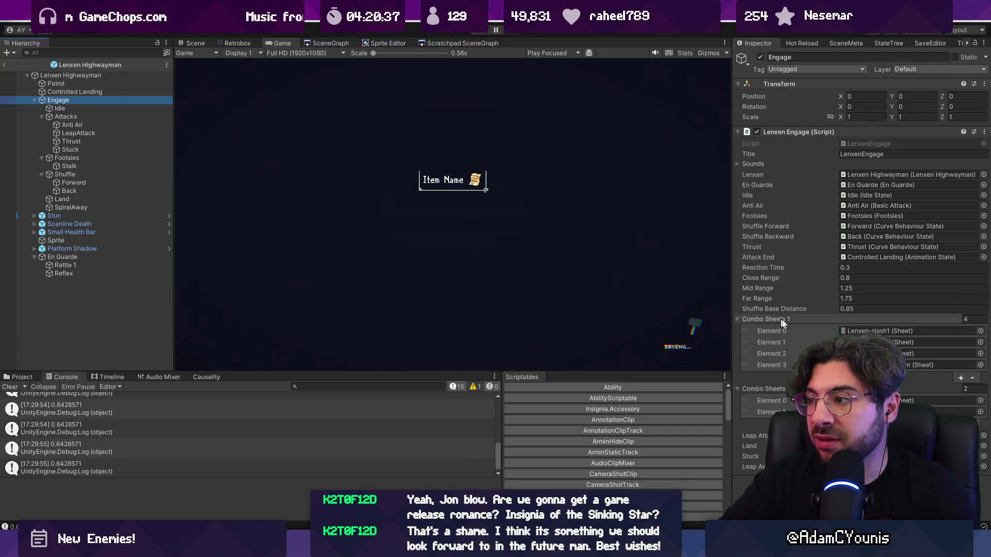
click(792, 133)
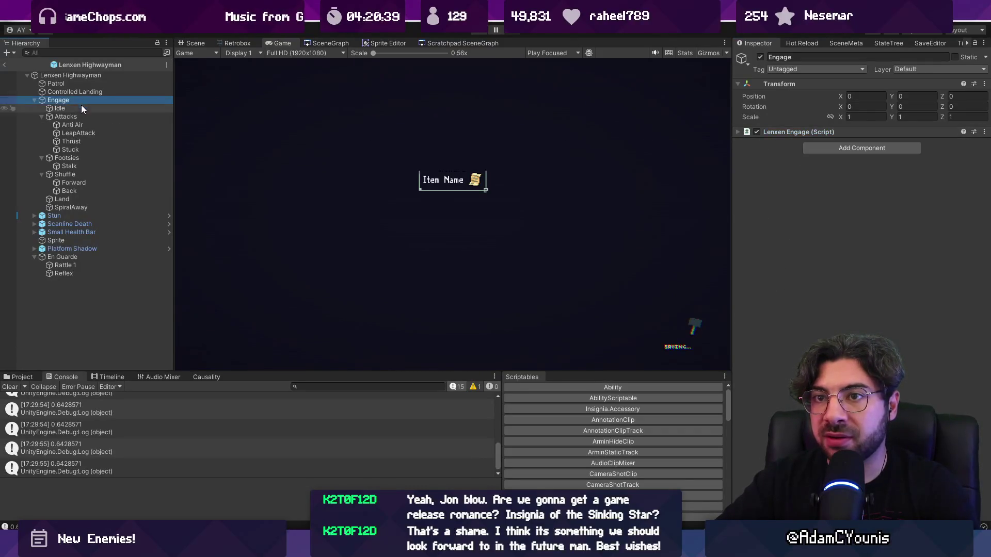
click(78, 76)
scroll(857, 309, down, 5)
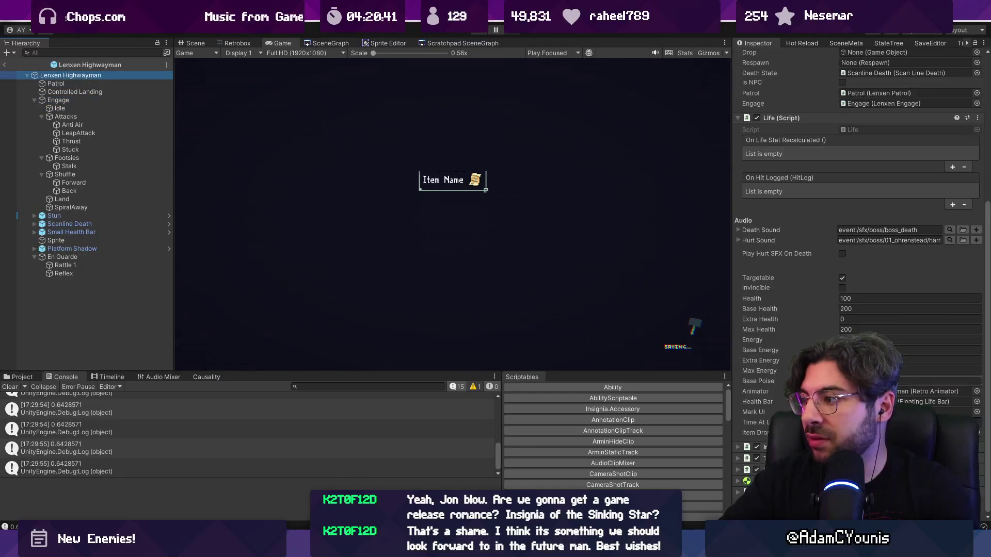
key(ctrl+s)
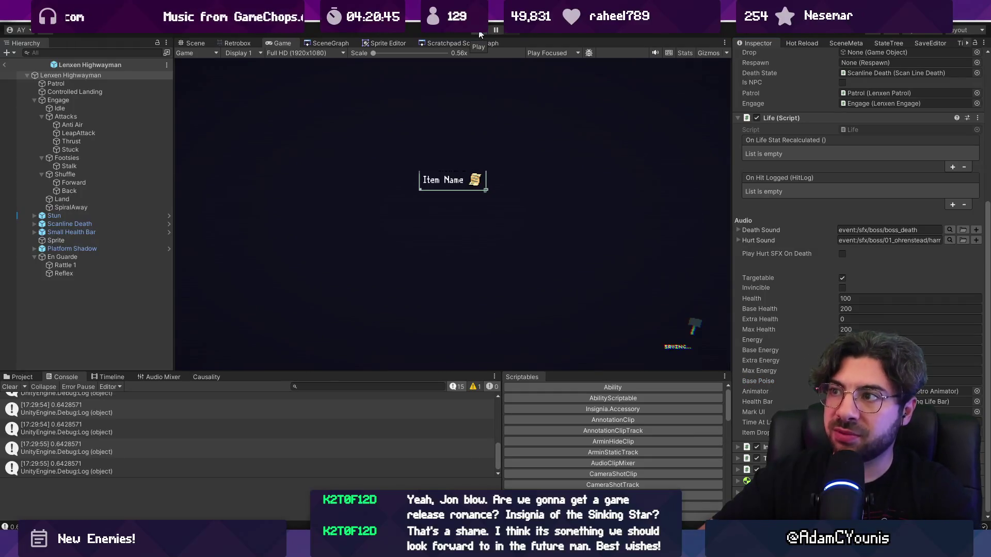
Step: Leave prefab mode and playtest the Highwayman fight twice, stopping play mode afterwards
click(4, 64)
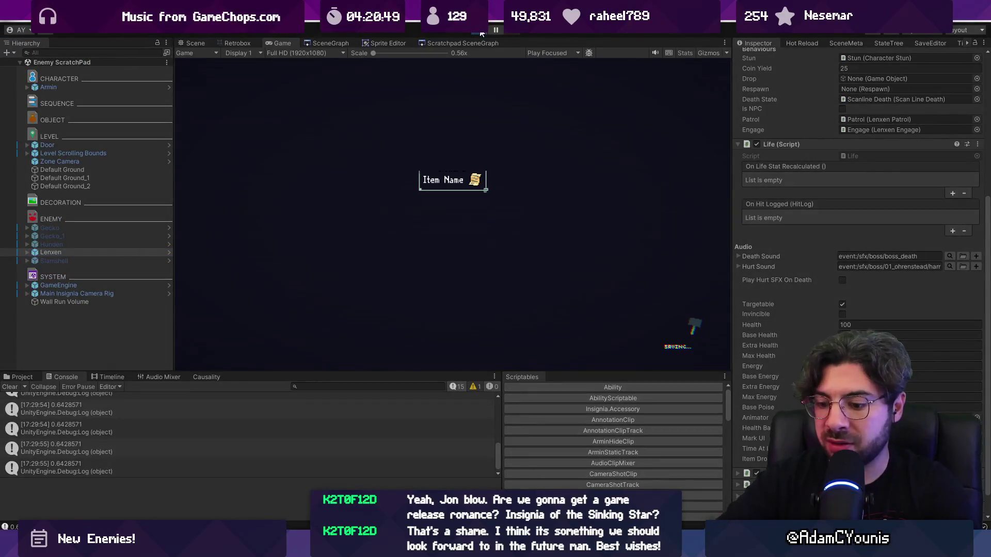
key(Right)
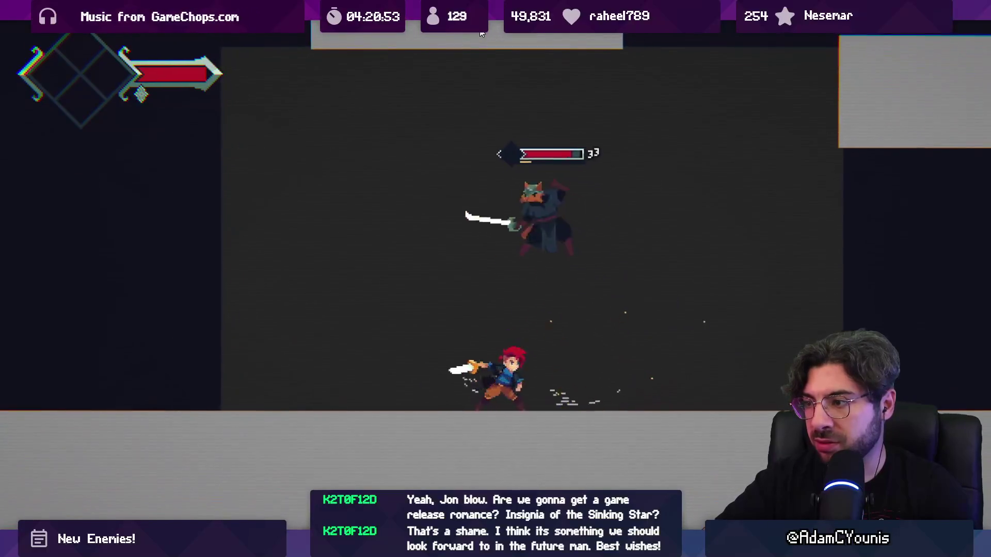
key(shift+space)
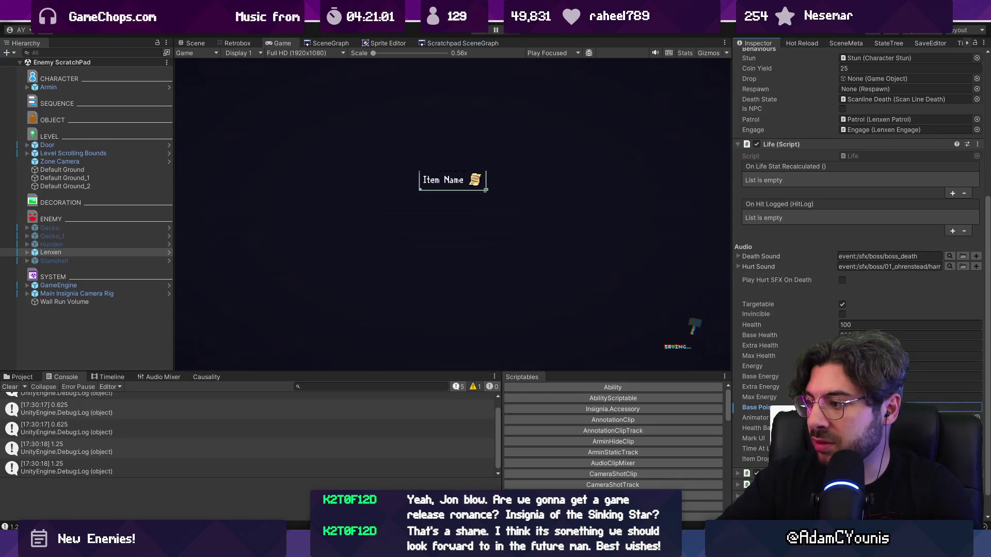
key(ctrl+p)
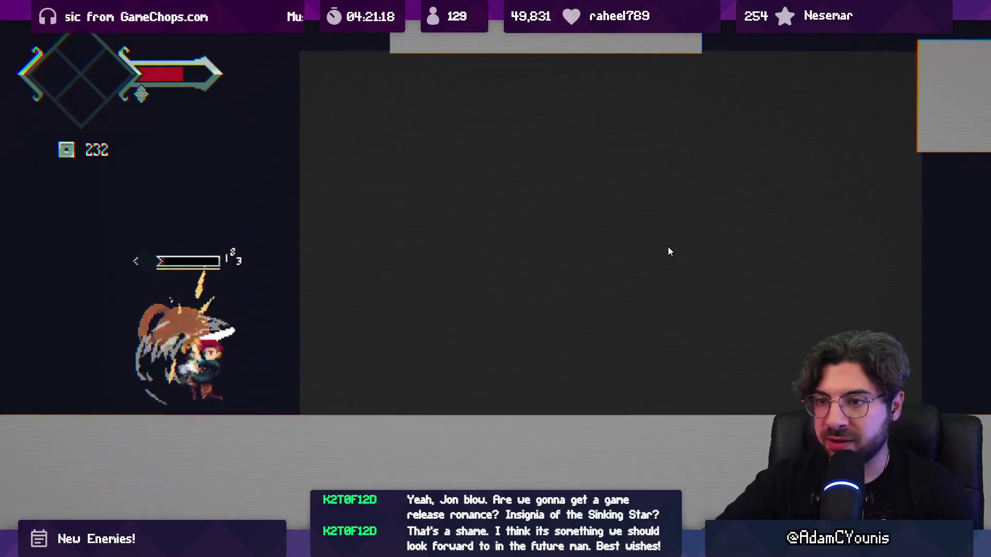
key(shift+space)
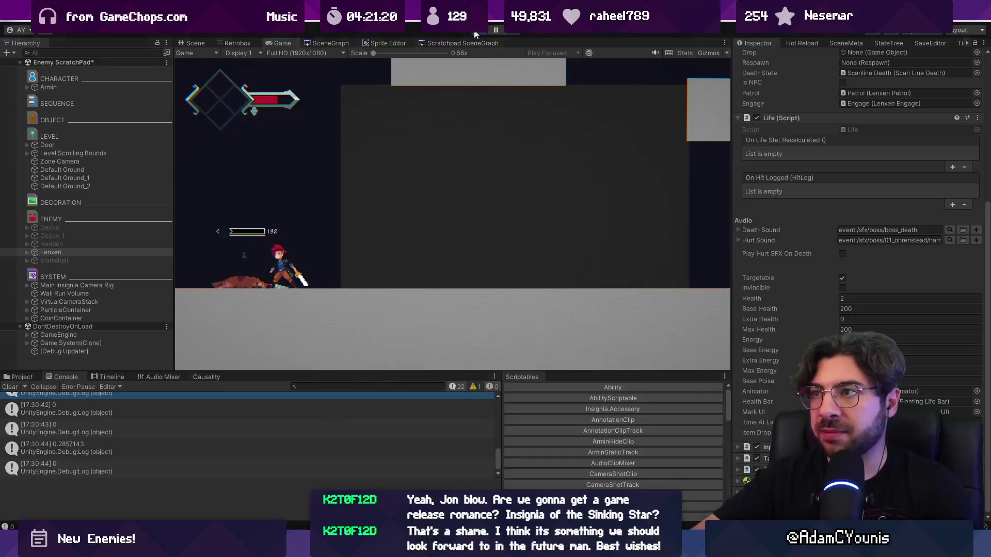
key(ctrl+p)
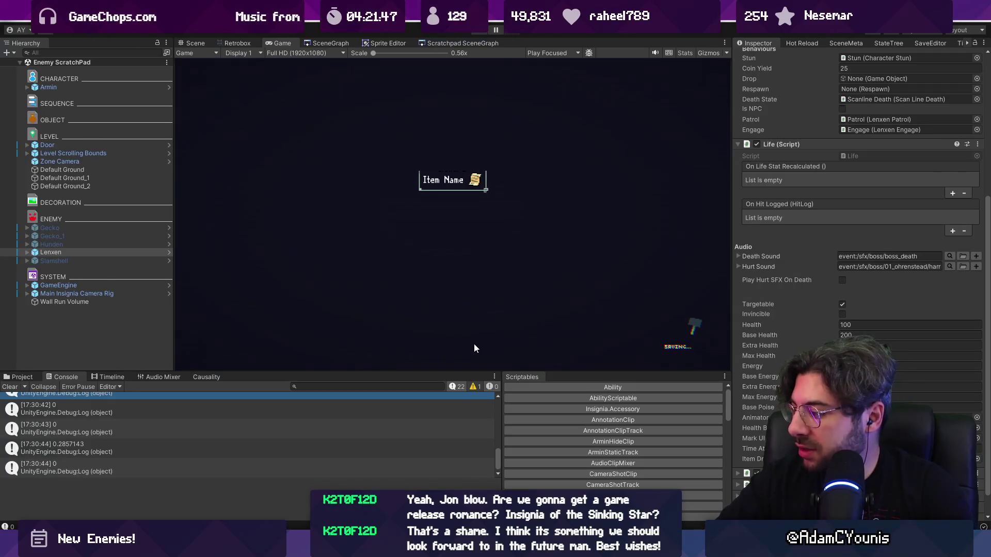
Step: Open Stun.cs from an earlier poise log entry in the Console
scroll(255, 464, up, 4)
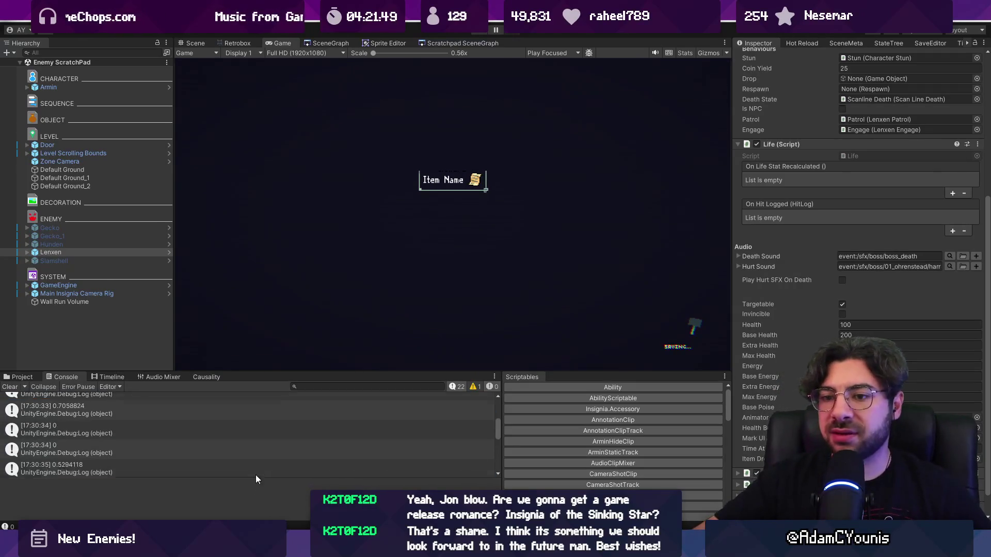
click(102, 416)
double_click(101, 414)
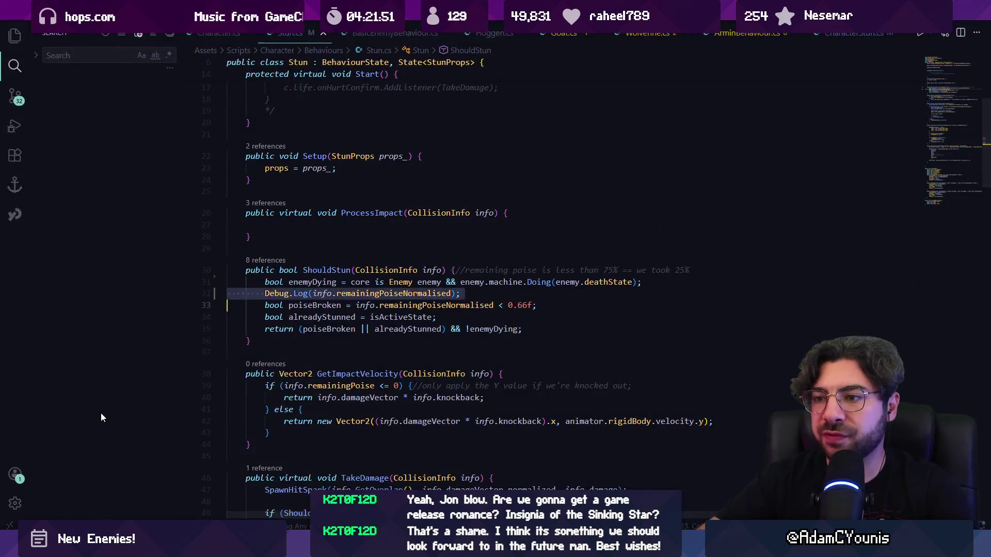
key(alt+Tab)
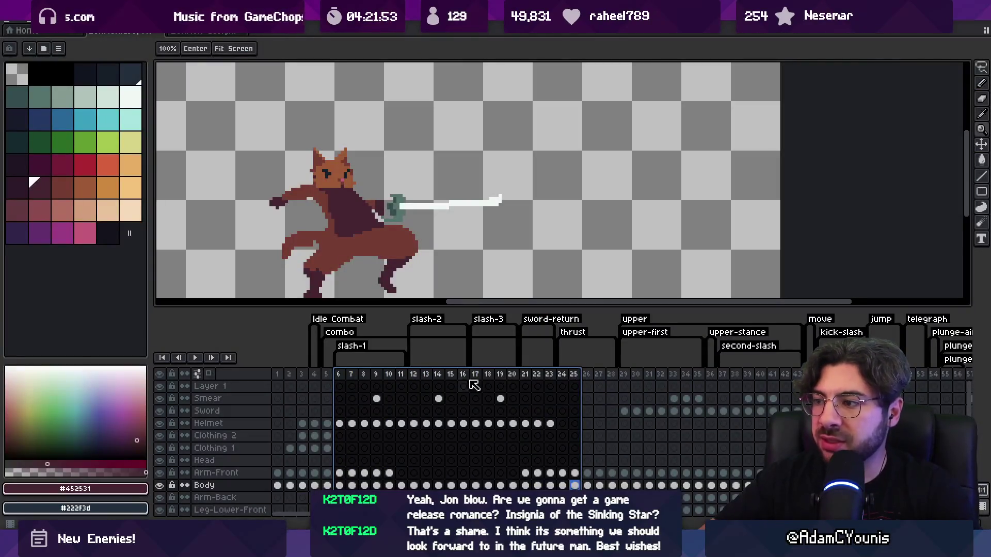
Step: Preview the combo and slash frames, then delete frames 5 through 23
click(499, 375)
drag(413, 376, 559, 380)
key(Return)
key(Return)
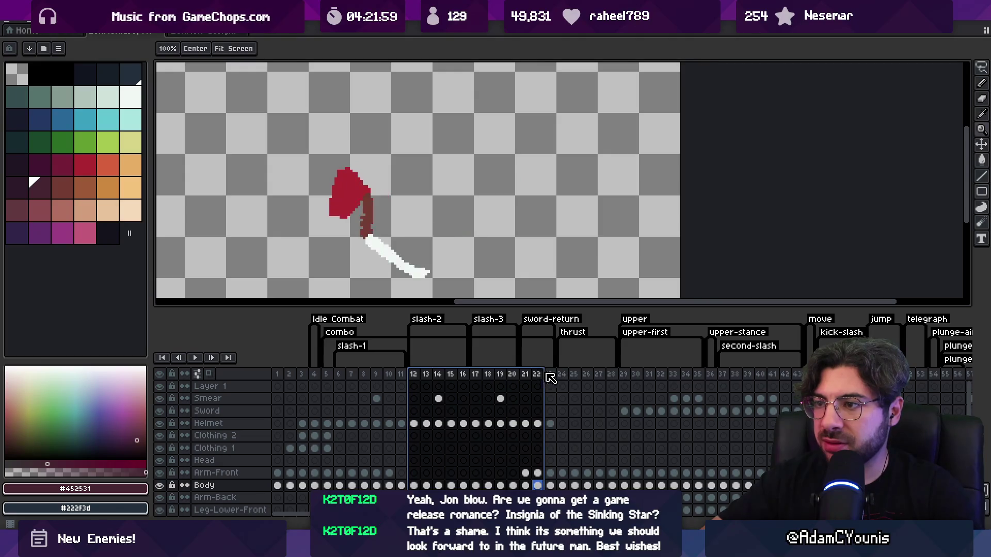
mouse_move(557, 377)
mouse_down()
mouse_move(349, 373)
mouse_move(553, 379)
mouse_up()
click(329, 373)
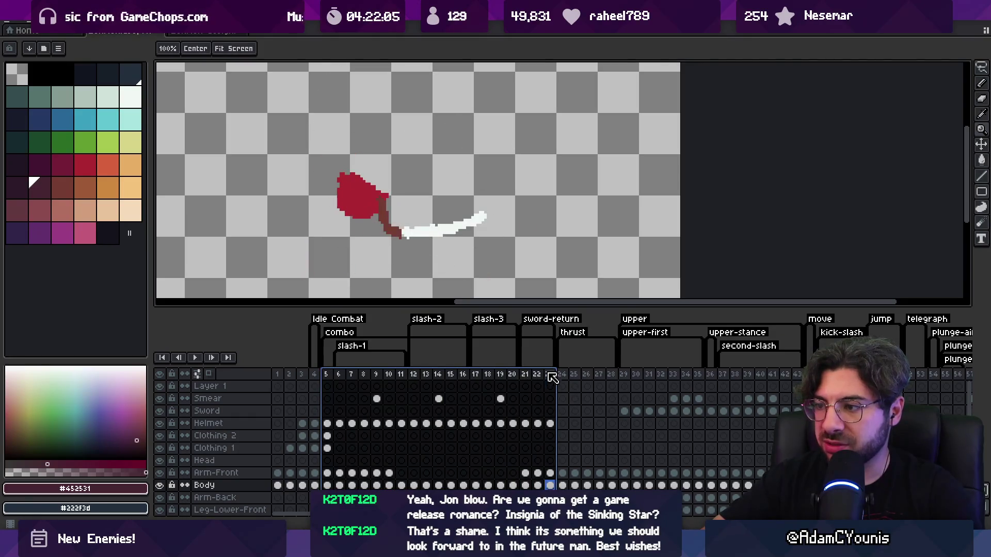
key(Delete)
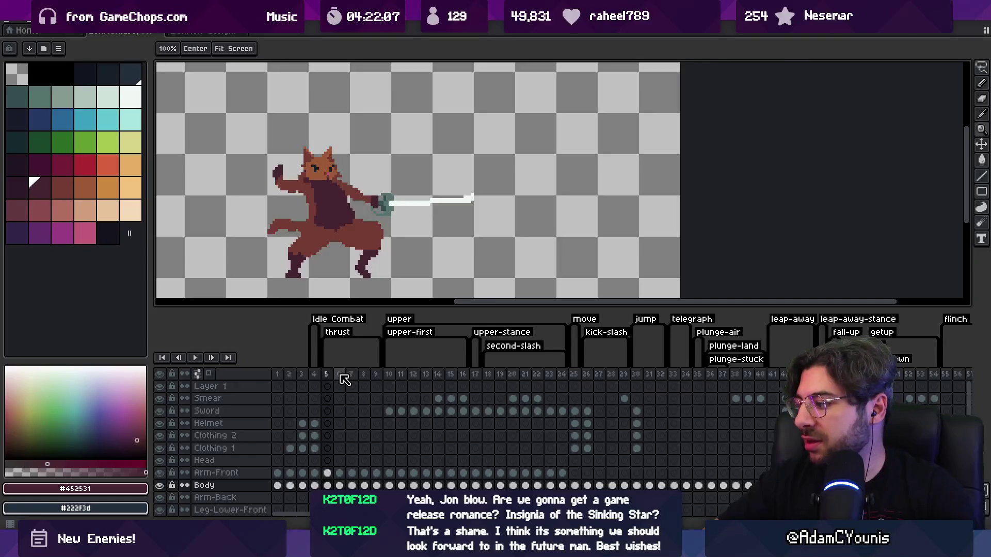
Step: Delete more slash frames, undo to restore the upper and second-slash frames, then select frames 5–16
drag(322, 379, 568, 375)
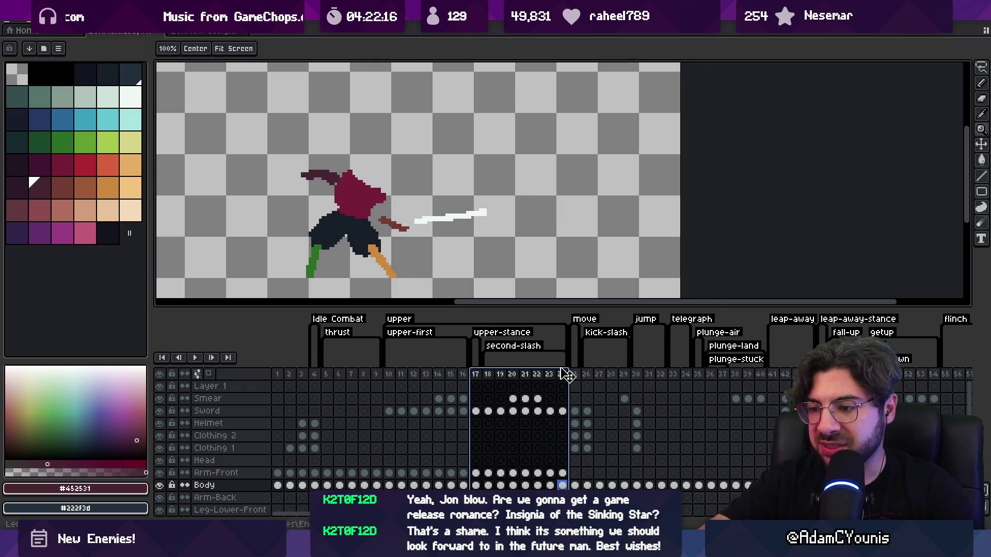
key(Delete)
drag(389, 376, 546, 380)
key(ctrl+z)
key(ctrl+z)
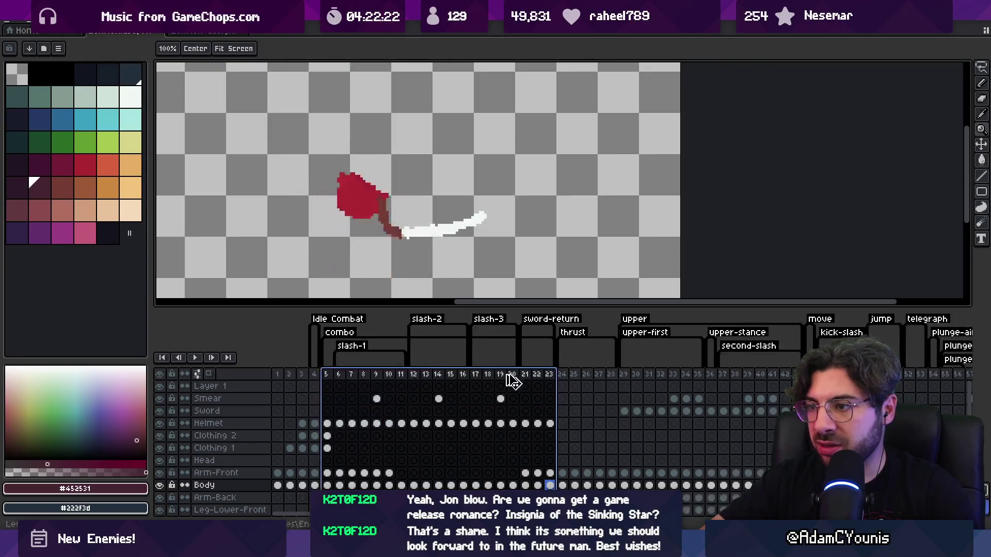
drag(525, 375, 550, 376)
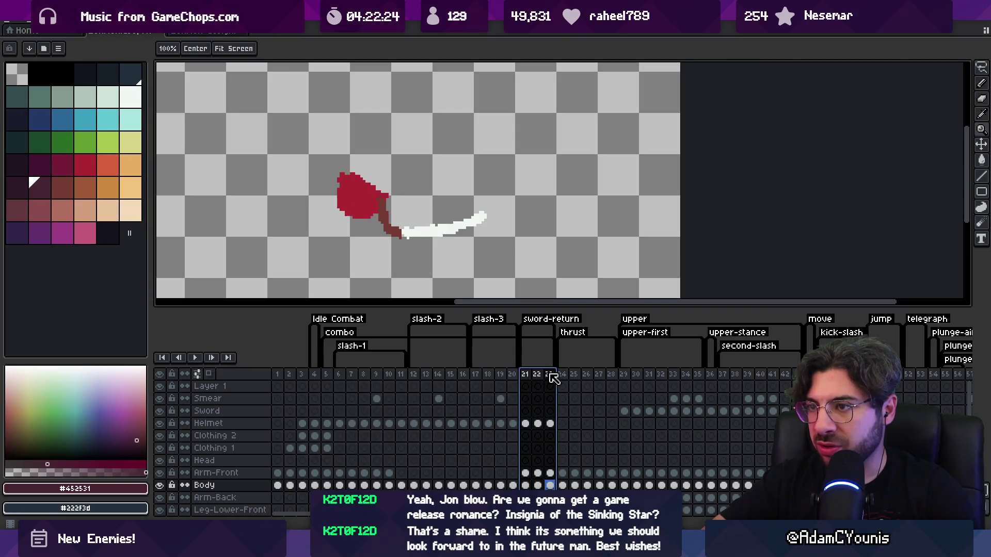
key(ctrl+z)
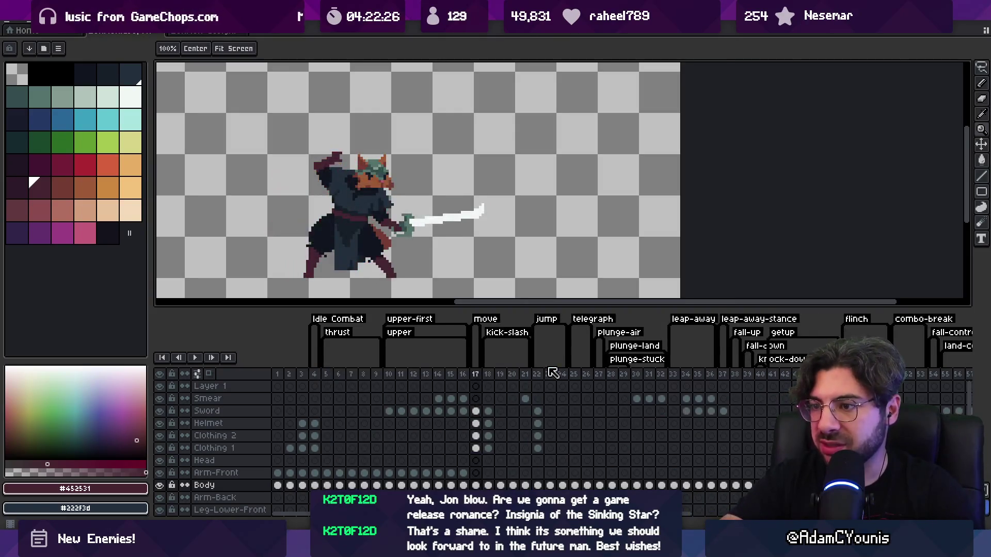
drag(326, 376, 462, 374)
Step: Delete the upper-first tag from the timeline
right_click(407, 319)
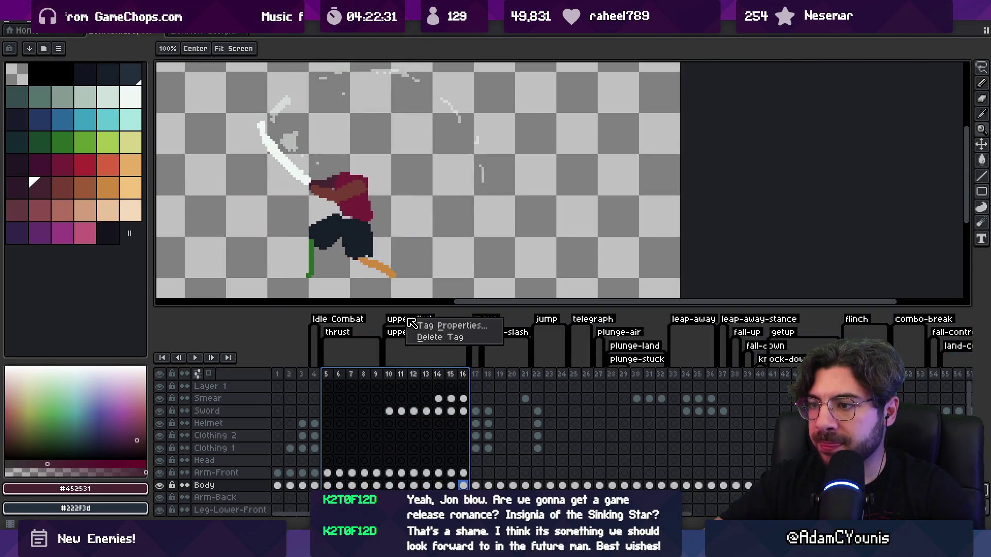
click(428, 337)
drag(333, 376, 790, 380)
Step: Browse the later frame ranges 47–54, 55–61 and 41–47 in the timeline
scroll(619, 402, right, 5)
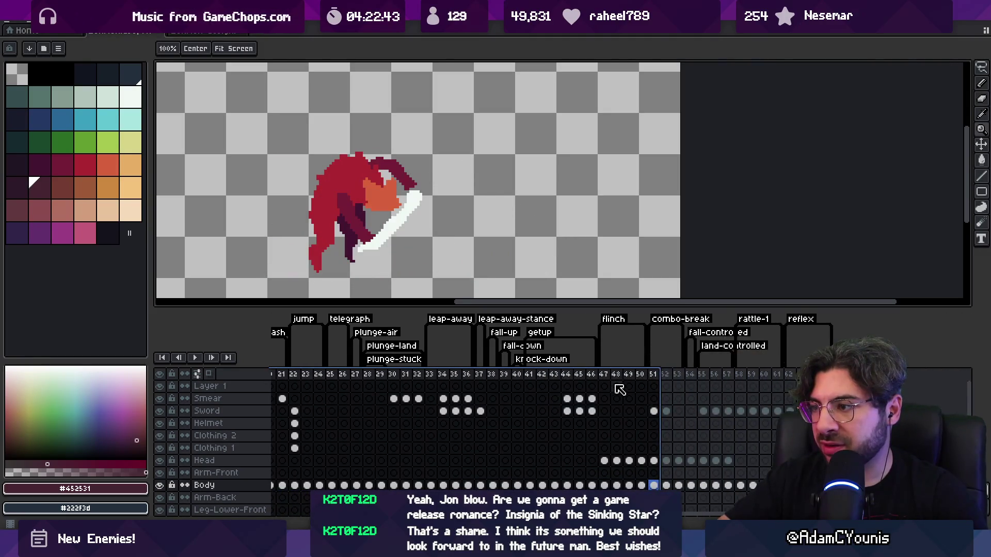
click(609, 379)
mouse_move(613, 383)
mouse_down()
mouse_move(753, 380)
mouse_move(657, 377)
mouse_move(692, 373)
mouse_up()
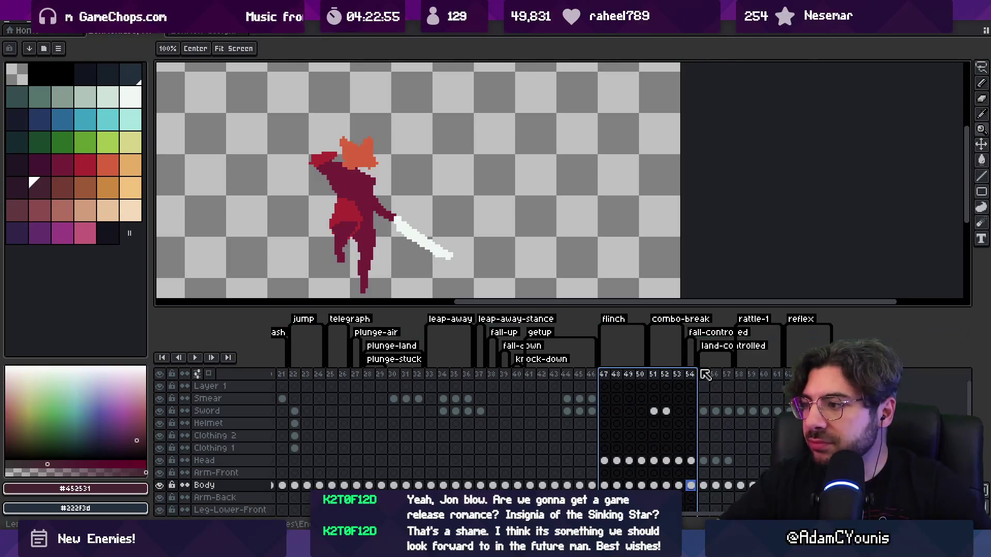
click(704, 373)
drag(704, 375, 775, 375)
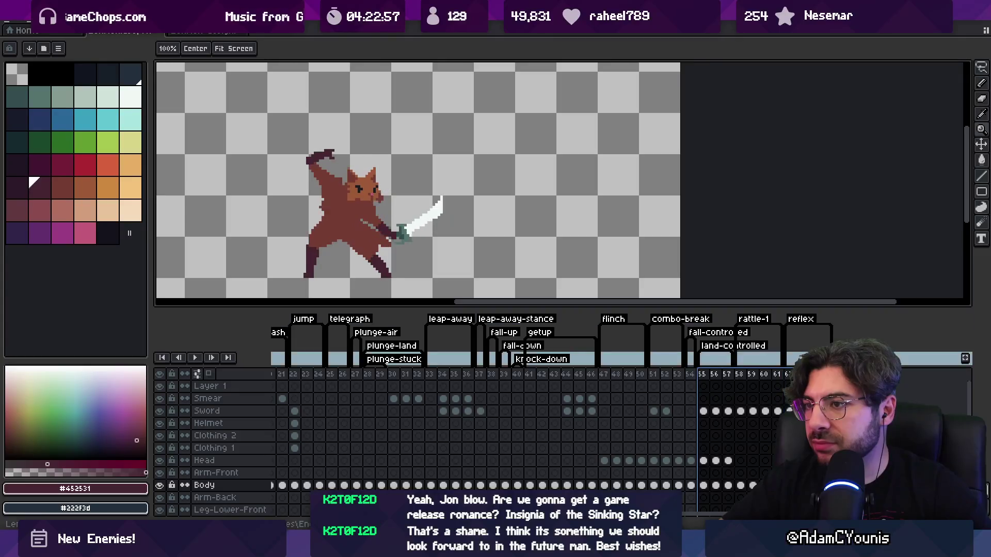
scroll(696, 387, left, 5)
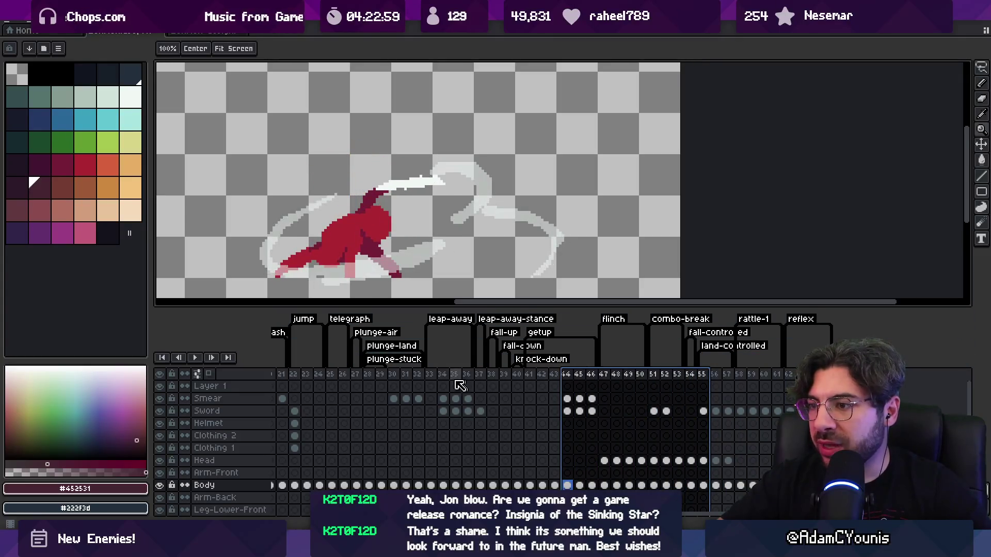
scroll(652, 391, right, 3)
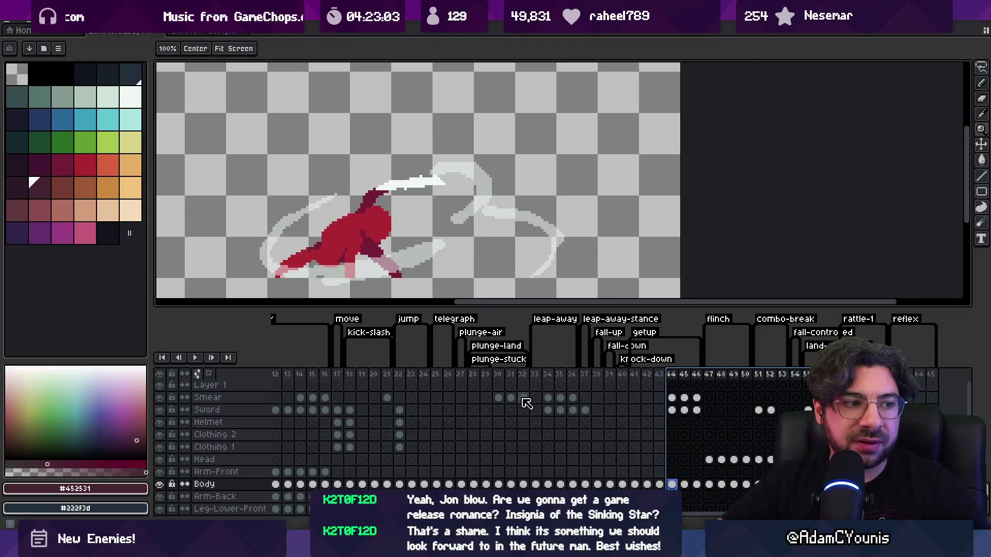
scroll(540, 403, right, 2)
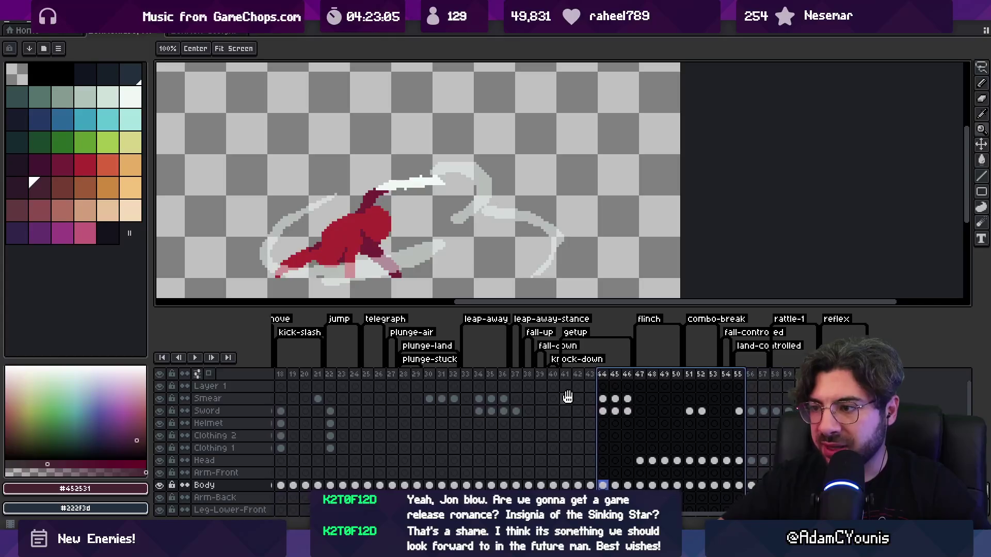
mouse_move(561, 376)
mouse_down()
mouse_move(638, 379)
mouse_move(527, 375)
mouse_move(540, 375)
mouse_up()
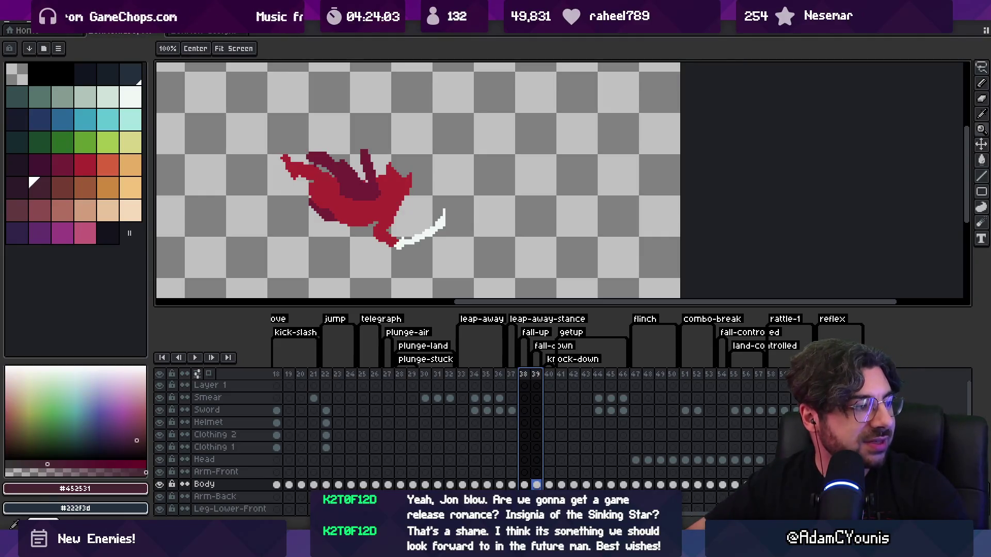
key(alt+Tab)
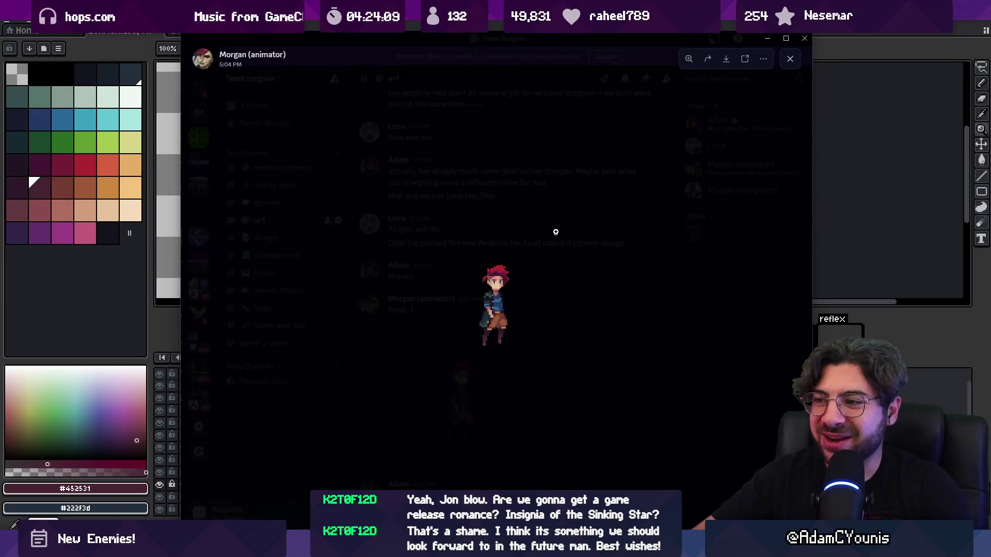
key(alt+Tab)
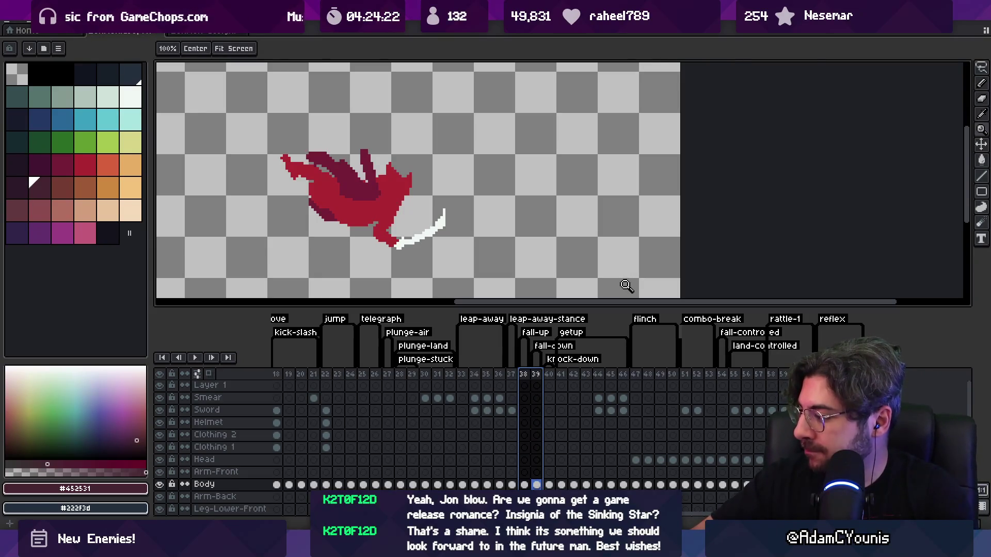
Step: Zoom out, drag the splitter up to enlarge the timeline, and select frames 29–33
scroll(563, 243, down, 2)
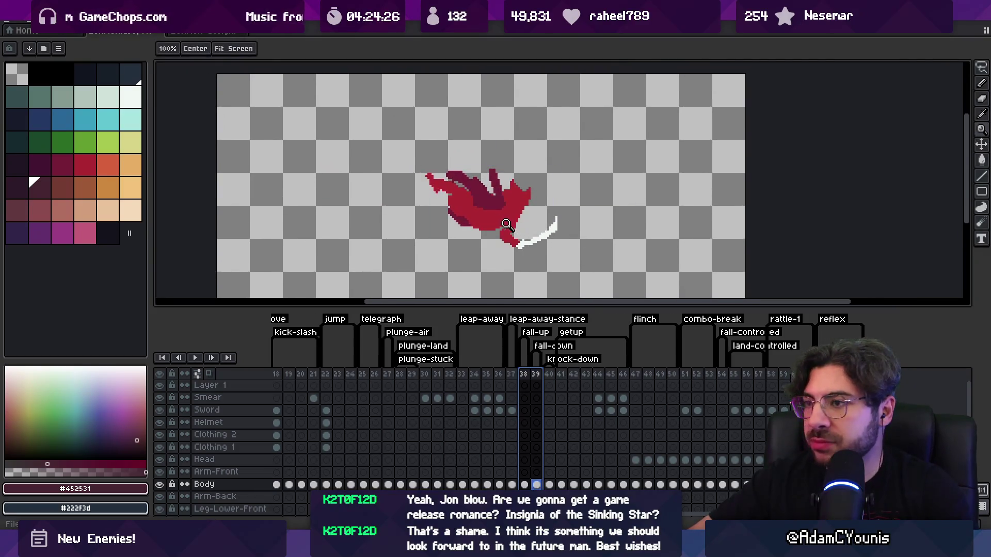
scroll(509, 225, down, 1)
drag(495, 307, 494, 291)
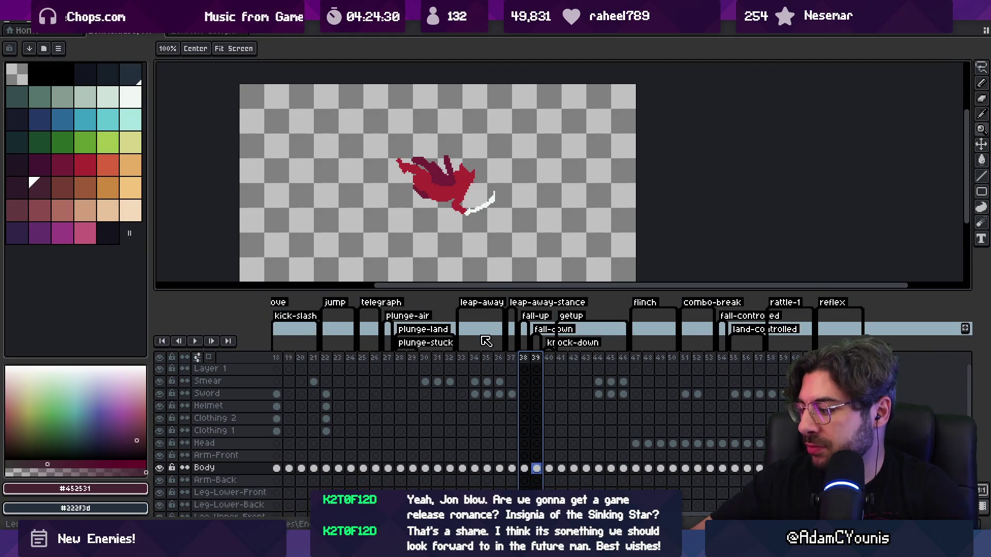
mouse_move(462, 357)
mouse_down()
mouse_move(422, 365)
mouse_move(932, 354)
mouse_up()
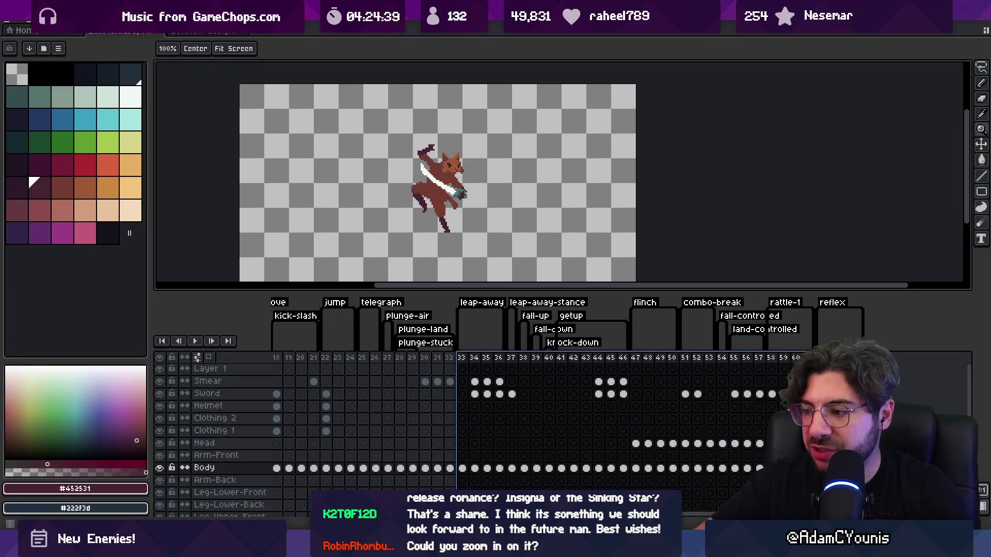
key(alt+Tab)
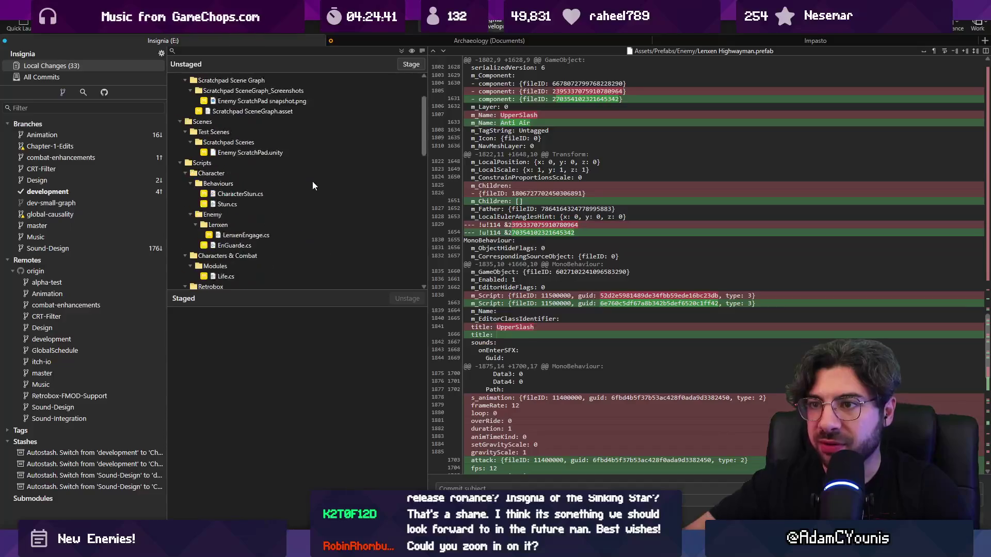
Step: Stage the prefab, scene and script changes and commit them with the 'Updates armin poise values and lenxen damage' message
click(411, 64)
text(Updates armin)
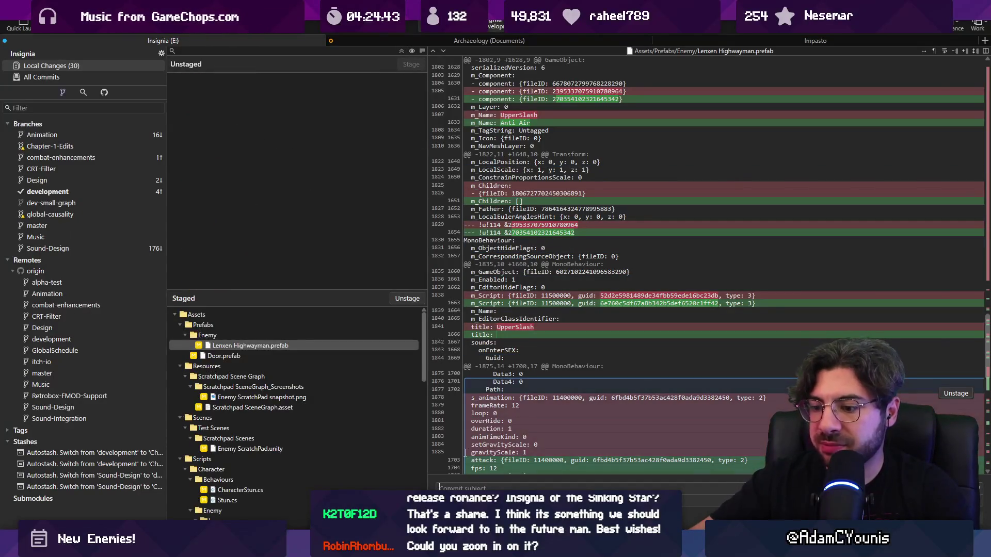
text( poise)
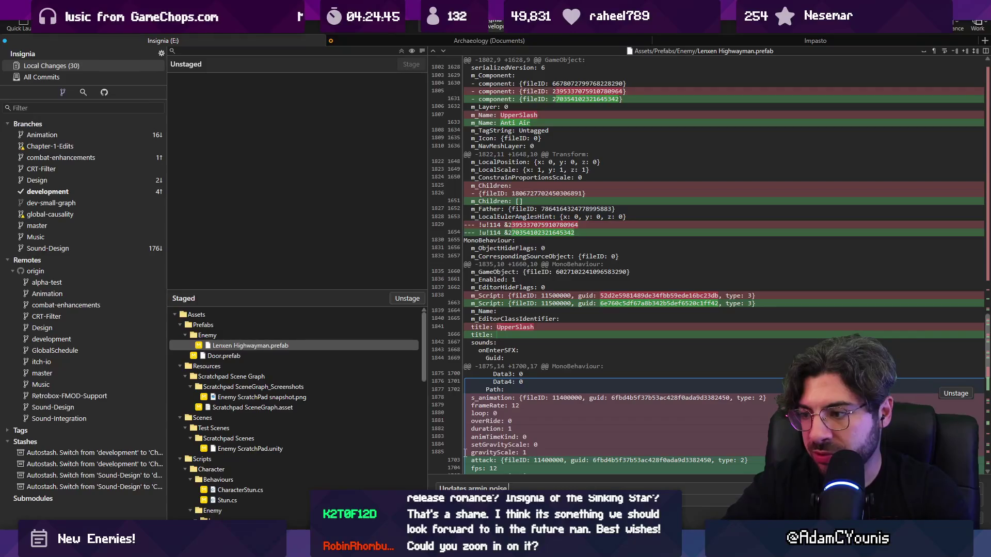
text( values and lenx)
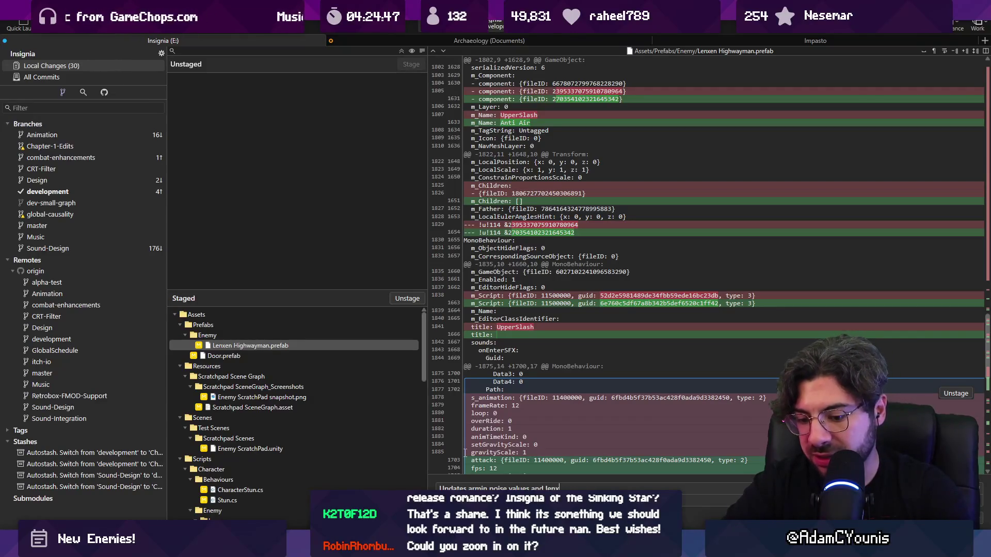
text(en damage)
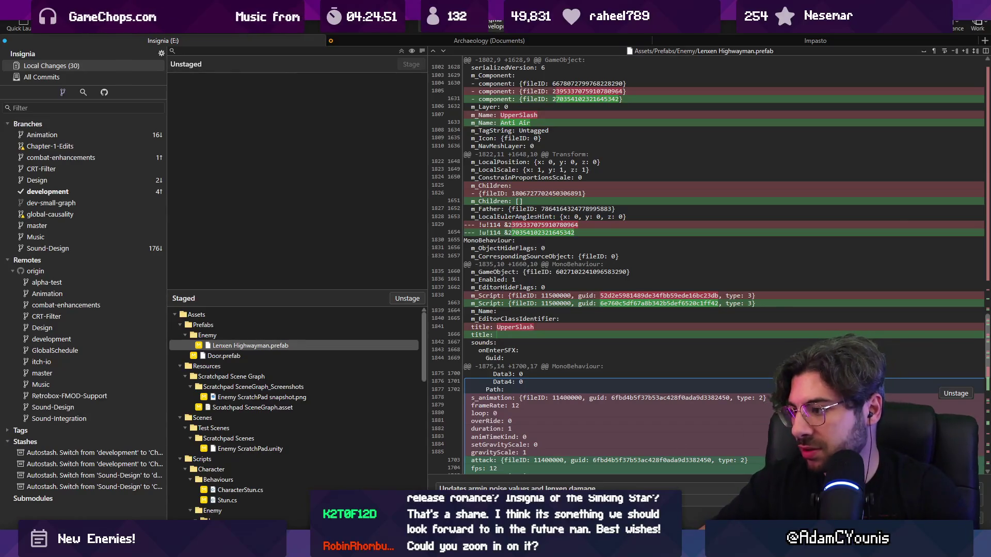
key(ctrl+Return)
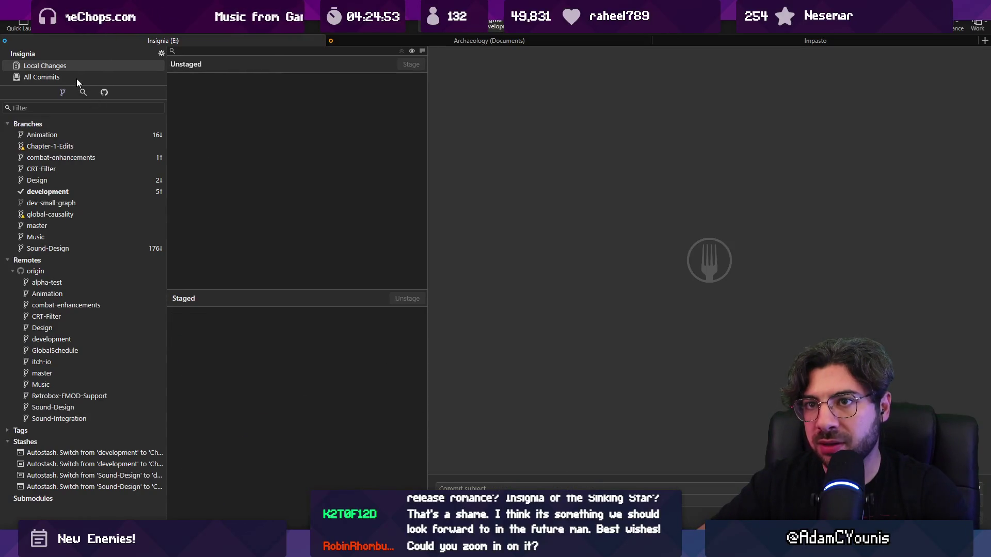
Step: Merge origin/Animation into the development branch and commit the merge
click(42, 77)
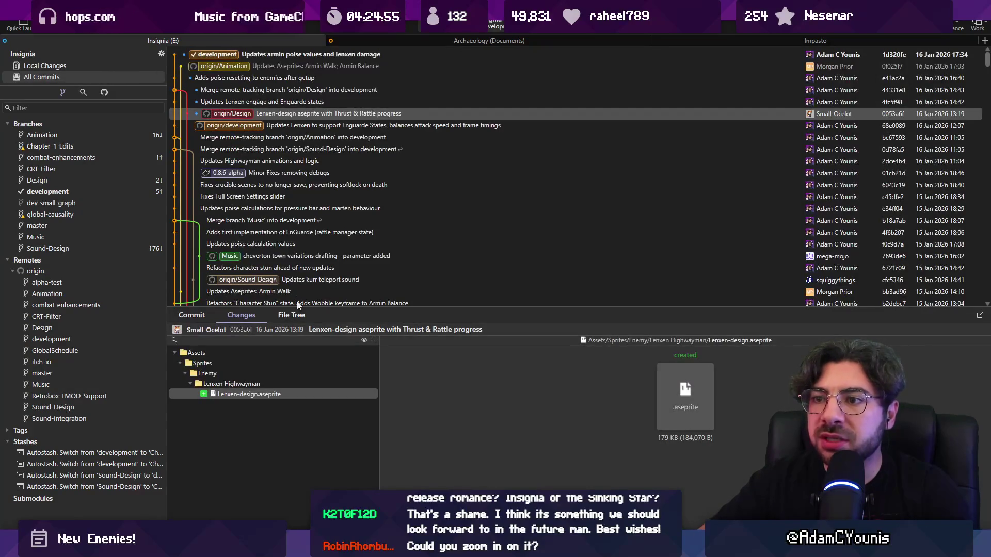
click(291, 70)
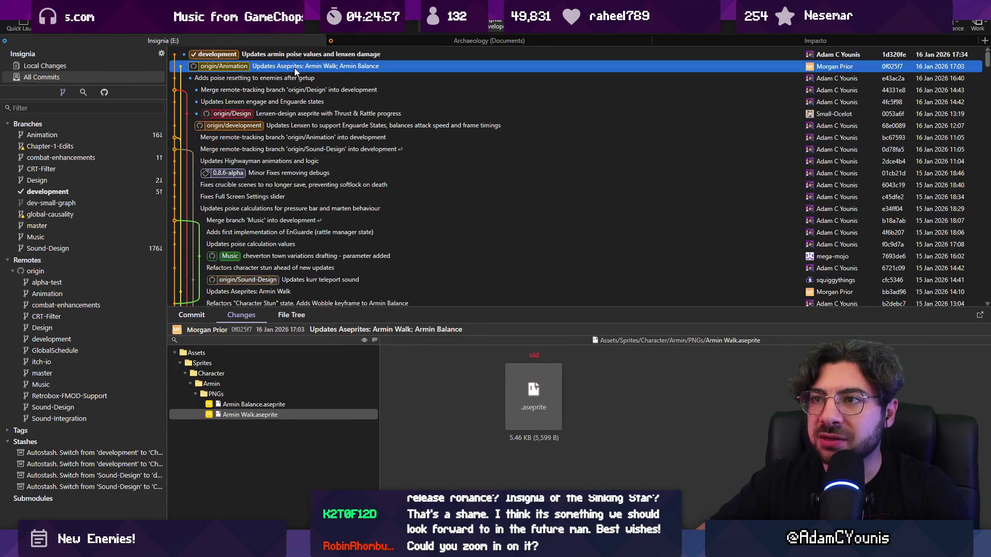
right_click(295, 70)
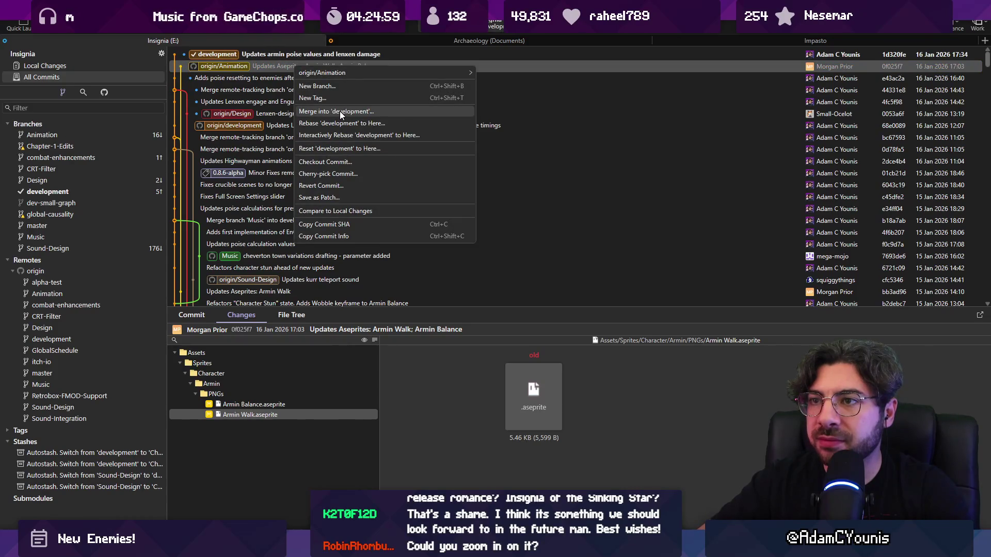
key(Escape)
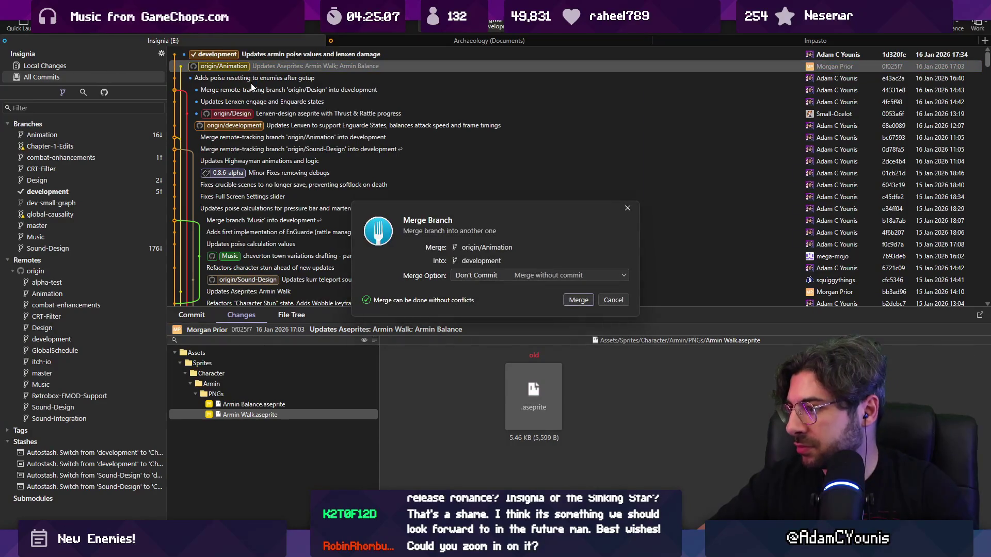
click(571, 299)
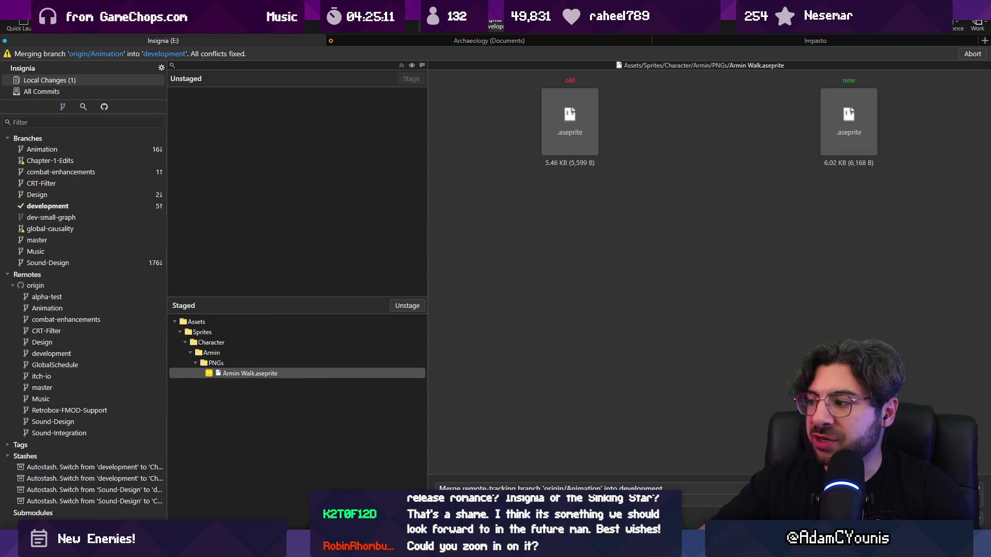
key(ctrl+Return)
Step: Push the top development merge commit to origin/development
click(78, 75)
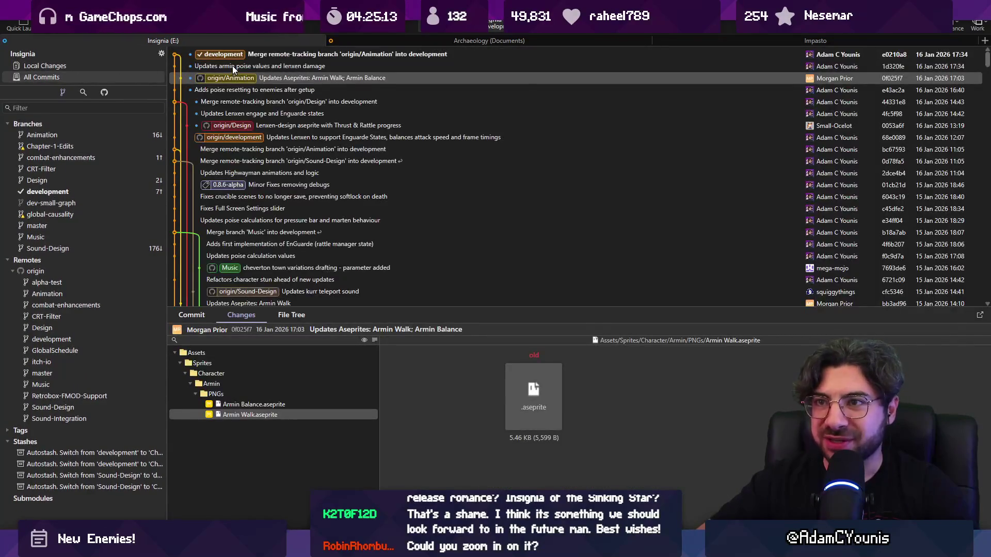
click(232, 66)
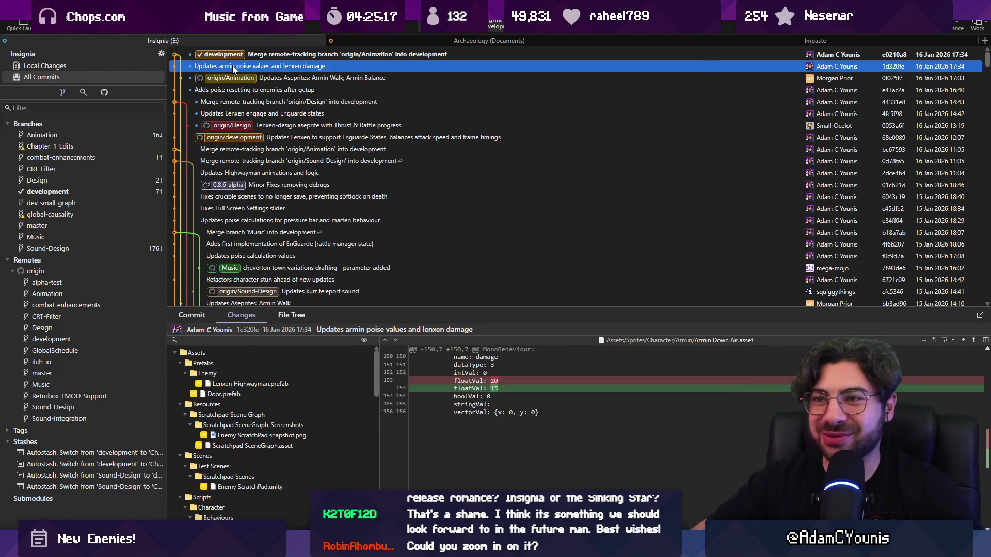
click(224, 56)
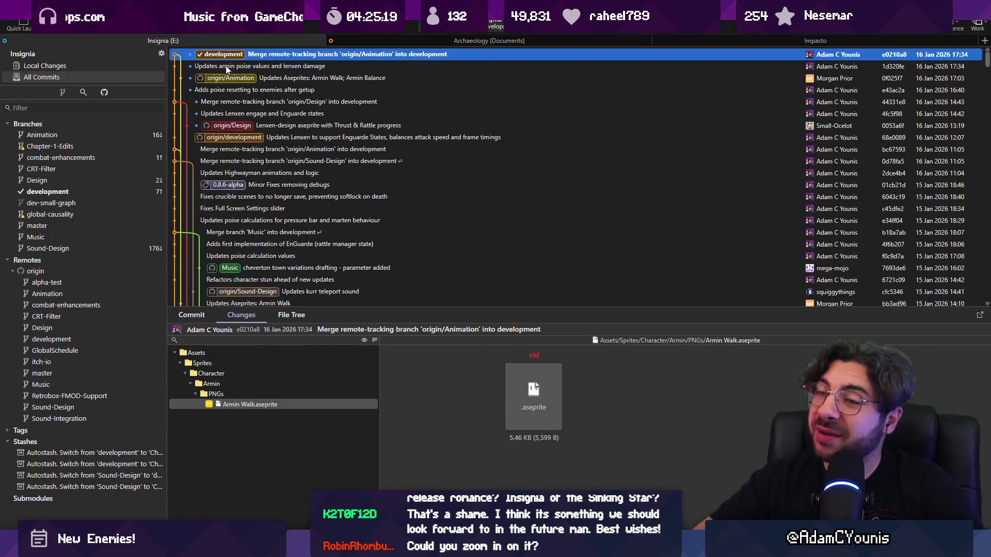
click(225, 65)
click(222, 53)
key(ctrl+shift+p)
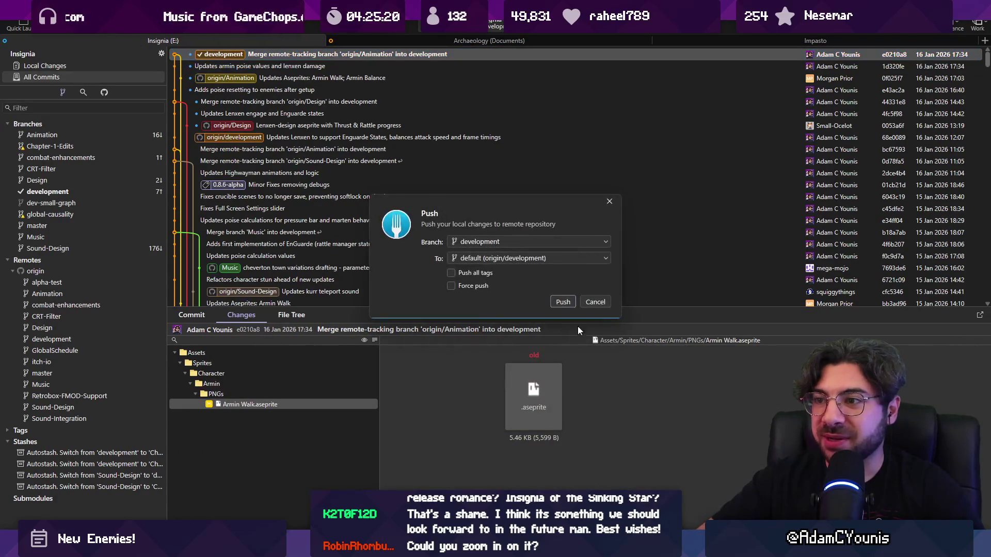
click(555, 302)
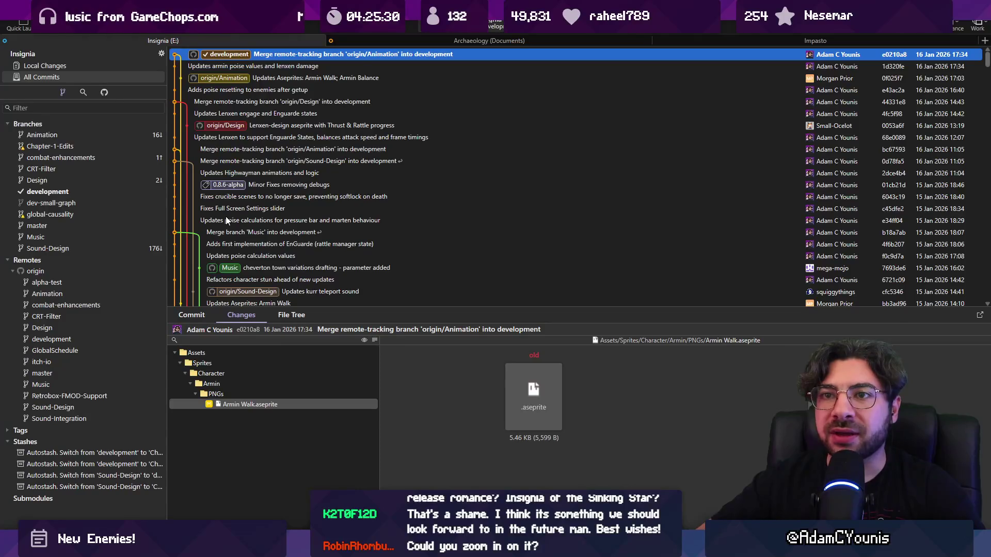
right_click(238, 403)
Step: Open Armin Walk.aseprite in Aseprite, enlarge the canvas and preview the walk full screen
click(253, 277)
scroll(564, 166, up, 3)
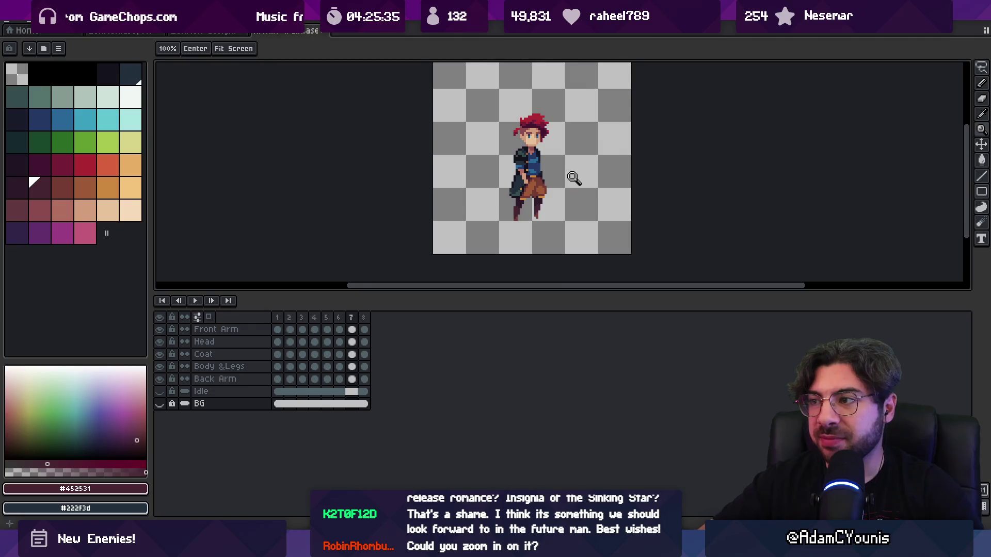
drag(521, 234, 422, 233)
scroll(422, 233, up, 1)
key(Tab)
scroll(424, 231, up, 1)
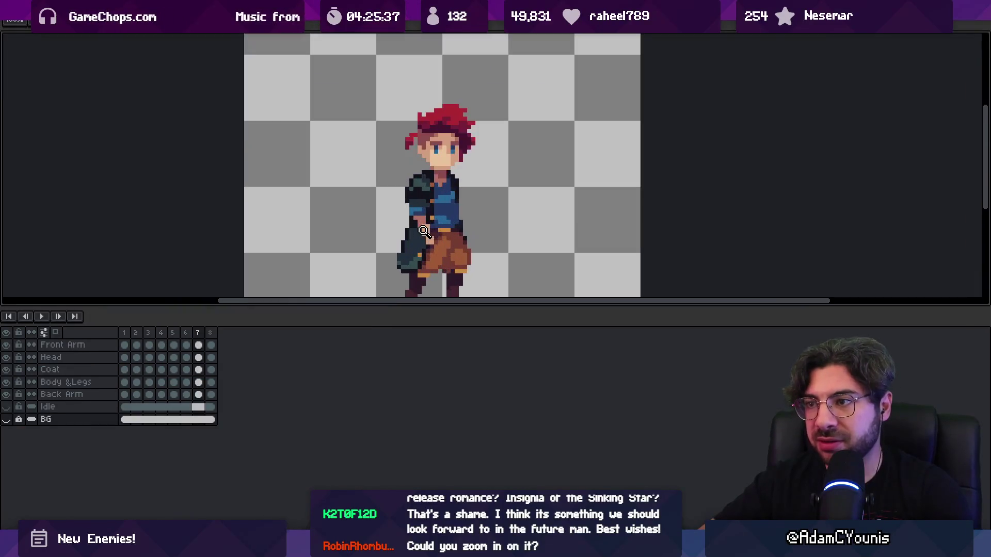
key(F8)
key(Return)
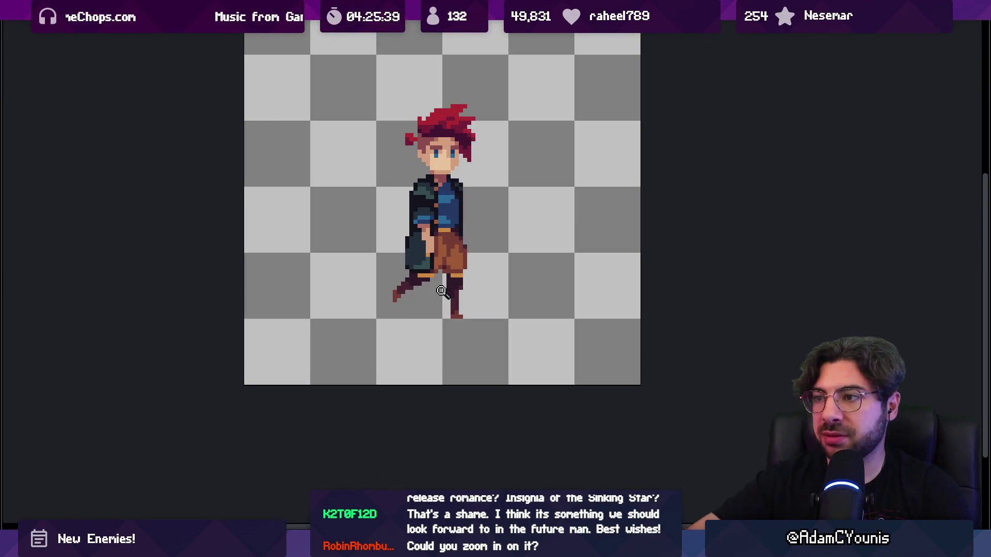
key(Escape)
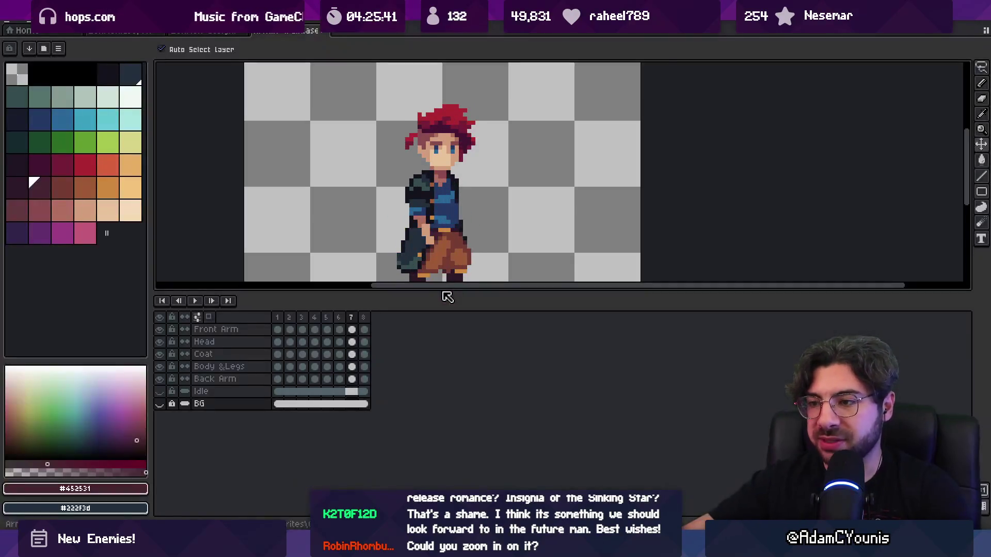
Step: Give all eight frames a new duration through Frame Properties
key(ctrl+a)
key(p)
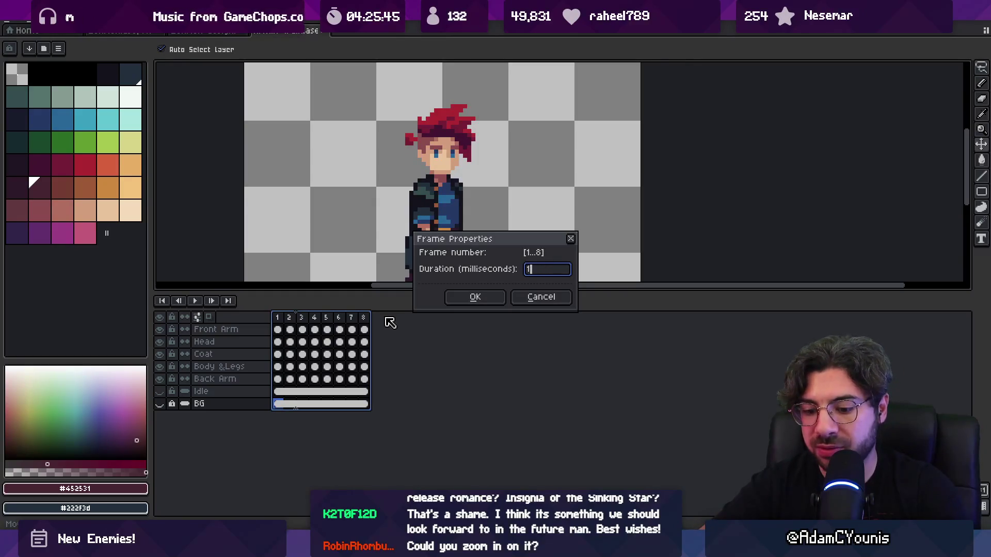
key(Return)
key(Return)
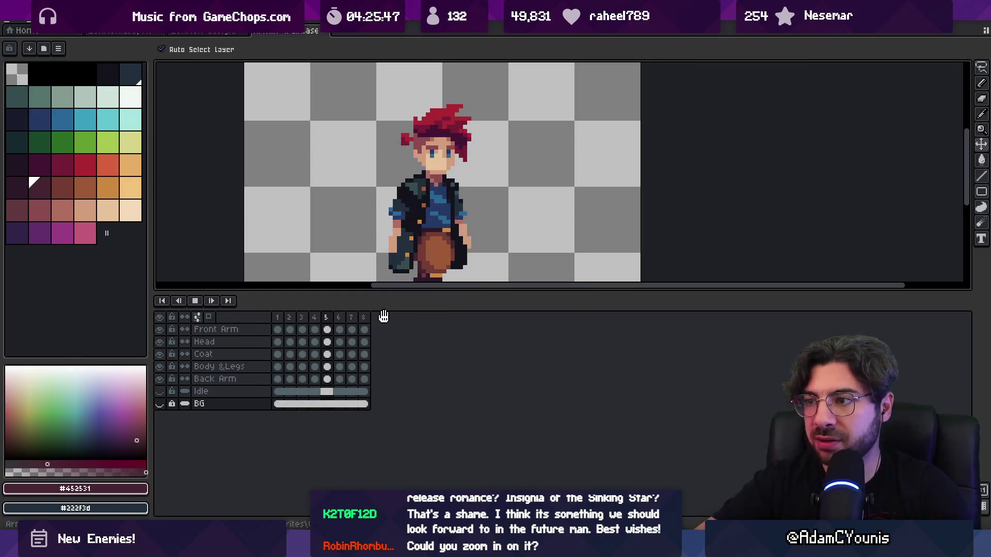
Step: Play the walk cycle with the new timing, stopping on frame 3 to inspect the pose
key(z)
scroll(449, 223, down, 1)
drag(464, 293, 468, 385)
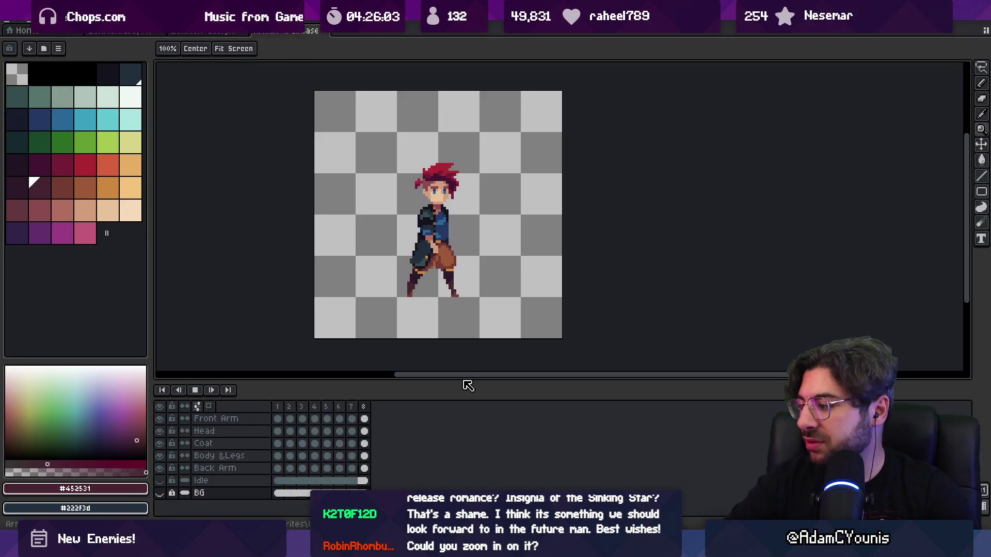
key(Return)
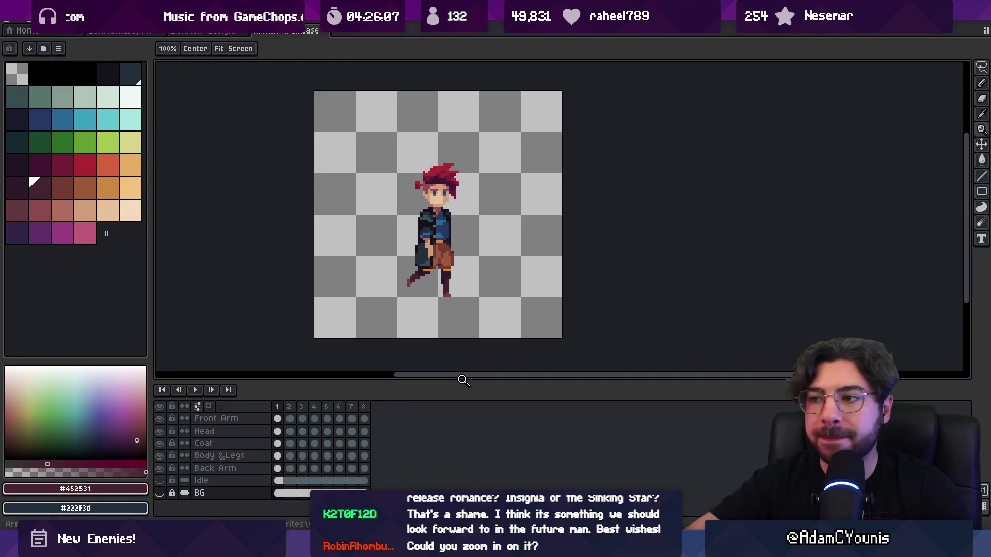
key(Return)
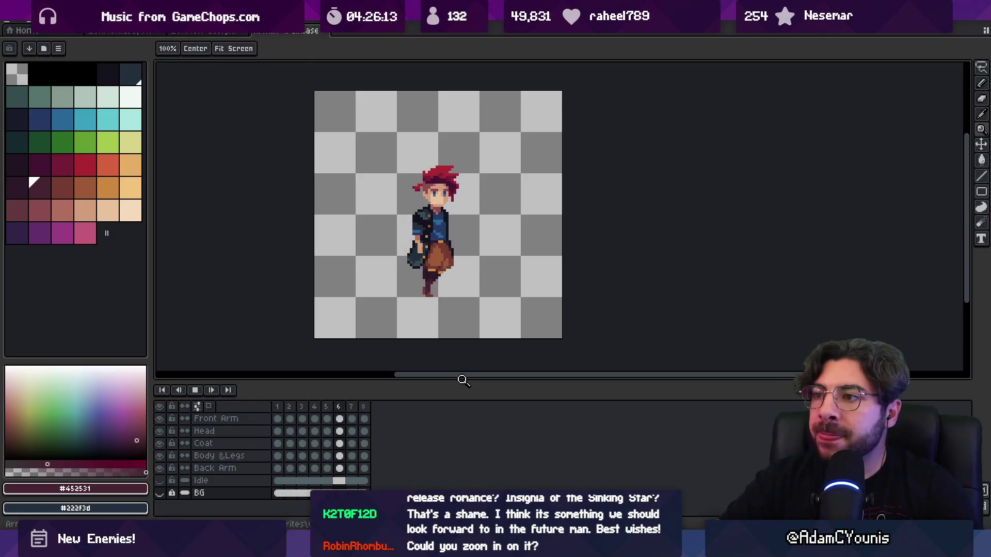
key(Return)
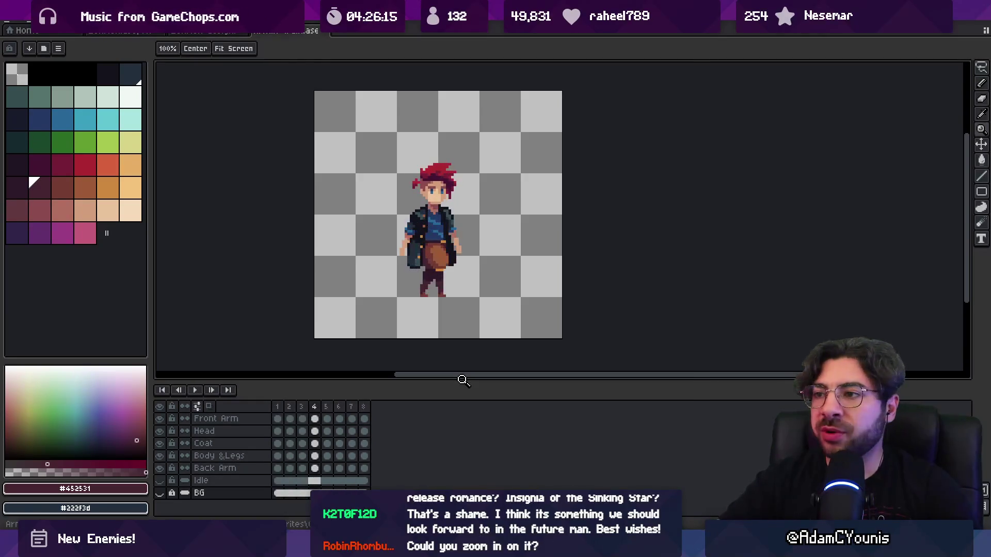
key(Return)
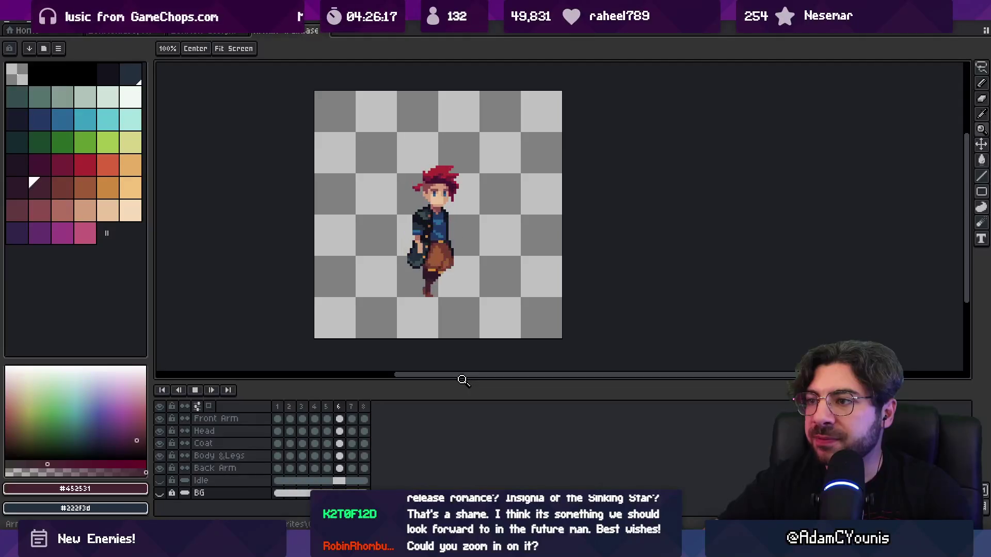
key(Return)
scroll(411, 190, up, 5)
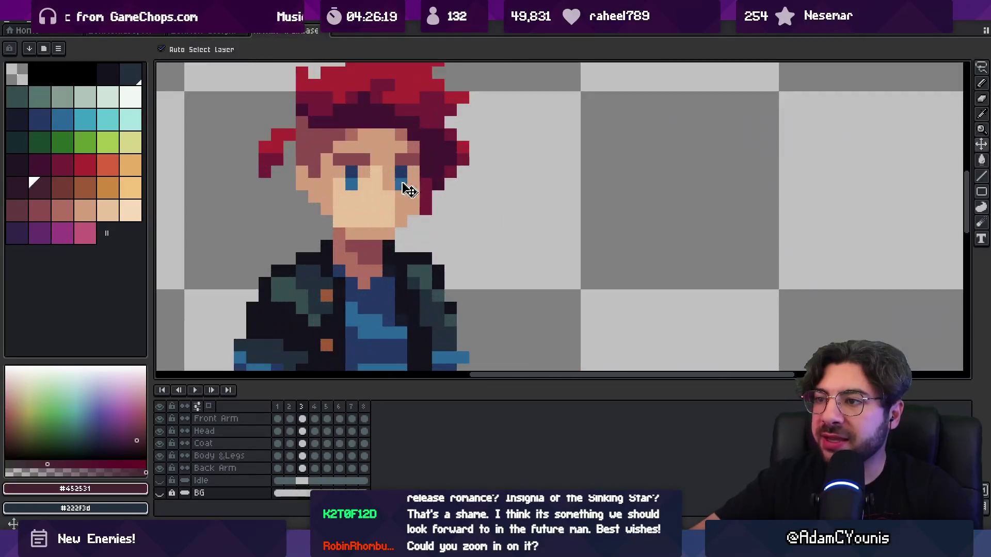
Step: Select and transform the character's face, then touch it up with the eyedropped skin tone
key(m)
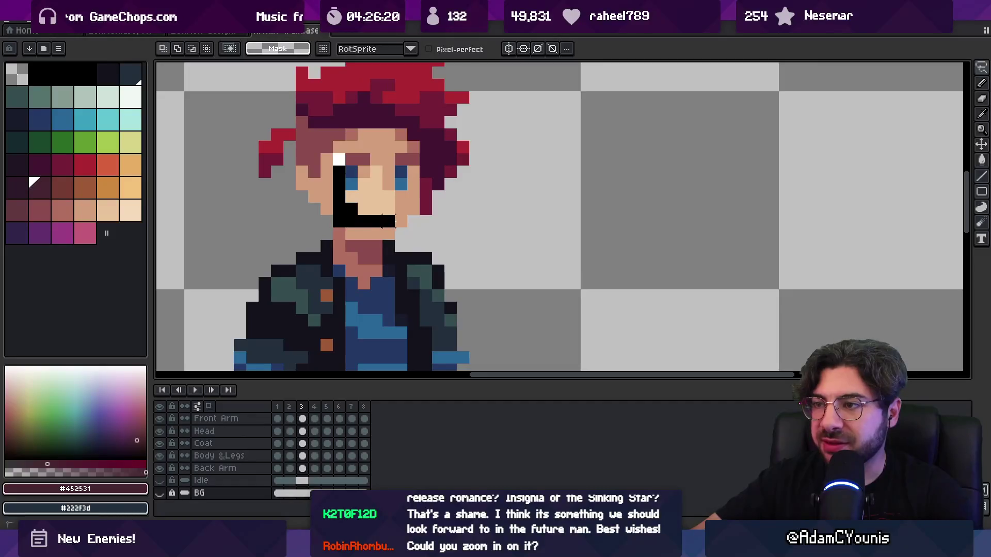
drag(332, 153, 408, 227)
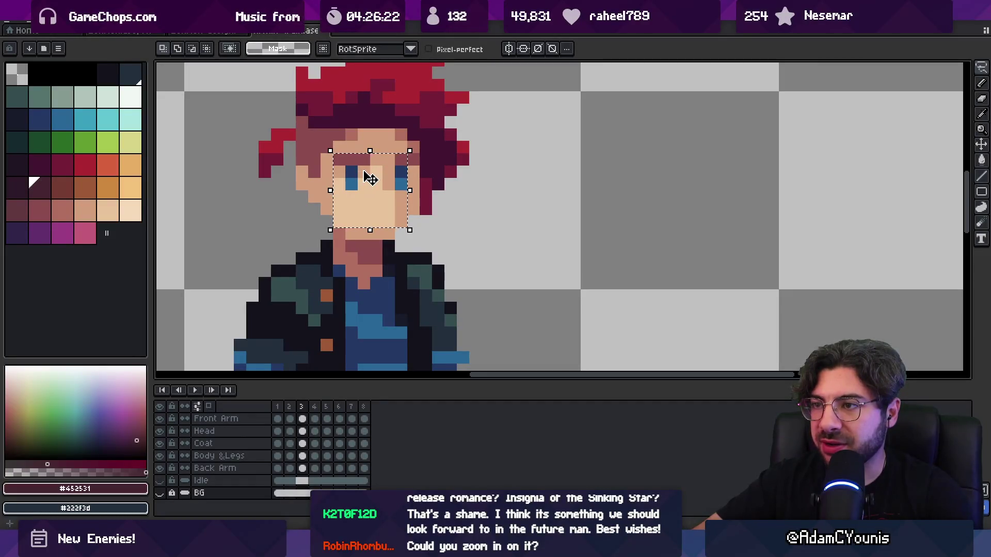
key(v)
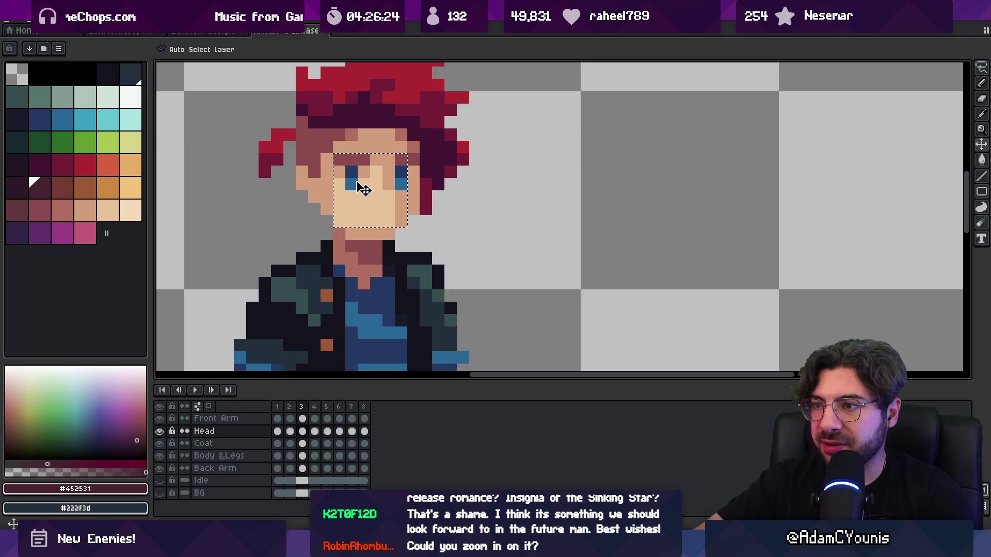
key(ctrl+t)
scroll(382, 221, down, 5)
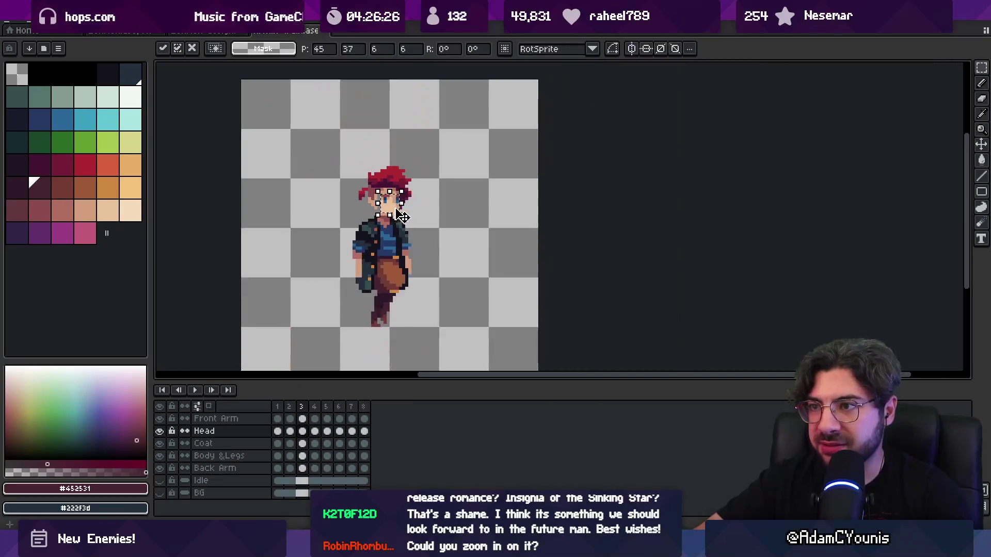
key(Return)
scroll(376, 230, up, 5)
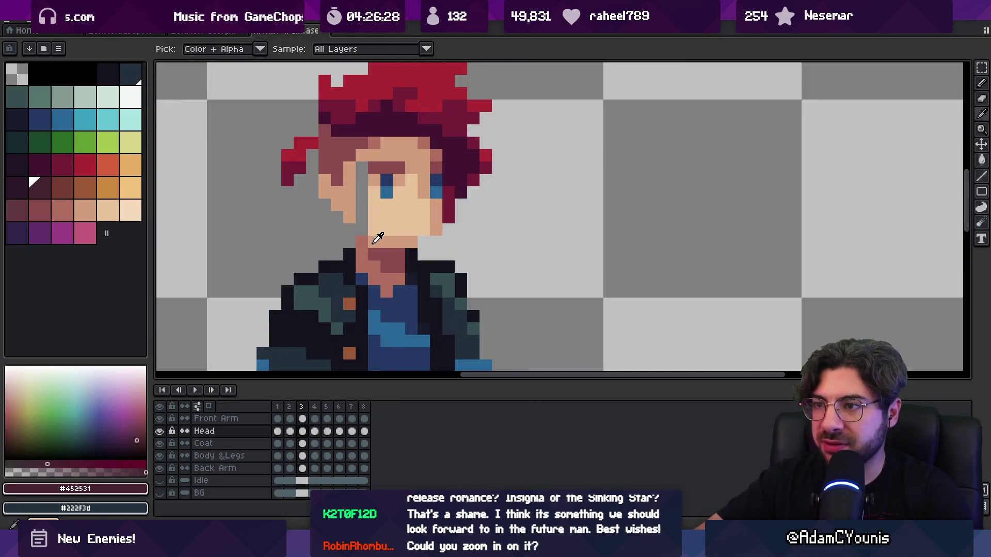
alt+click(356, 223)
key(b)
scroll(428, 211, down, 5)
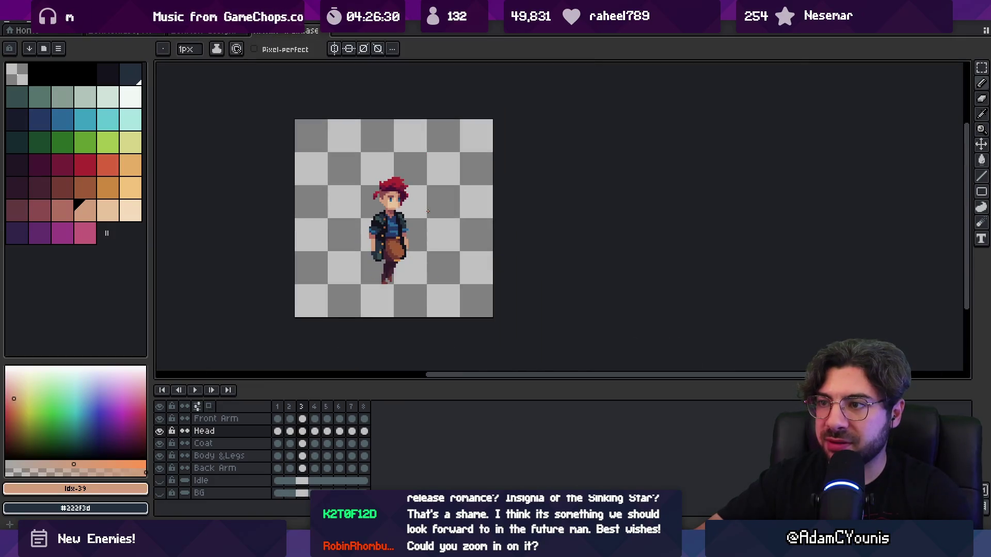
key(v)
key(b)
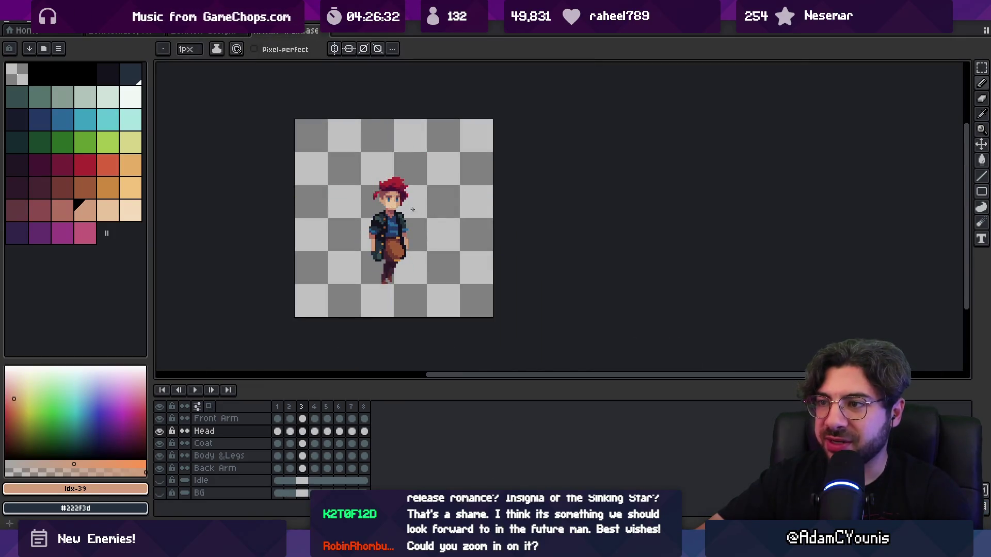
scroll(398, 212, up, 2)
Step: Play the animation to check the face and save the sprite
key(Return)
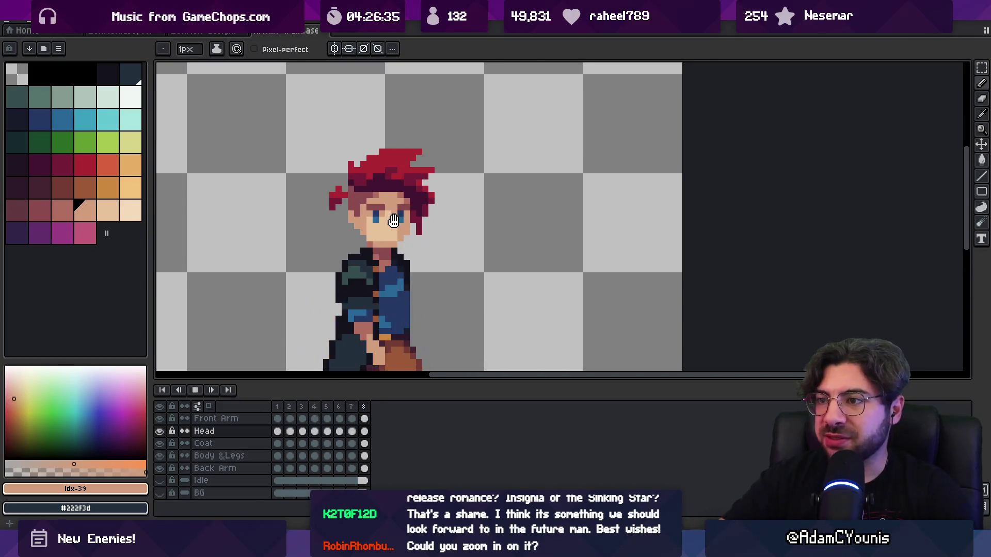
key(Return)
key(ctrl+s)
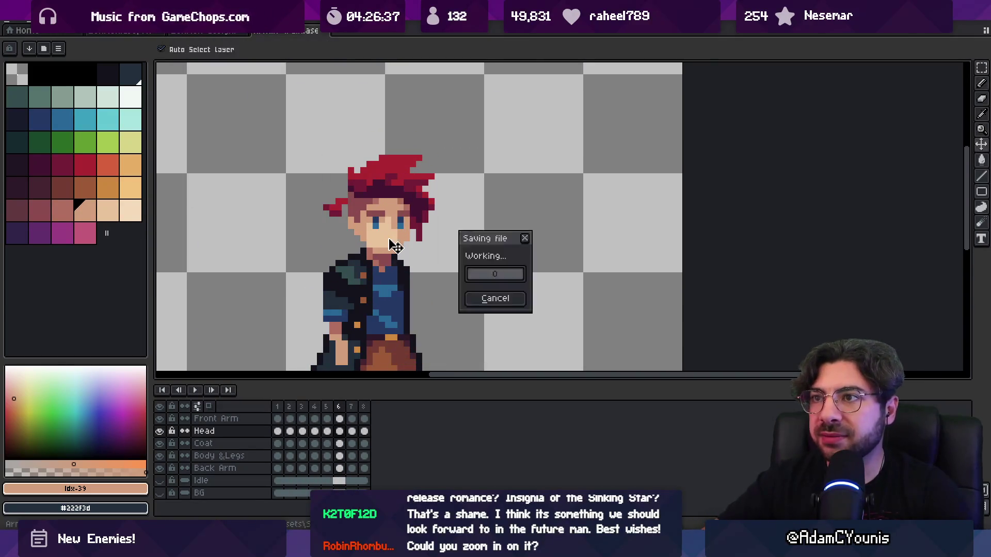
scroll(415, 251, down, 2)
Step: In Fork, discard the local changes to Armin Walk.aseprite
key(alt+Tab)
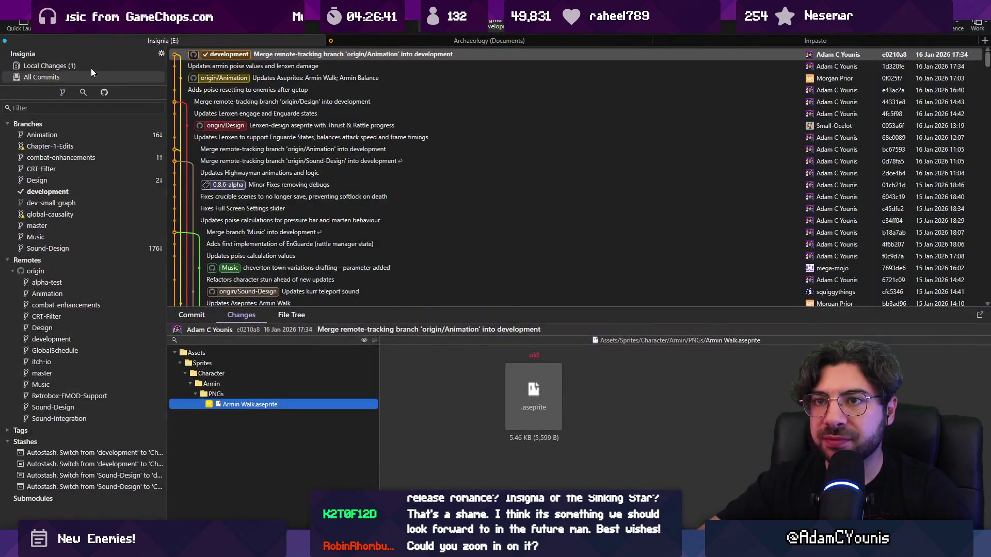
click(92, 67)
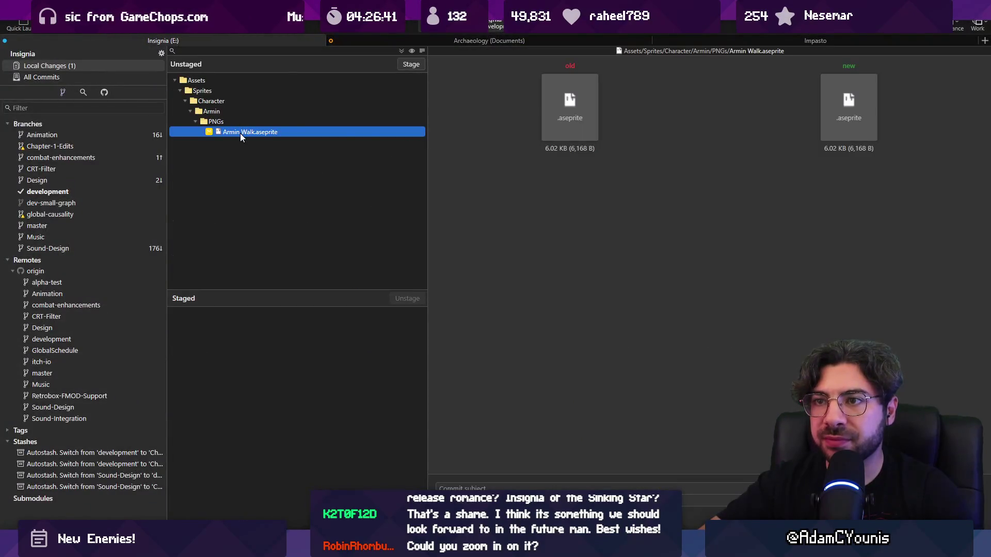
right_click(240, 133)
click(284, 217)
click(572, 276)
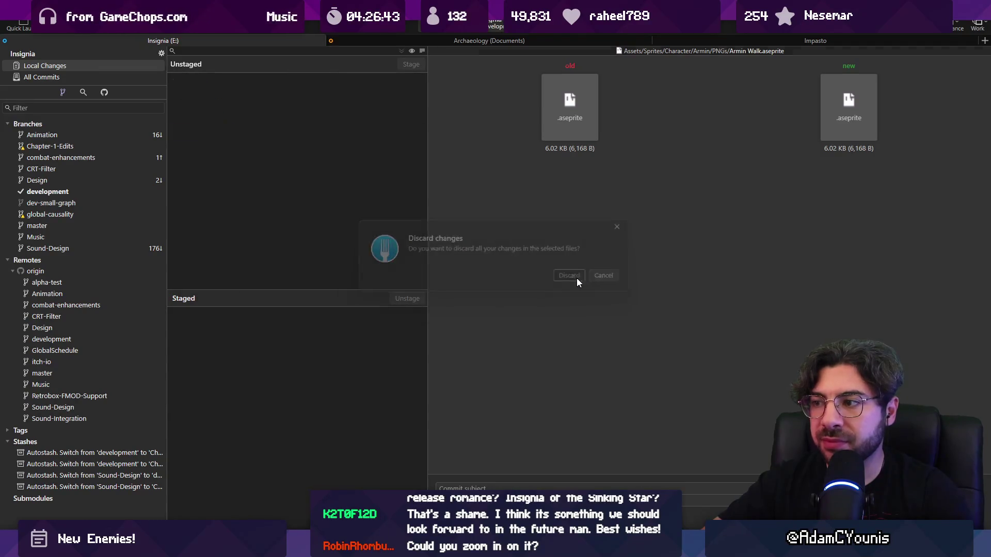
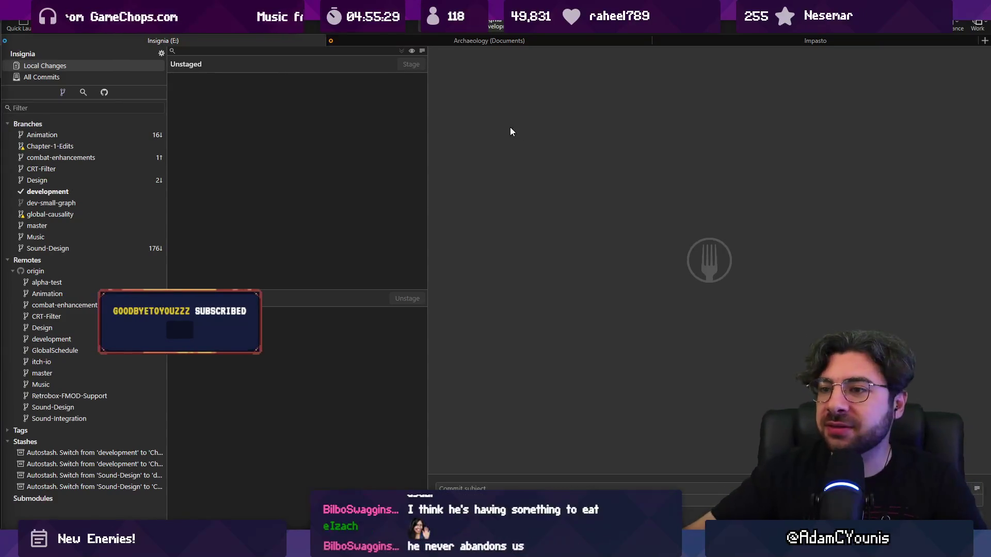
Step: Widen Fork's right pane and check All Commits, then go back to Local Changes
drag(427, 133, 423, 133)
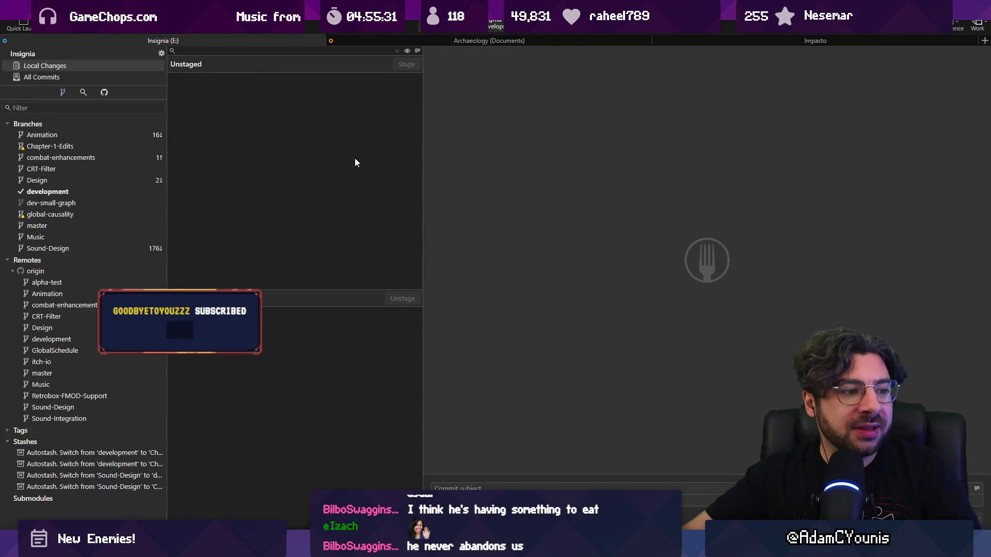
click(89, 77)
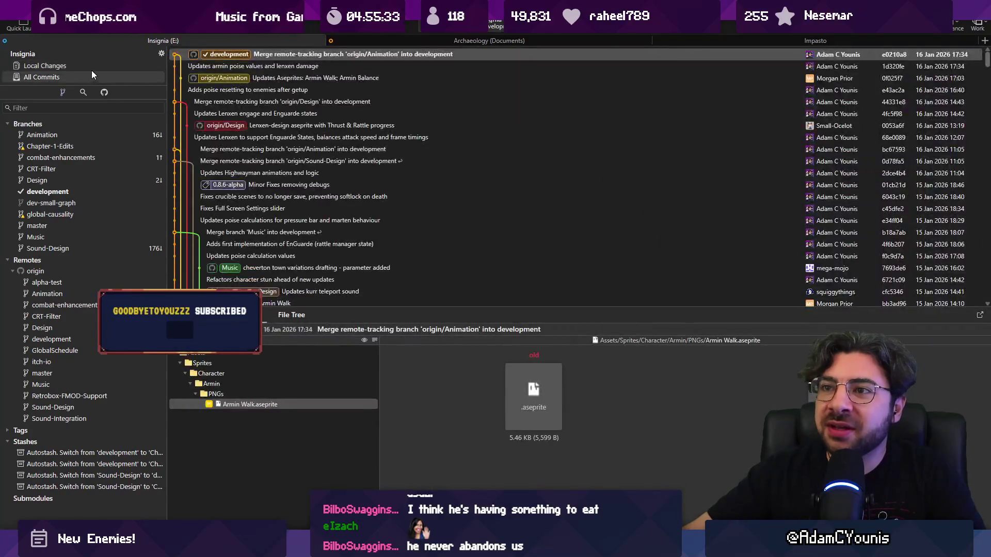
click(91, 69)
Step: Switch to the cat swordsman sprite in Aseprite and scrub and play its timeline
key(alt+Tab)
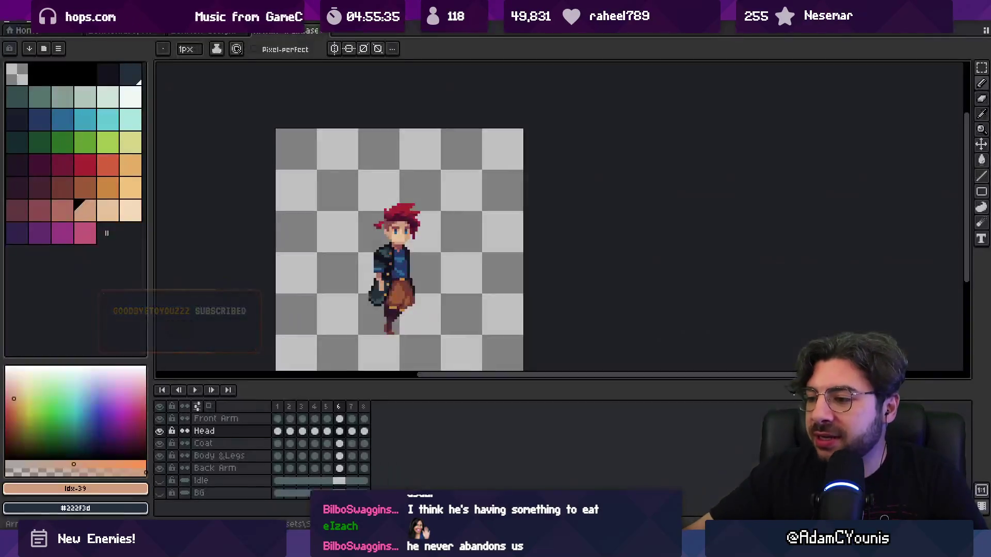
key(ctrl+Tab)
scroll(381, 168, down, 2)
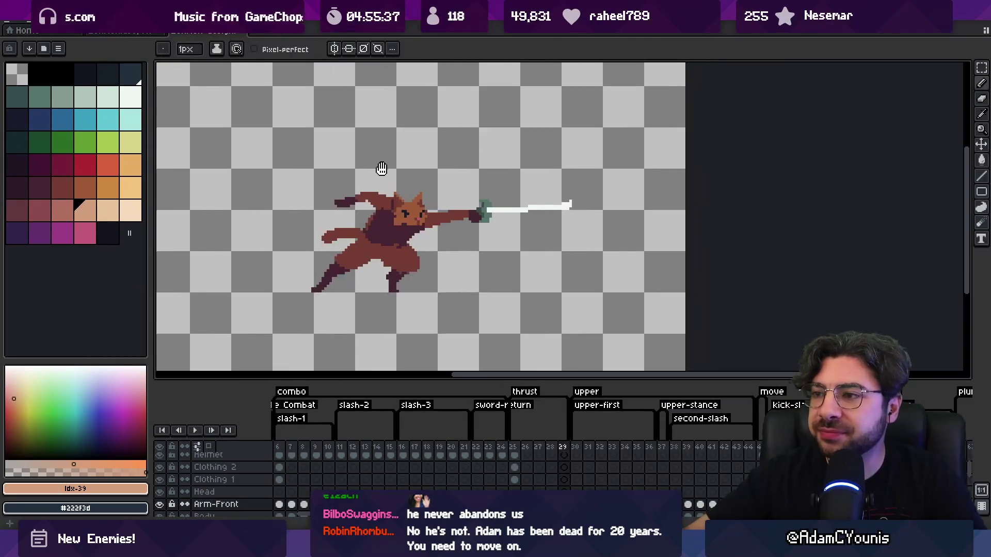
drag(298, 454, 761, 446)
key(Return)
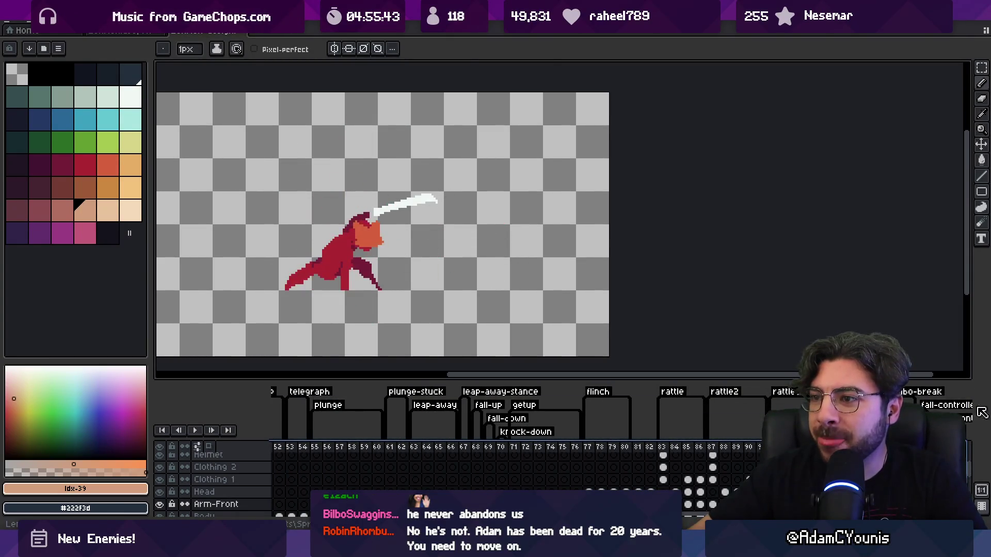
Step: Select the jump, upper (frames 10–14) and thrust animation ranges to review them
key(ctrl+Tab)
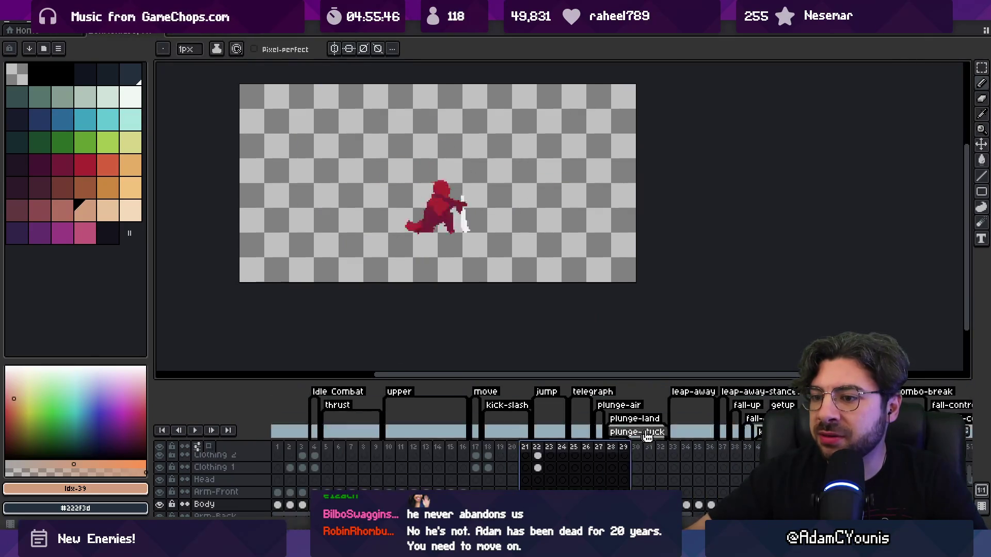
click(448, 418)
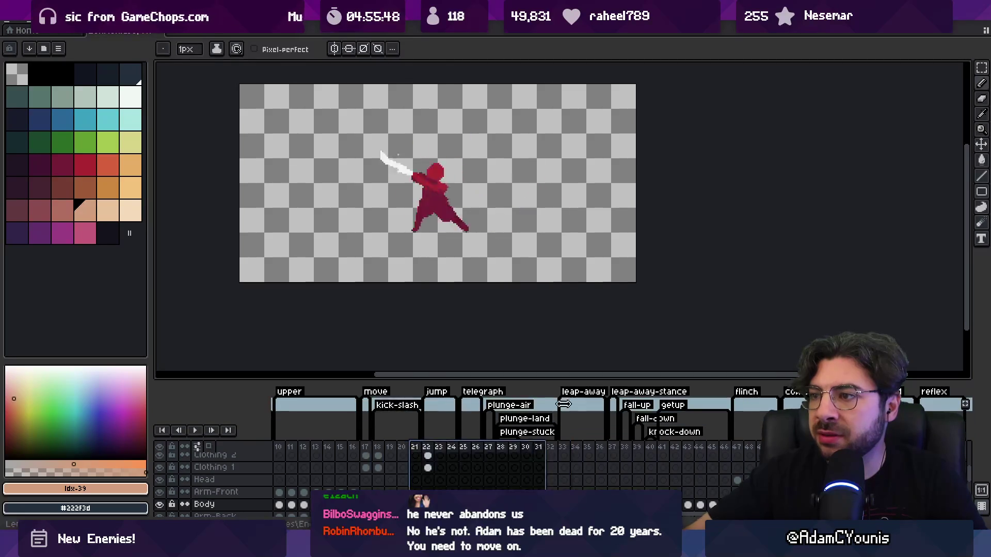
key(Escape)
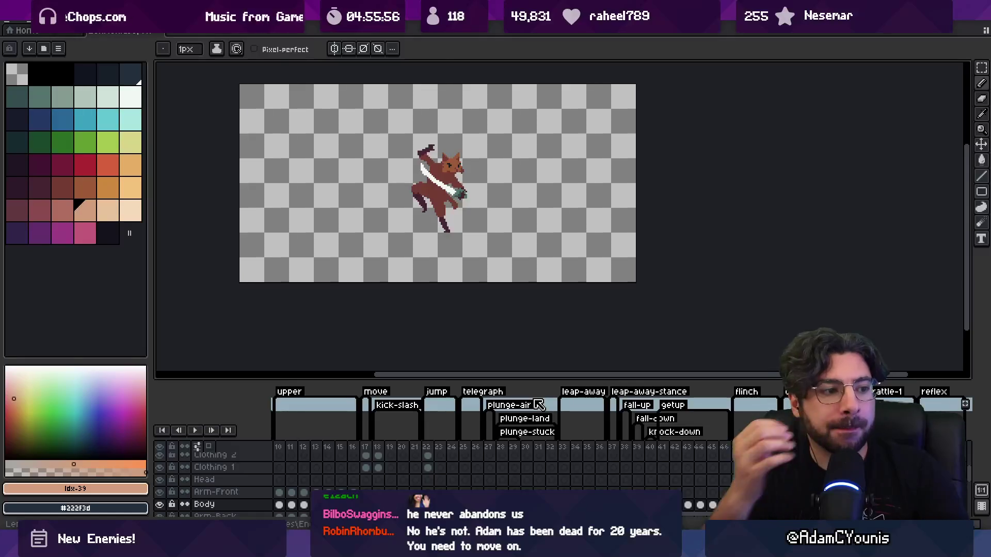
drag(278, 448, 449, 448)
scroll(570, 466, left, 3)
mouse_move(331, 452)
mouse_down()
mouse_move(396, 453)
mouse_move(325, 453)
mouse_move(388, 453)
mouse_up()
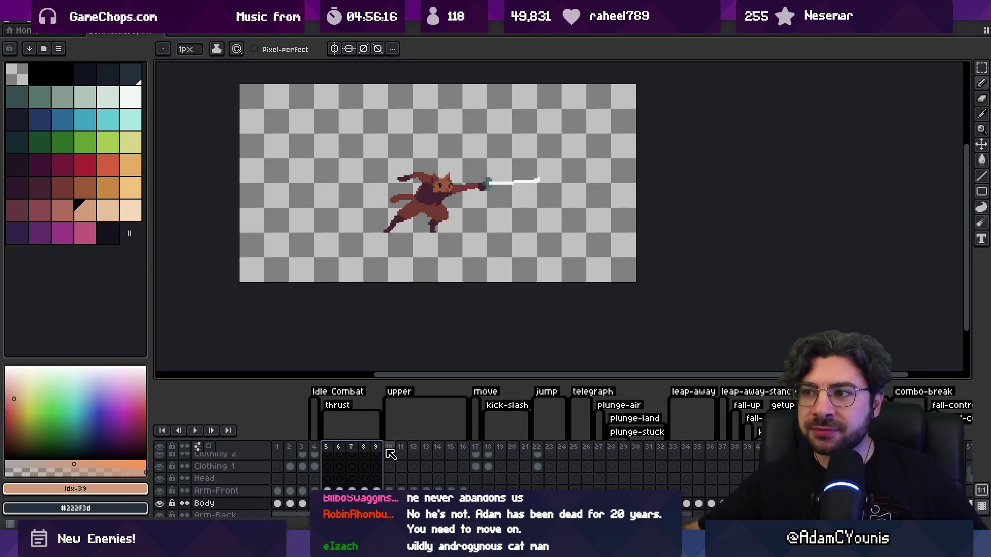
click(295, 449)
Step: Step through the thrust poses on frames 2–9, ending on frame 4
drag(298, 453, 302, 454)
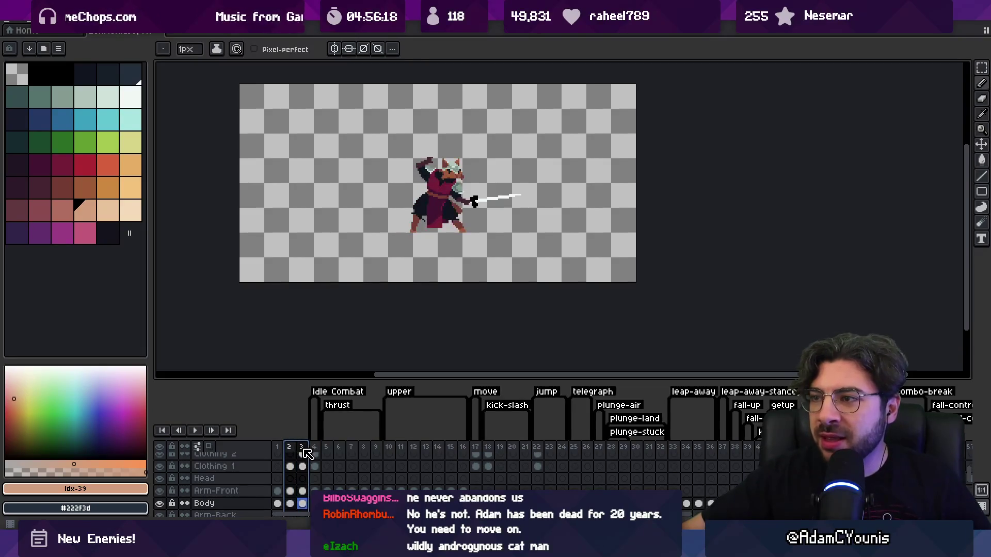
scroll(392, 212, up, 2)
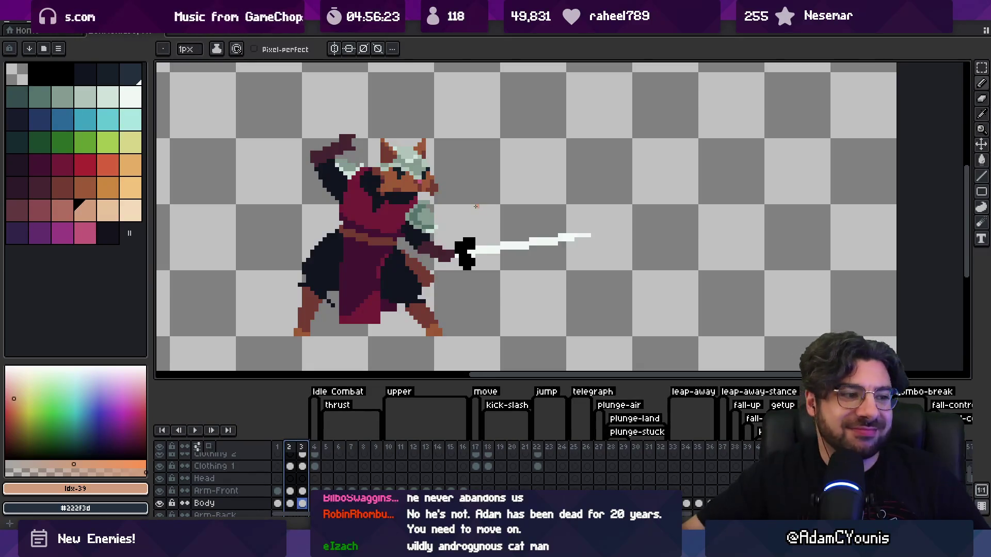
click(315, 450)
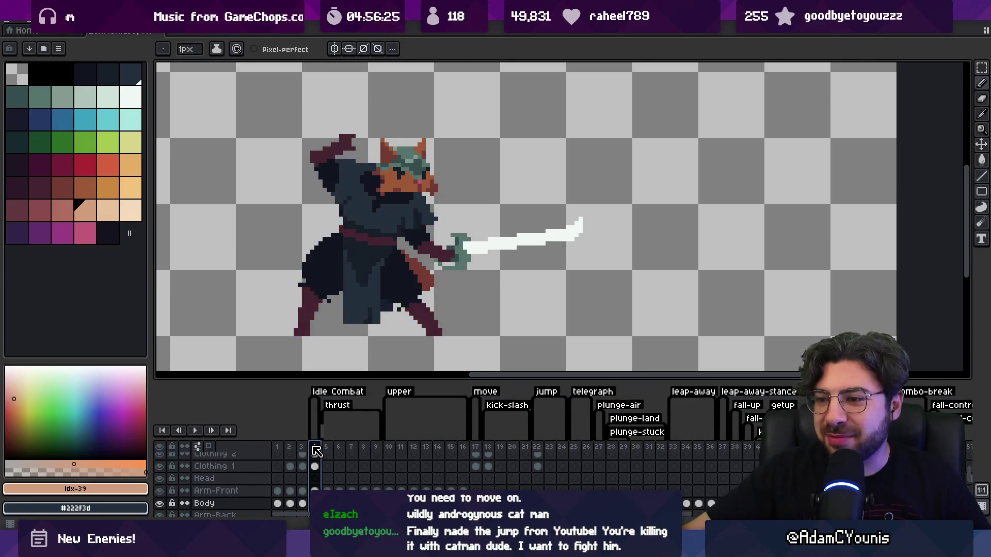
scroll(395, 290, down, 1)
scroll(406, 310, down, 1)
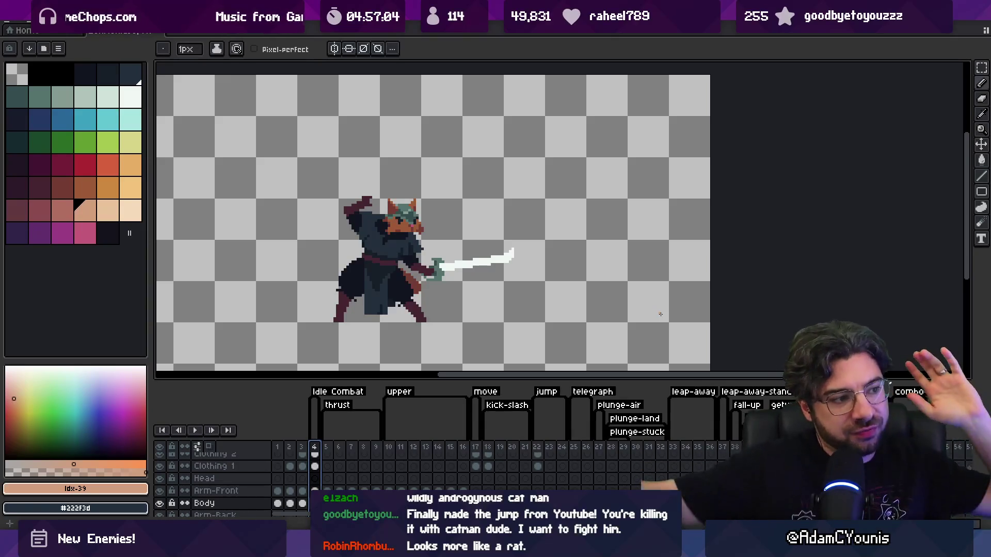
drag(325, 448, 378, 449)
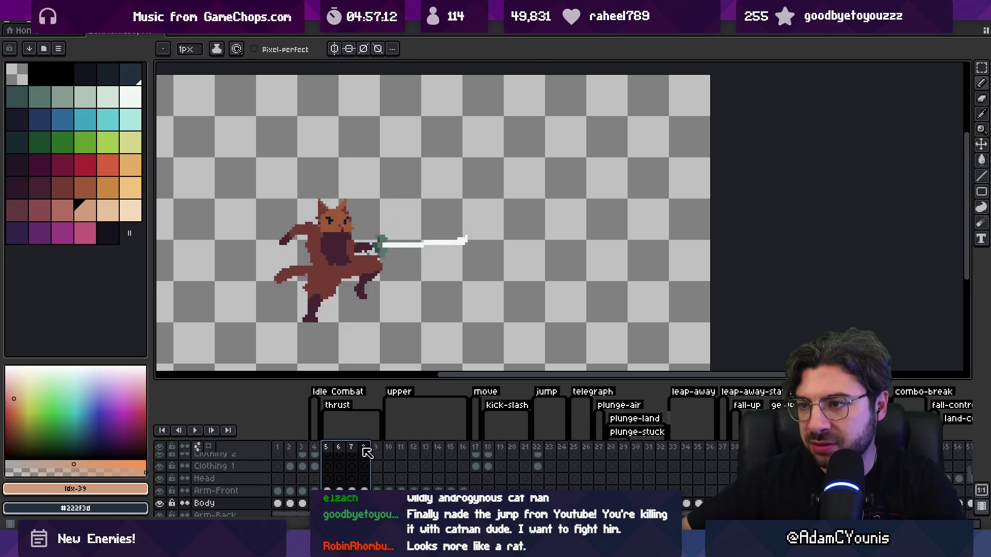
click(314, 453)
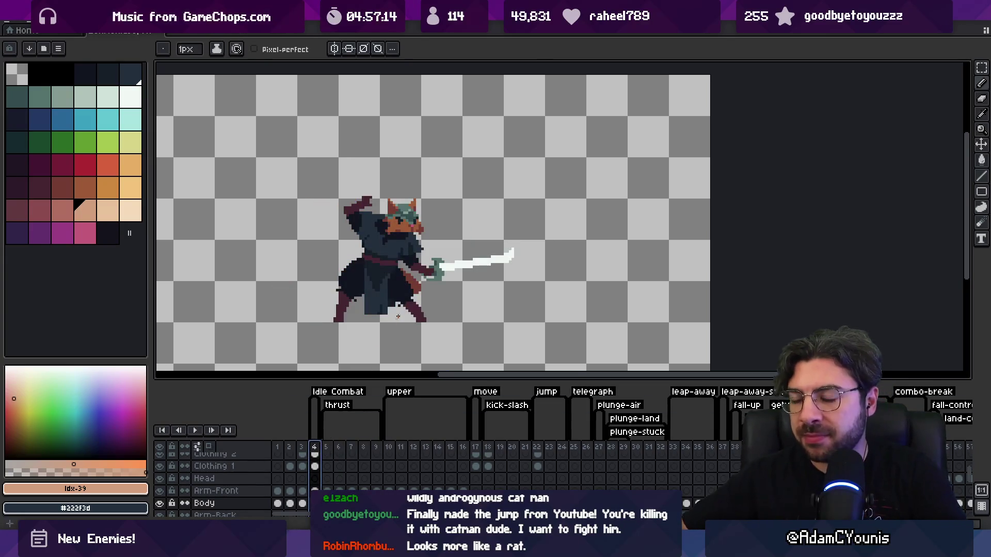
Step: Make the timeline taller, scroll to the end and select frames 62–65
drag(469, 380, 444, 327)
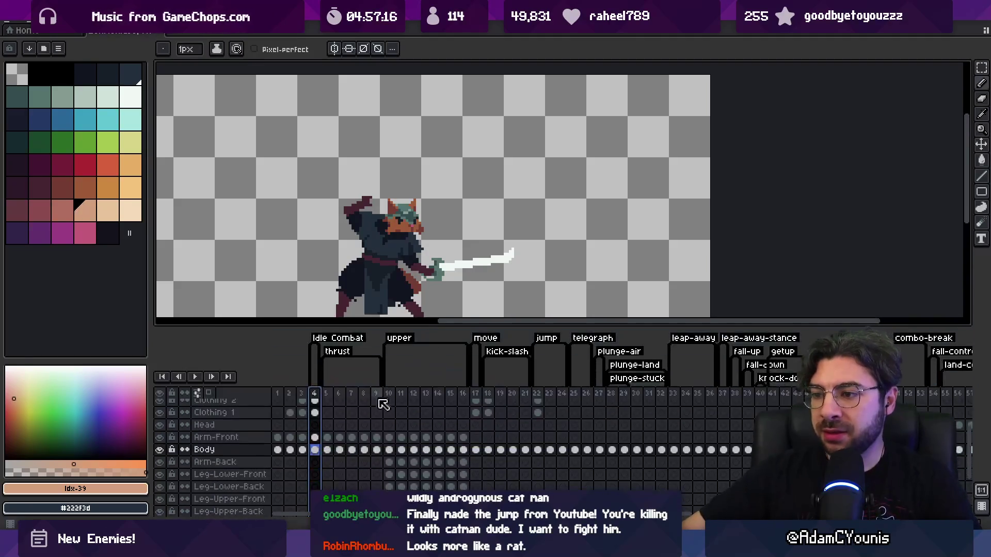
scroll(405, 411, right, 10)
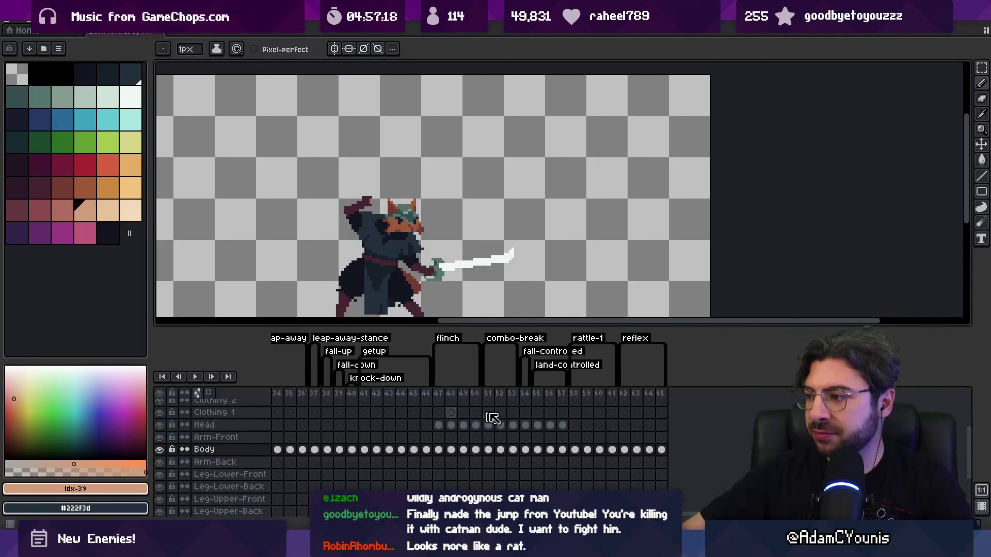
click(662, 397)
mouse_move(666, 401)
mouse_down()
mouse_move(613, 396)
mouse_move(627, 398)
mouse_up()
key(Return)
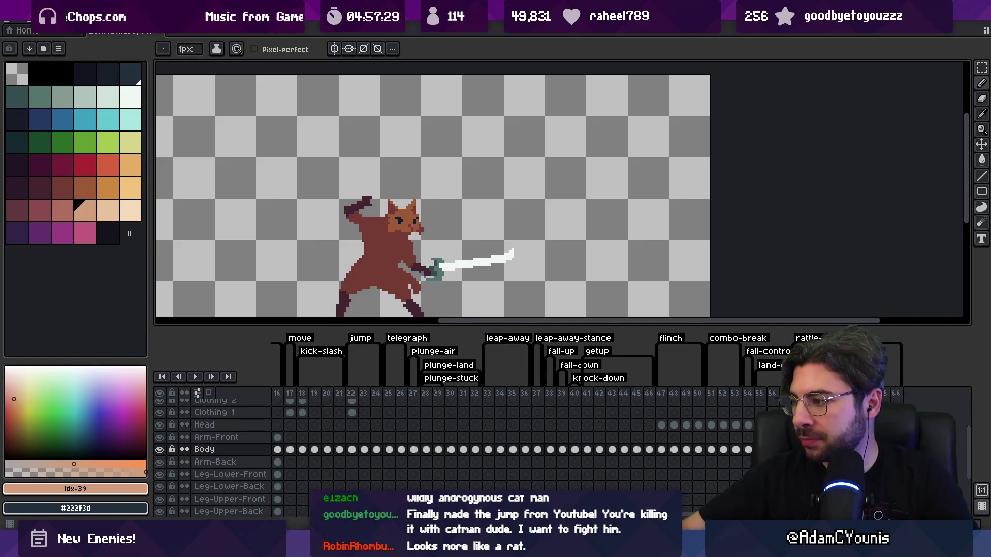
Step: Create a new tag starting at frame 66
right_click(900, 397)
click(970, 439)
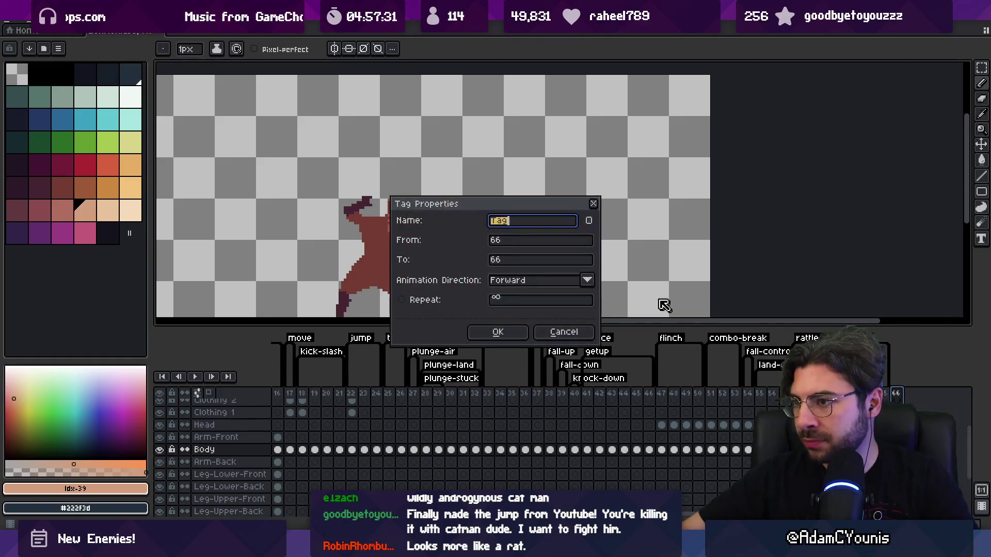
click(496, 331)
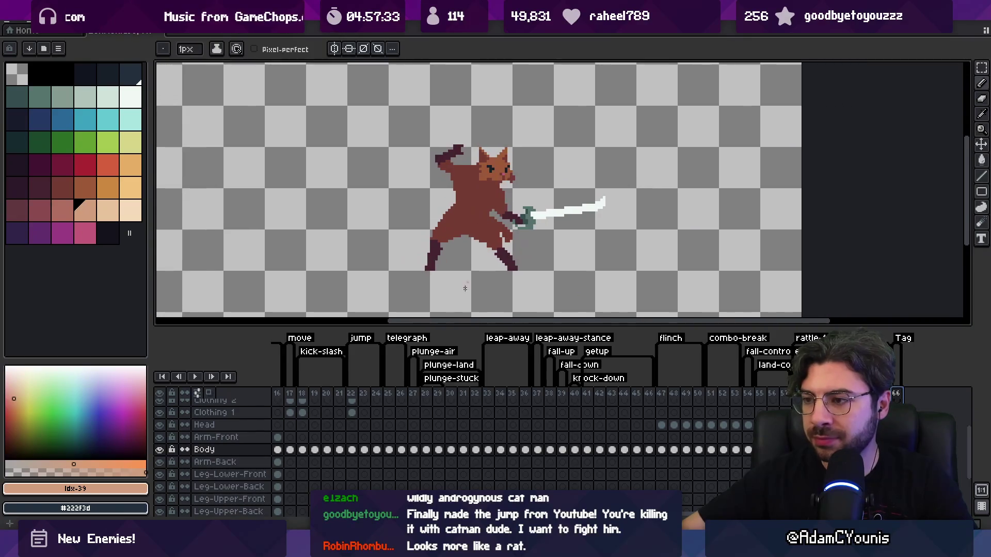
scroll(257, 454, up, 3)
drag(452, 325, 452, 360)
drag(452, 287, 443, 320)
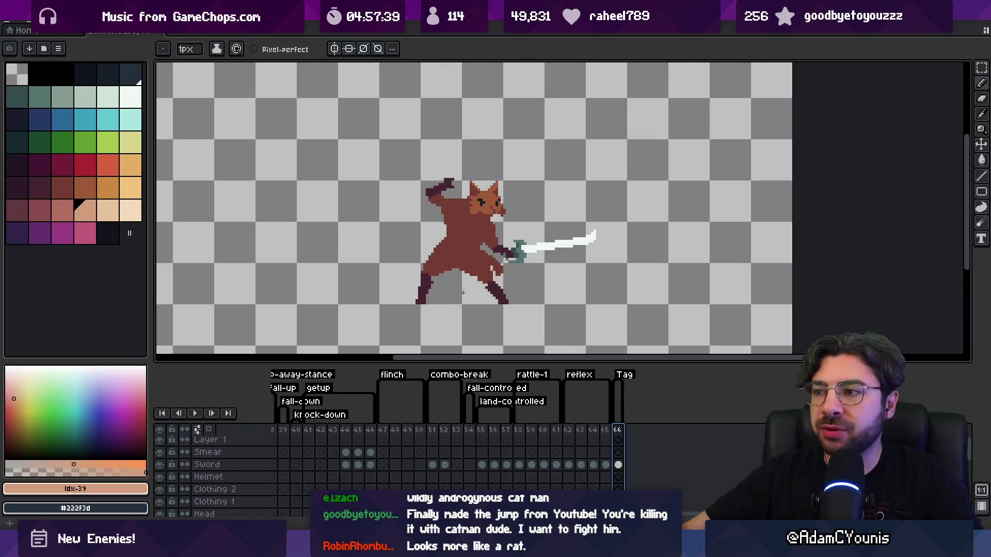
Step: Rename the tag to 'overhead' and add frames so it reaches frame 73
double_click(629, 380)
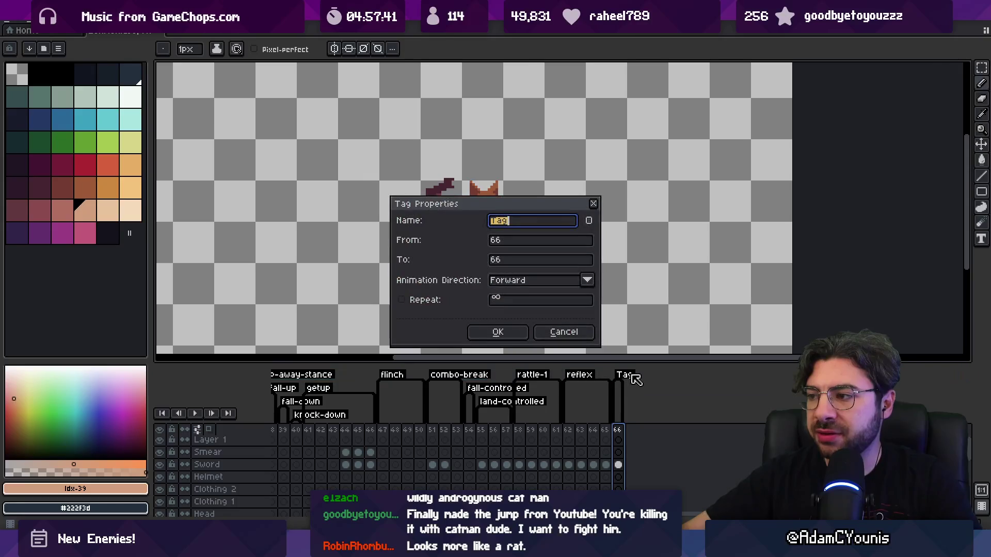
text(Overhead)
key(Return)
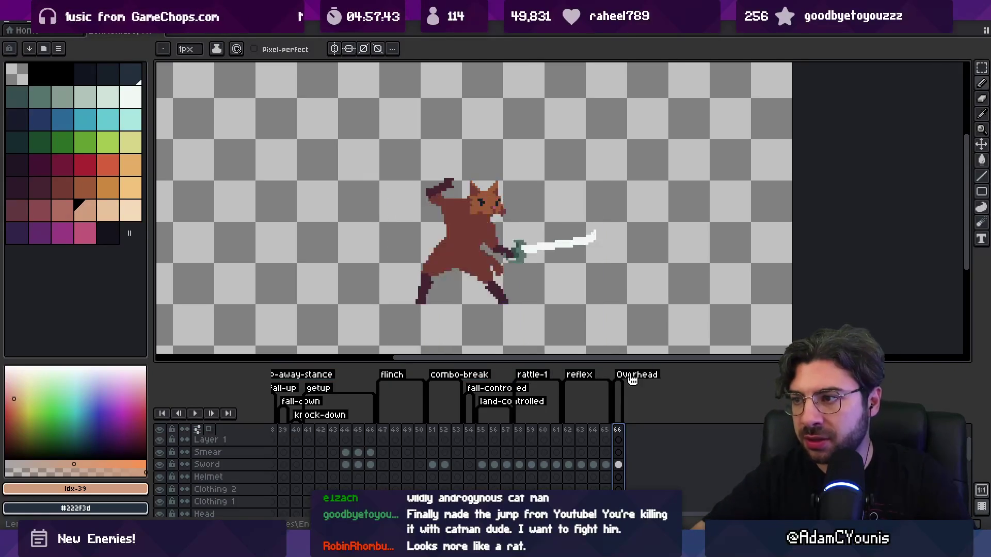
double_click(633, 380)
text(ovber)
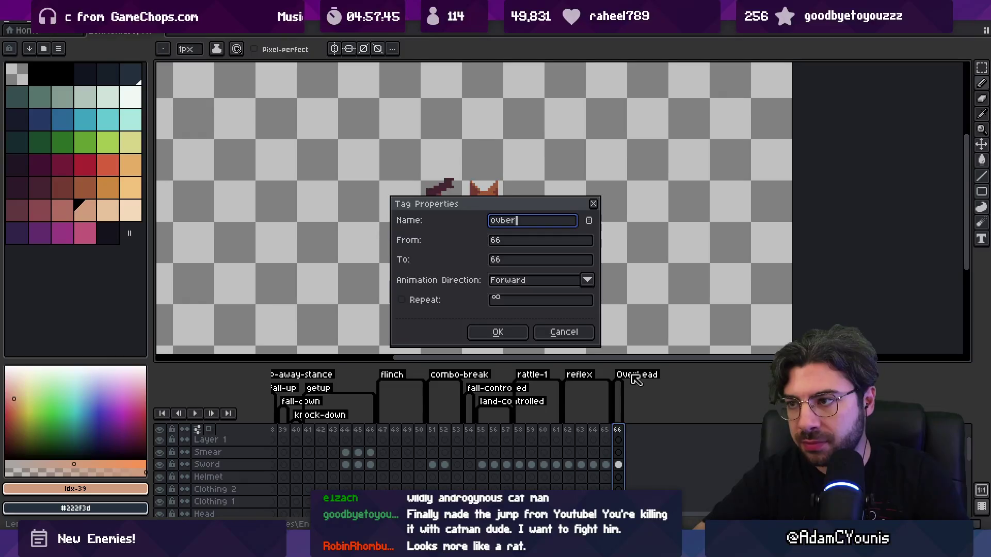
text(ad)
key(Return)
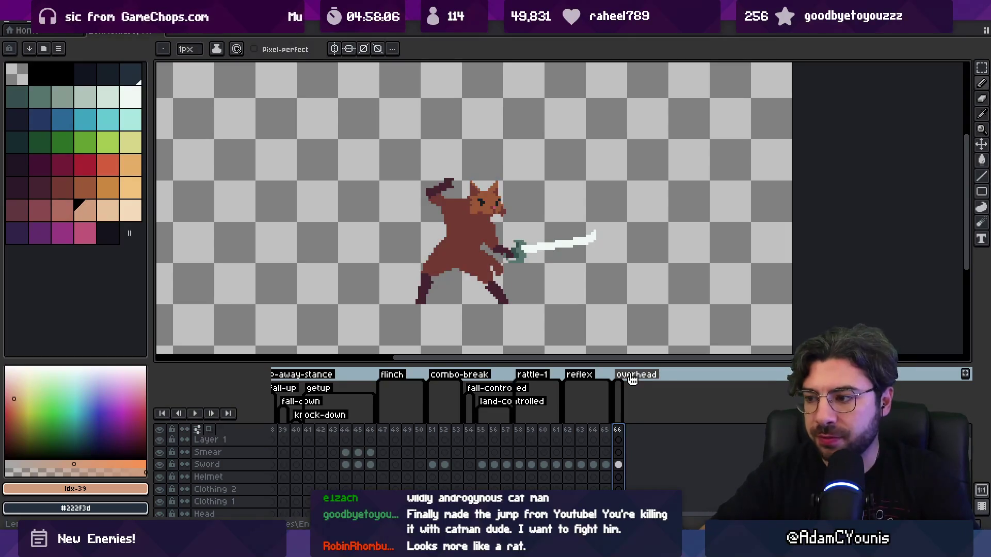
key(alt+n)
key(alt+n)
key(alt+n)
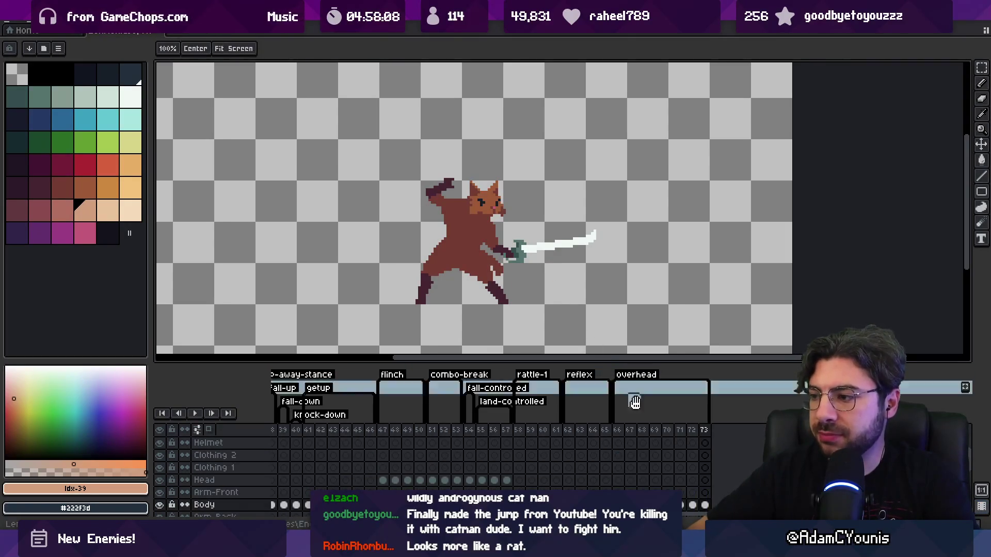
Step: Show the red-haired hero reference layer and move it left next to the cat
scroll(634, 402, right, 4)
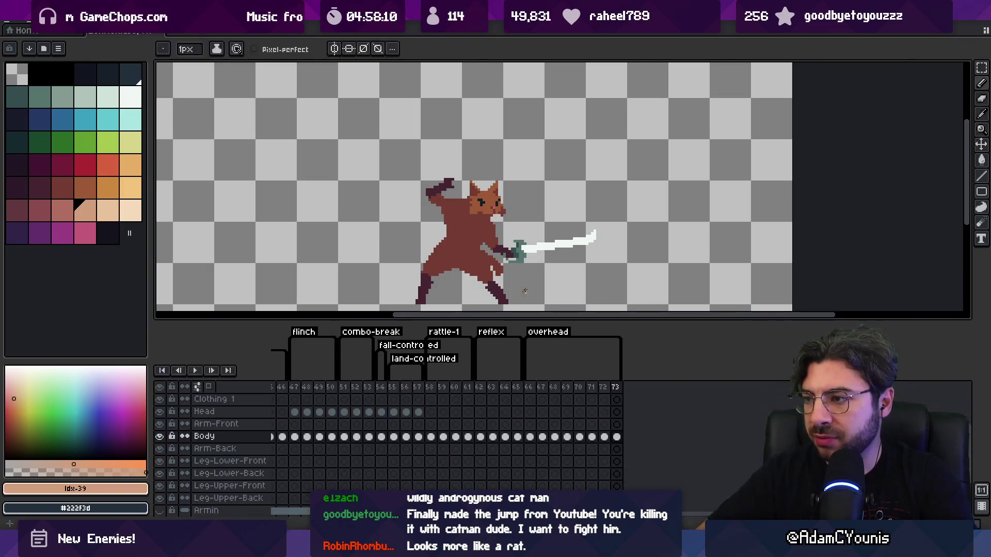
ctrl+click(553, 237)
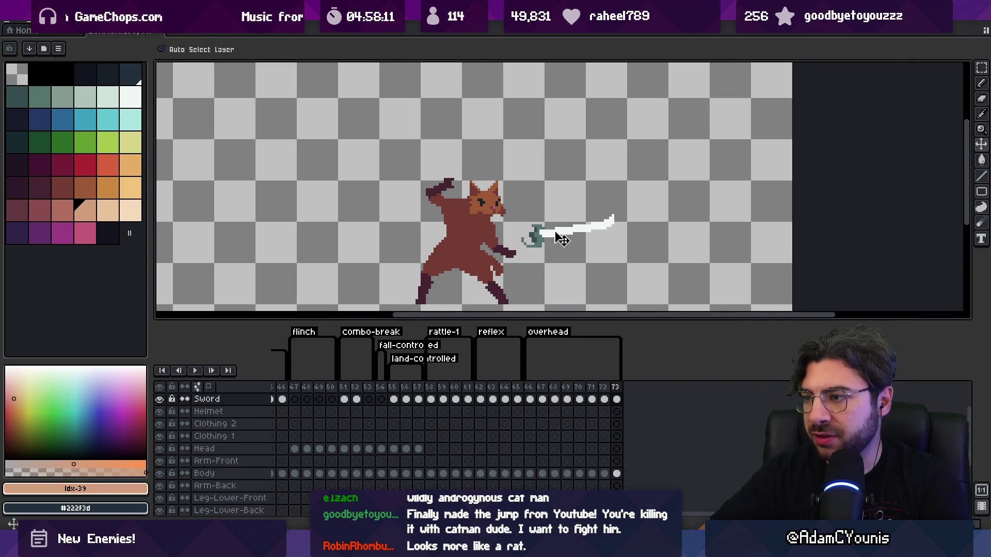
click(531, 408)
key(v)
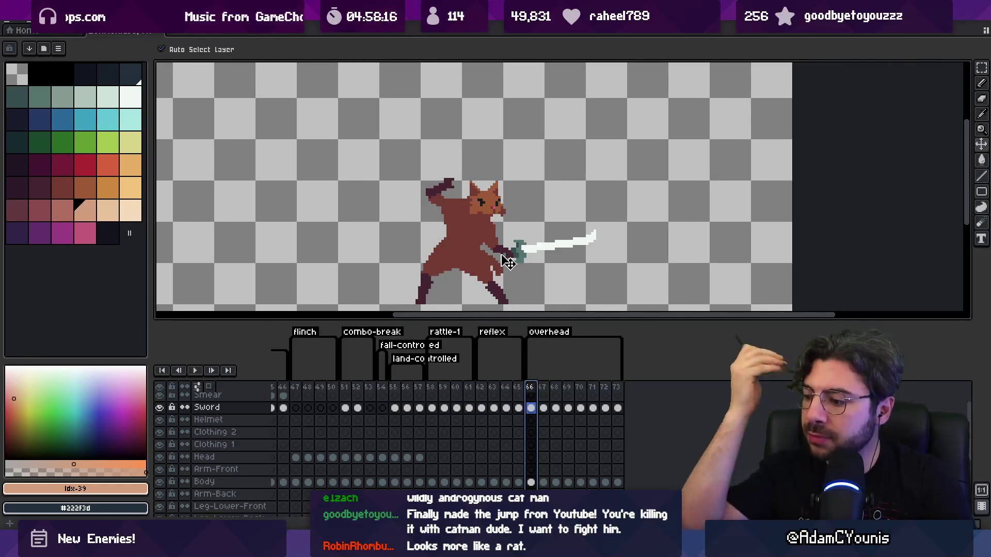
scroll(211, 464, down, 3)
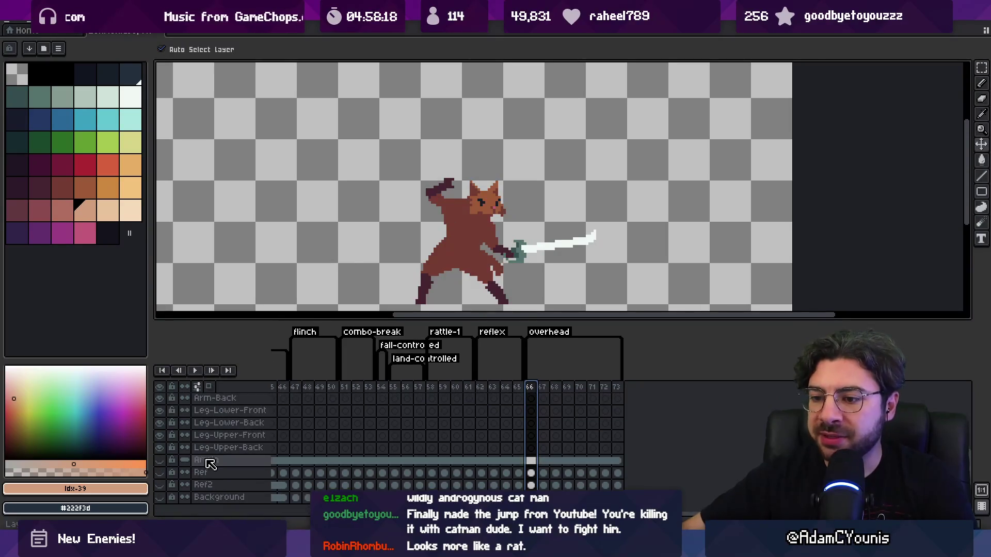
click(160, 460)
scroll(415, 269, right, 3)
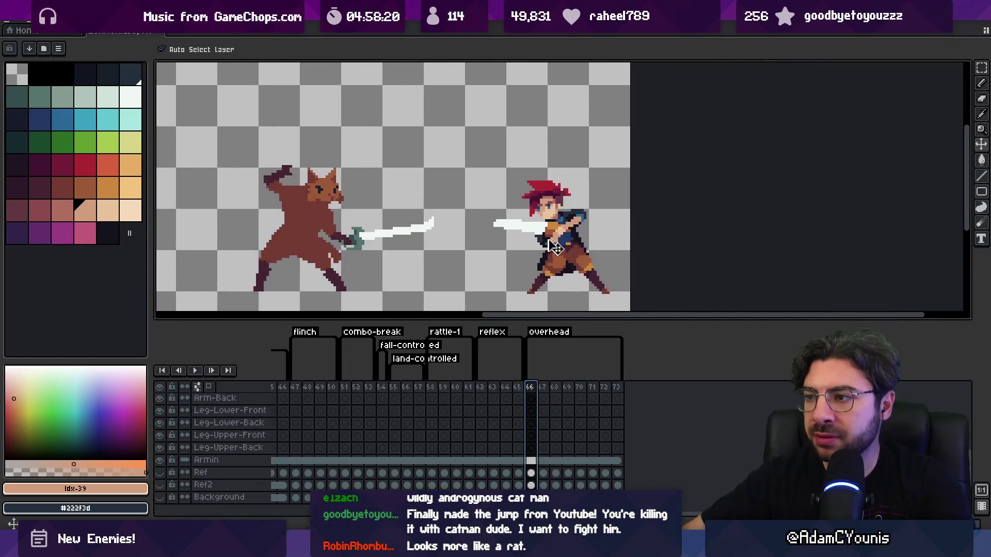
drag(555, 247, 450, 247)
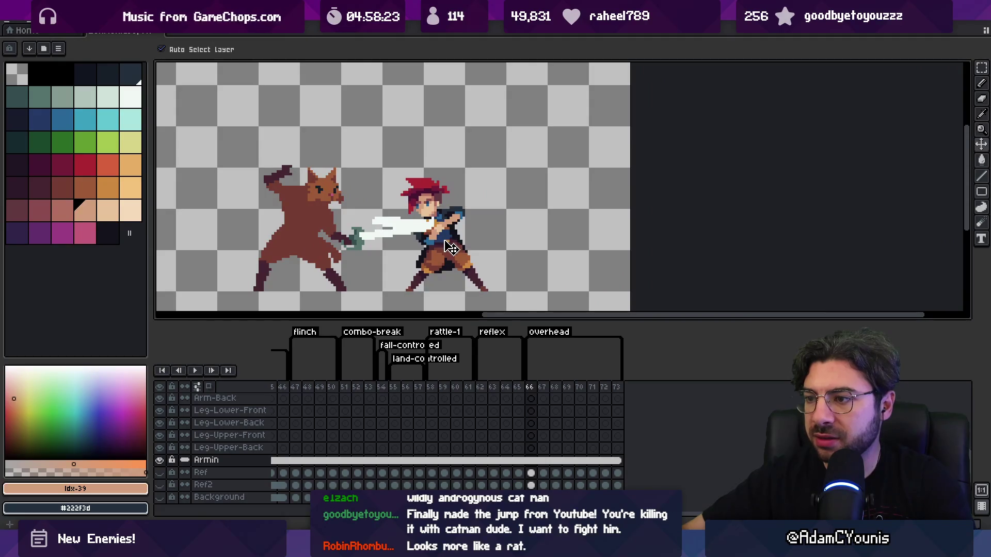
Step: Lift the cat's sword above its head on frame 71
drag(531, 394, 582, 392)
scroll(587, 393, up, 5)
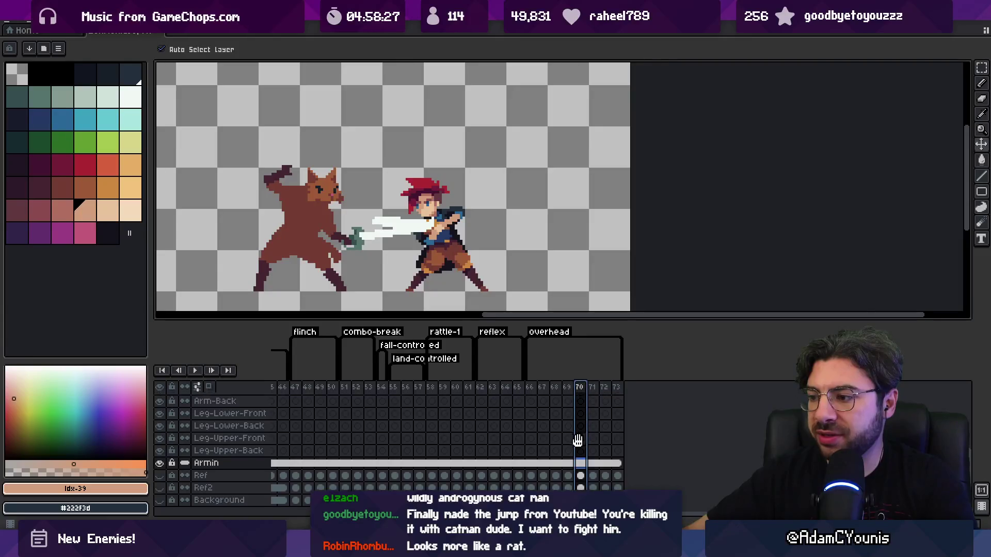
click(582, 425)
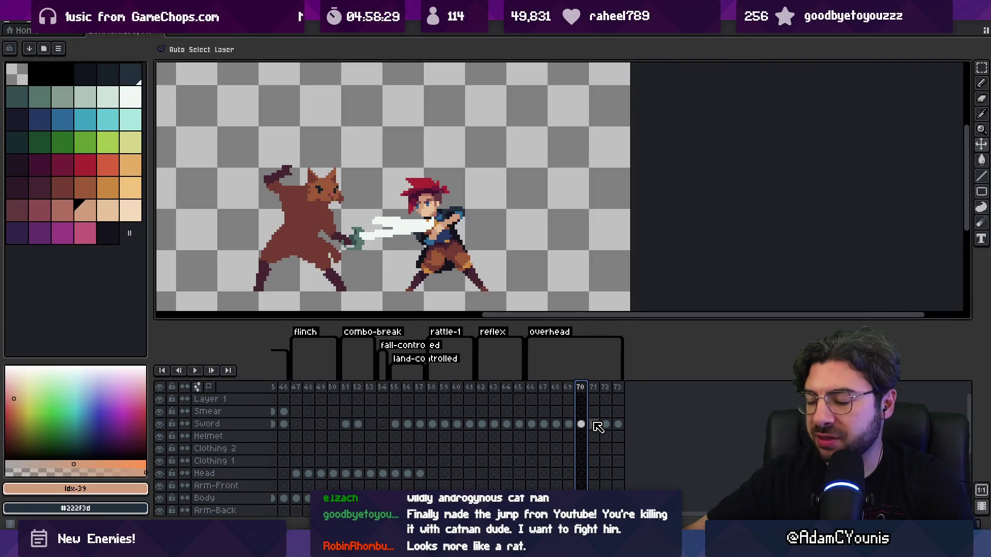
click(595, 425)
drag(370, 243, 366, 162)
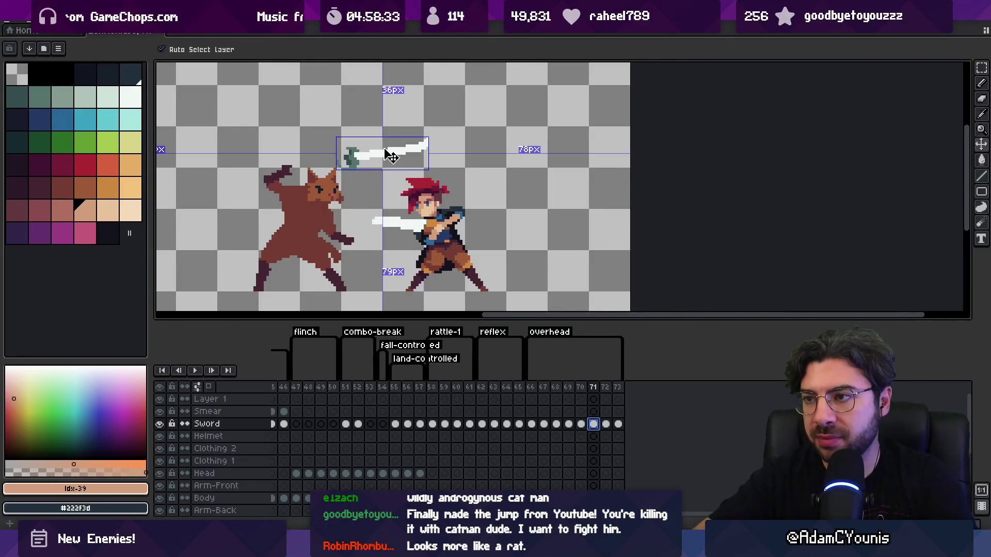
Step: Select the raised sword and try a rotation, then cancel it
key(ctrl+m)
key(Escape)
key(space)
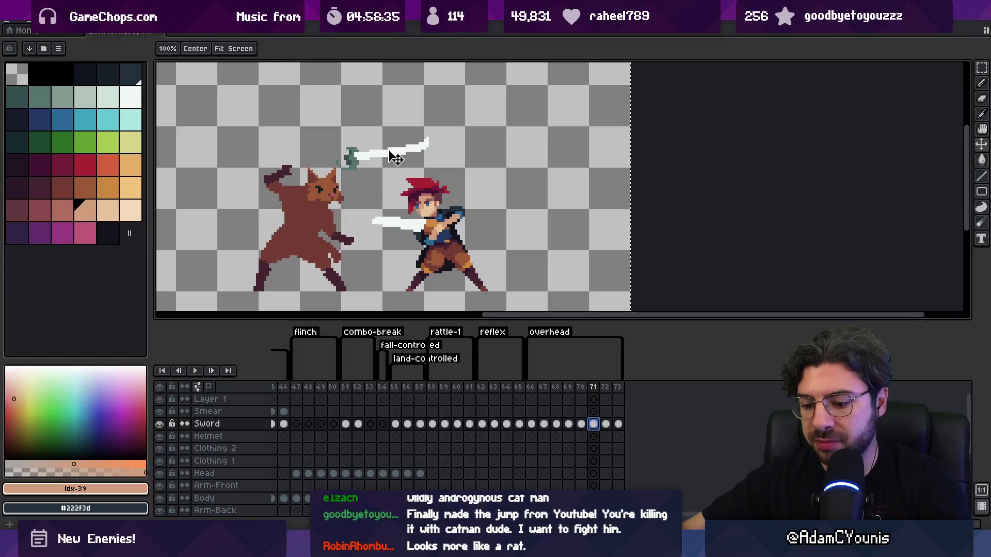
drag(348, 135, 454, 181)
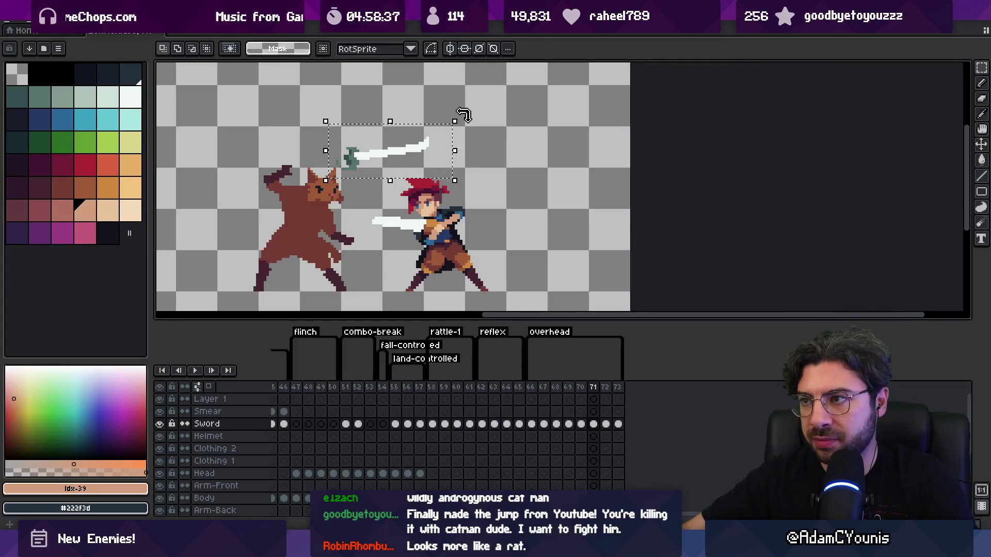
drag(463, 114, 474, 178)
key(Escape)
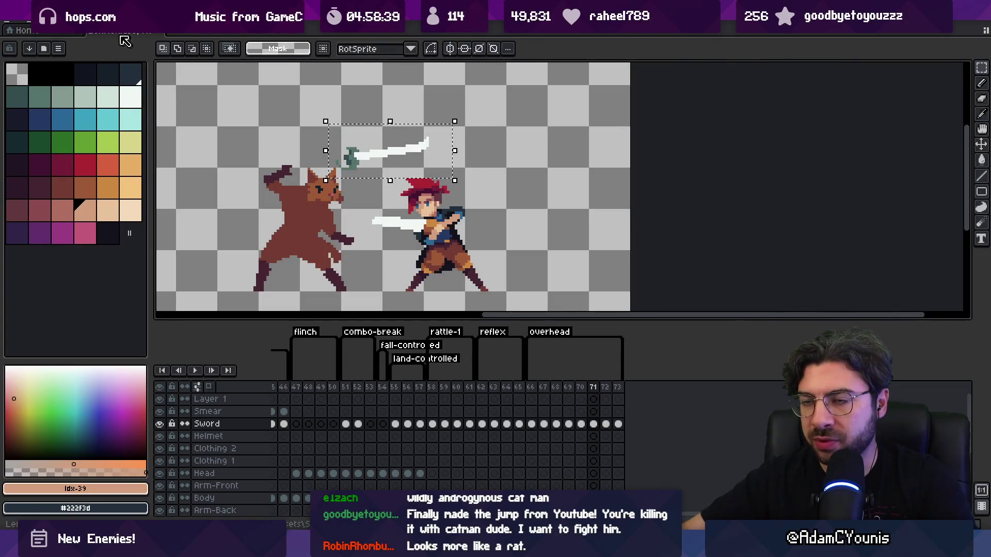
Step: Flip the sword vertically and rotate it into a downward diagonal
click(31, 23)
click(118, 184)
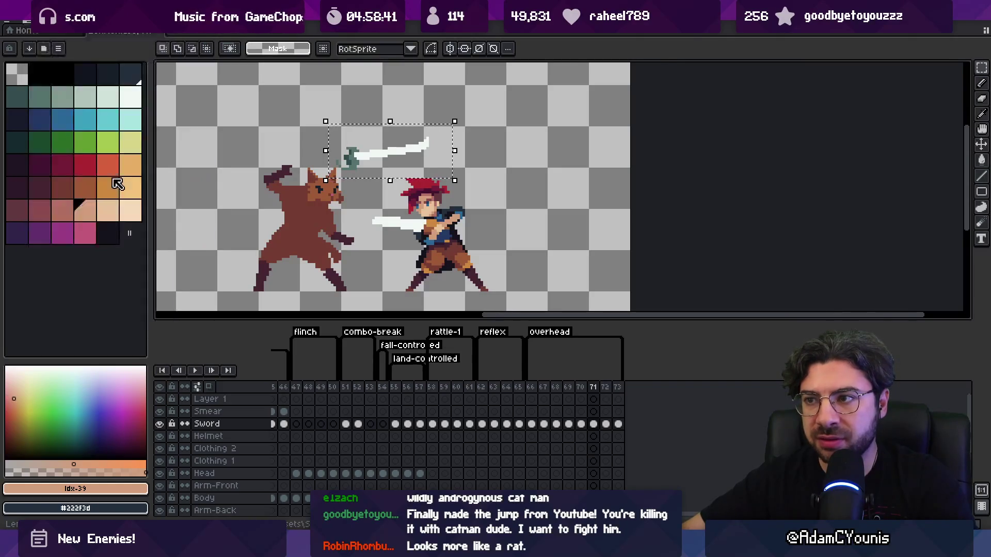
click(31, 23)
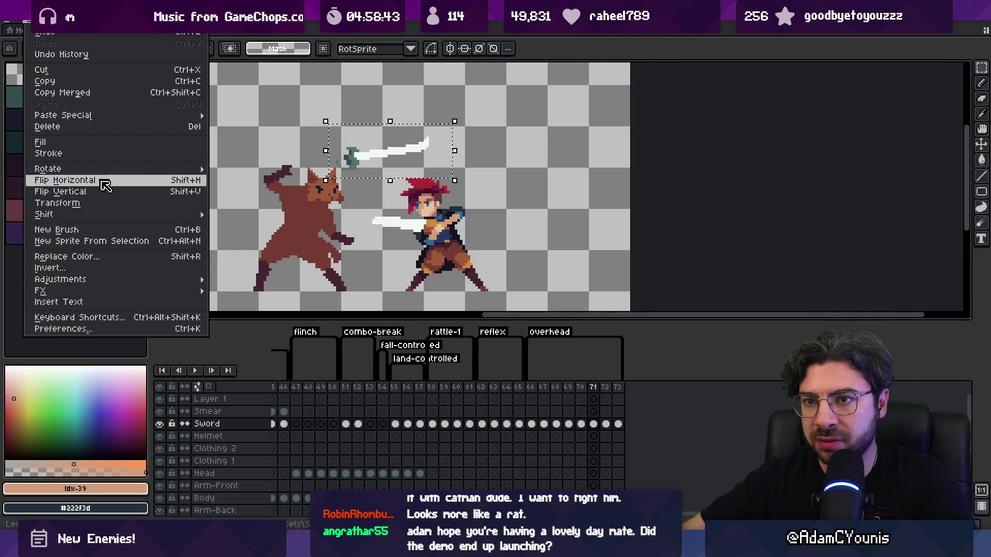
click(106, 192)
drag(464, 110, 469, 168)
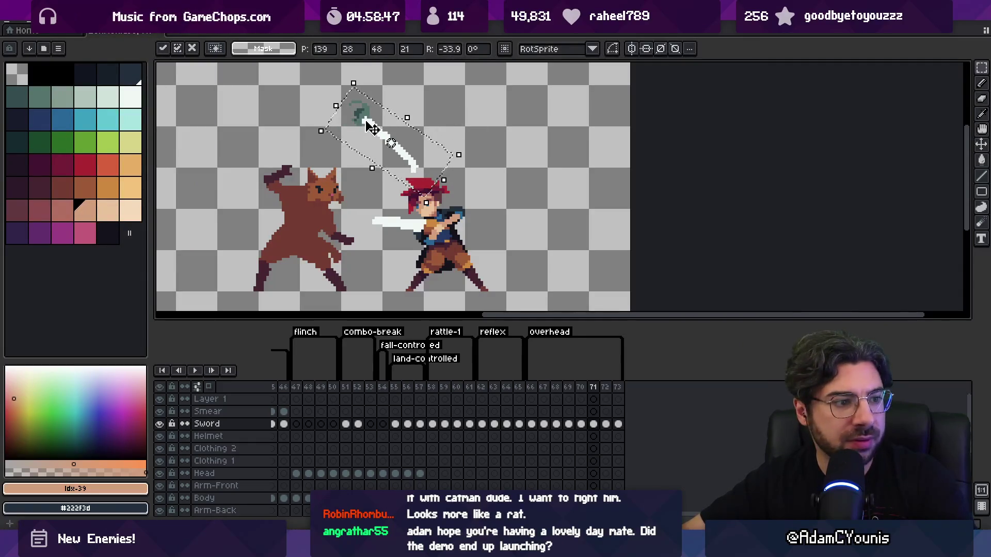
click(342, 171)
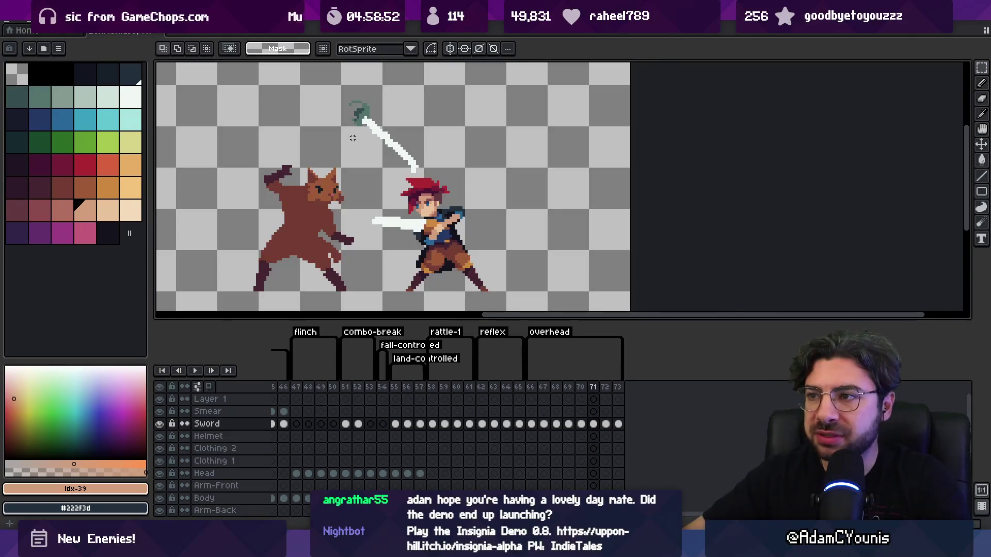
Step: Add a white pixel with the pencil to tidy the blade tip
scroll(352, 138, up, 3)
key(b)
alt+click(395, 144)
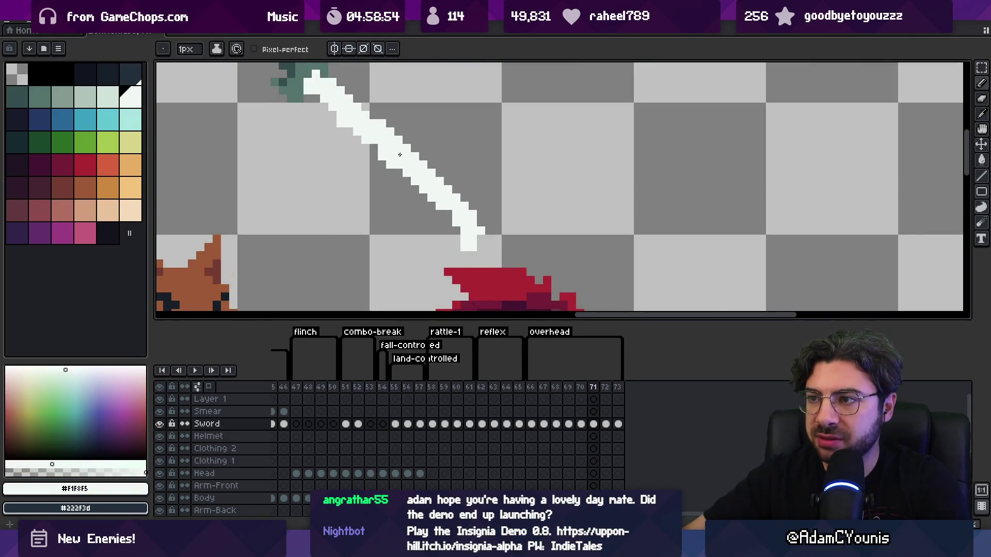
key(e)
key(i)
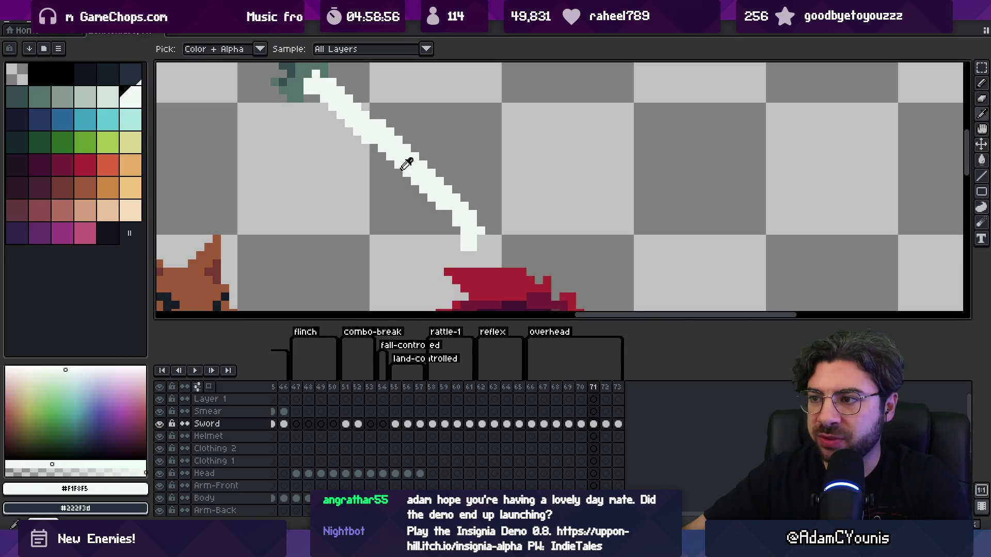
key(b)
click(464, 255)
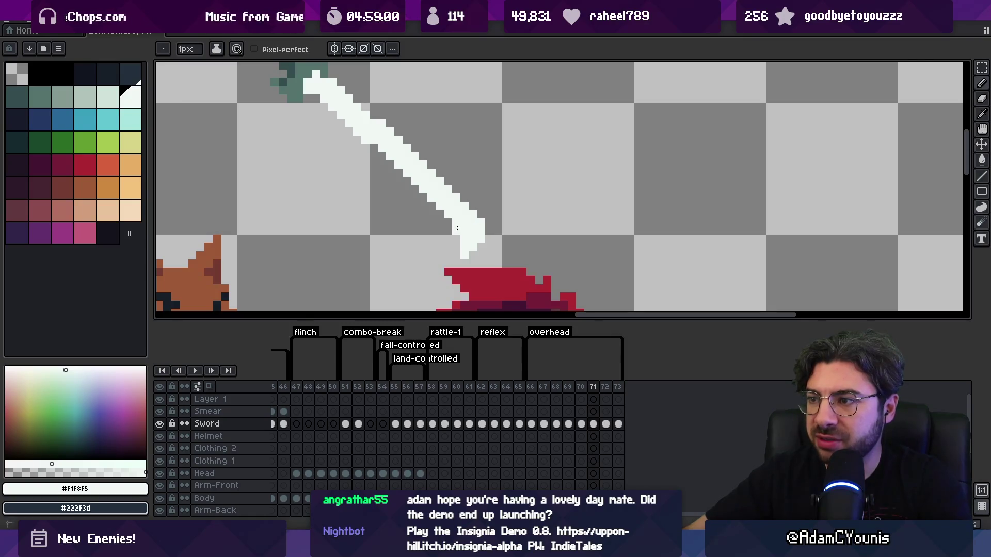
Step: Compare the sword poses on frames 70 and 71
scroll(458, 228, down, 5)
scroll(422, 225, up, 4)
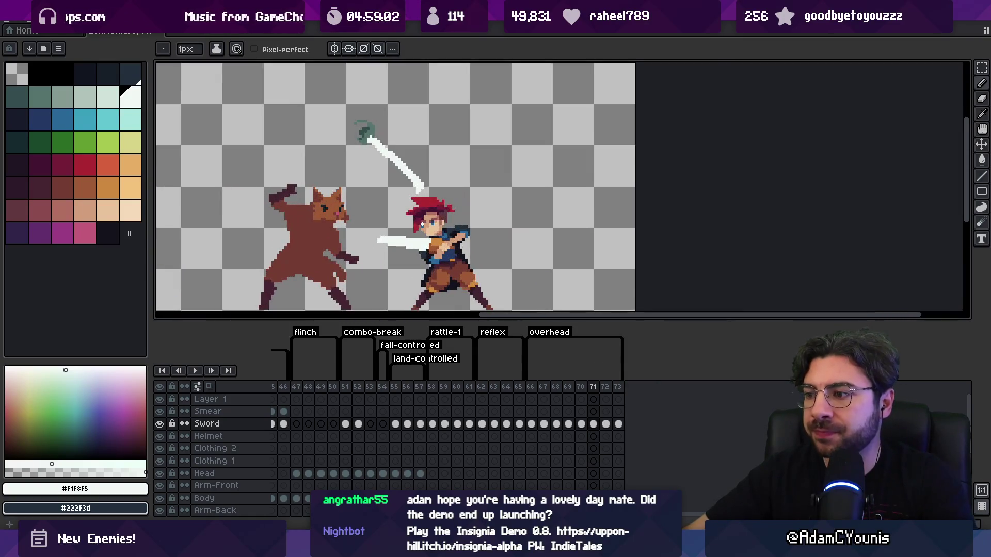
drag(532, 387, 597, 389)
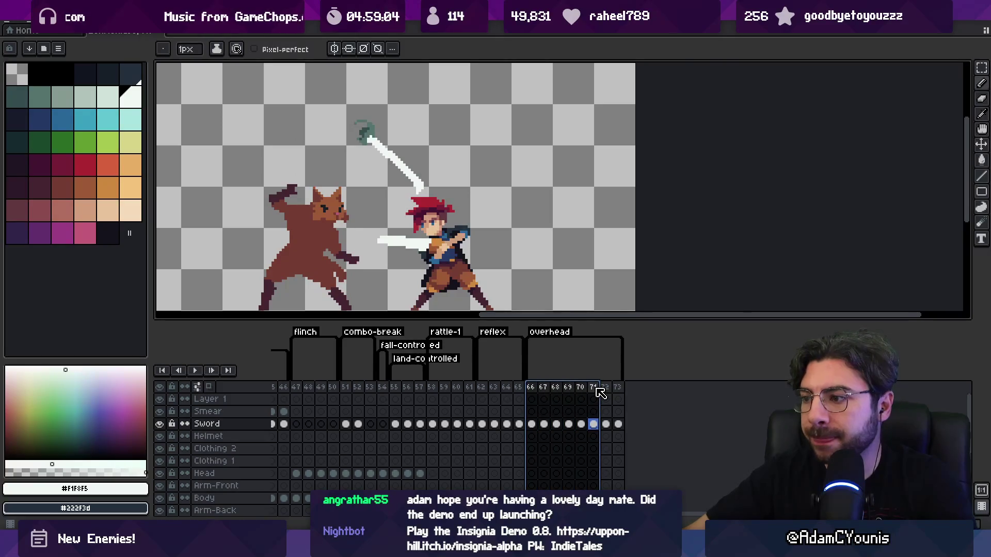
click(595, 389)
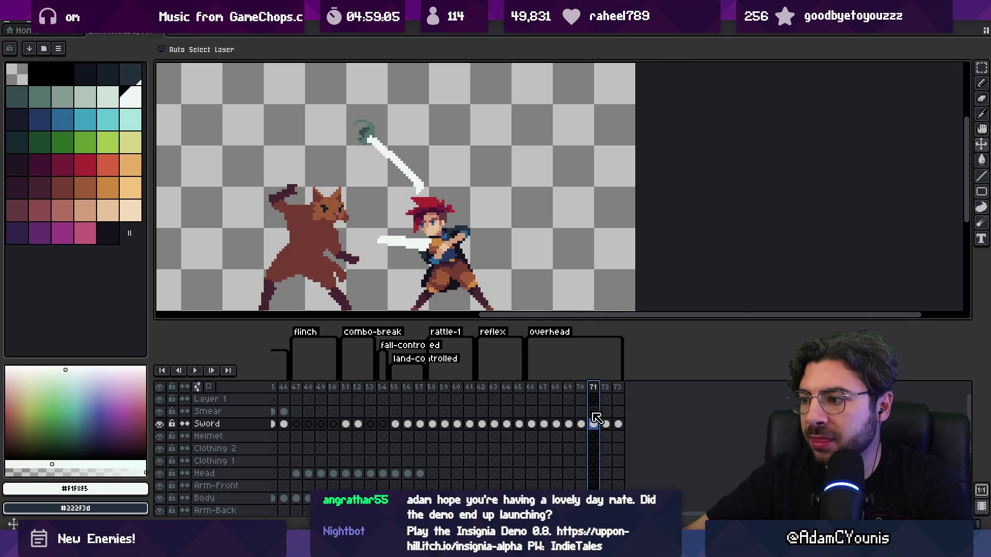
click(581, 387)
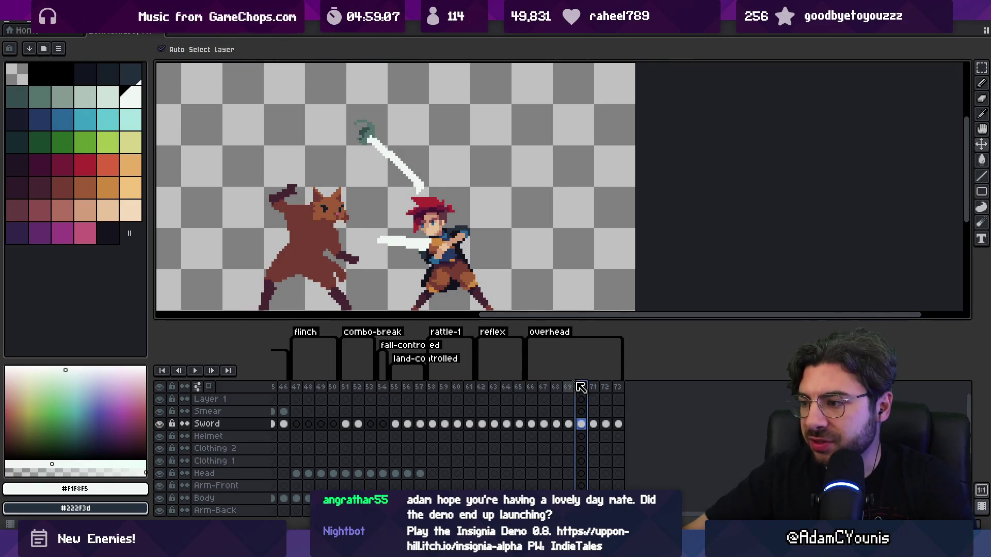
click(591, 425)
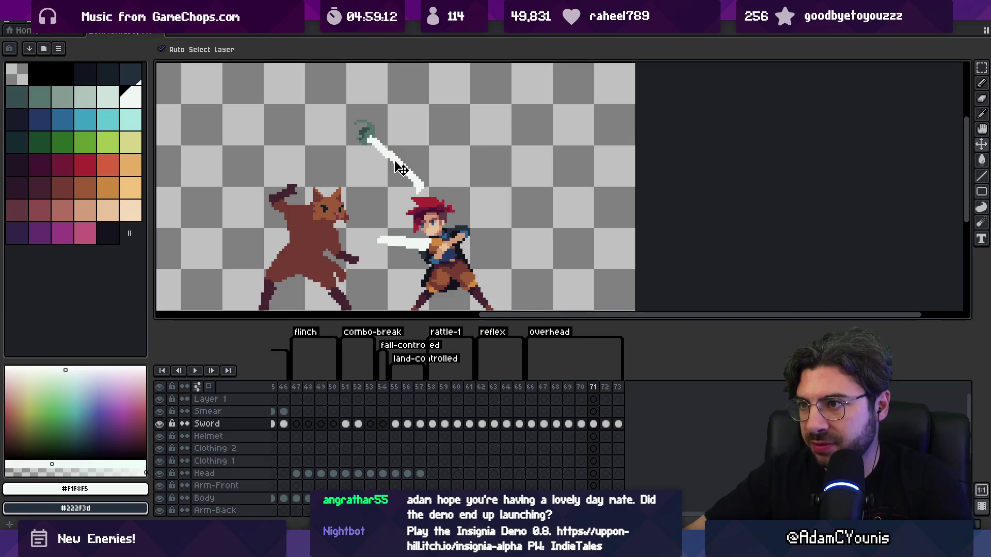
Step: Replace the raised sword with a downward slash rotated steeper and nudged left
key(ctrl+z)
key(m)
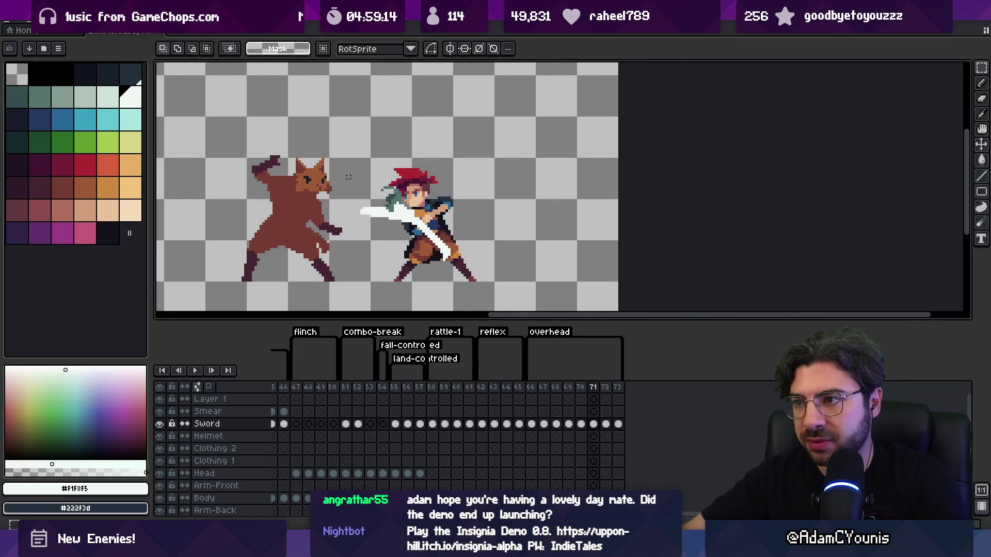
drag(365, 174, 465, 278)
mouse_move(486, 180)
mouse_down()
mouse_move(514, 237)
mouse_move(510, 265)
mouse_up()
drag(421, 230, 415, 230)
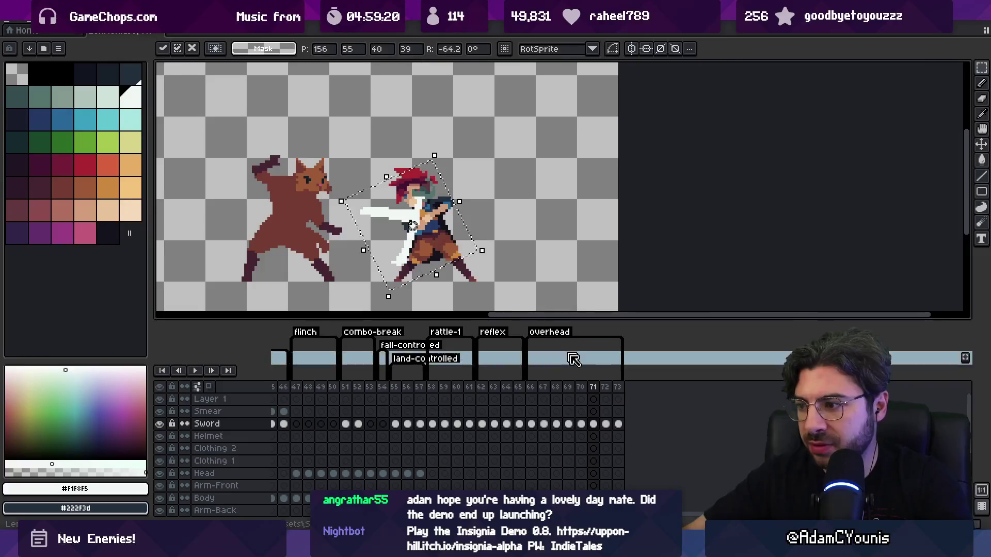
key(Return)
Step: Loop-play frames 66–71, then rotate the sword slightly
mouse_move(543, 387)
mouse_down()
mouse_move(593, 387)
mouse_move(581, 387)
mouse_up()
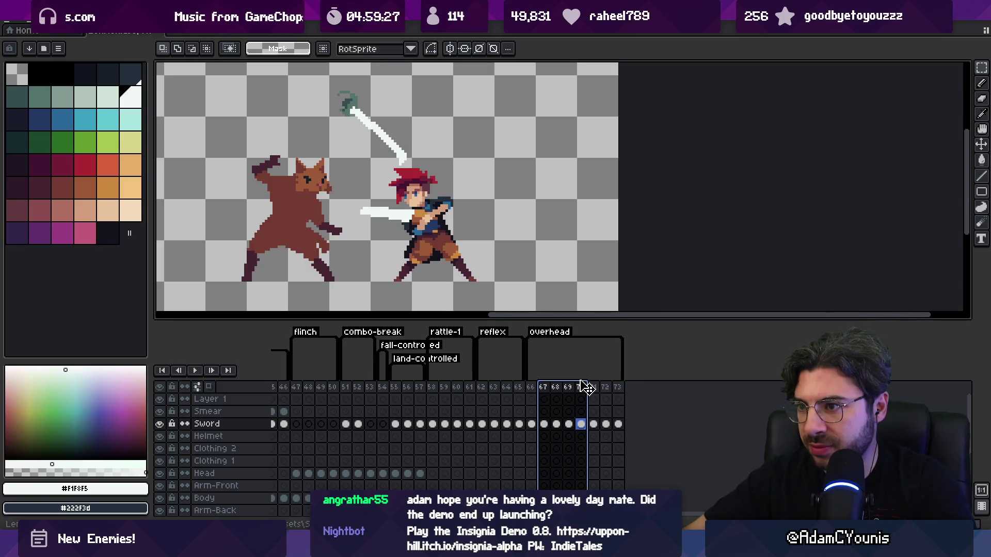
key(Right)
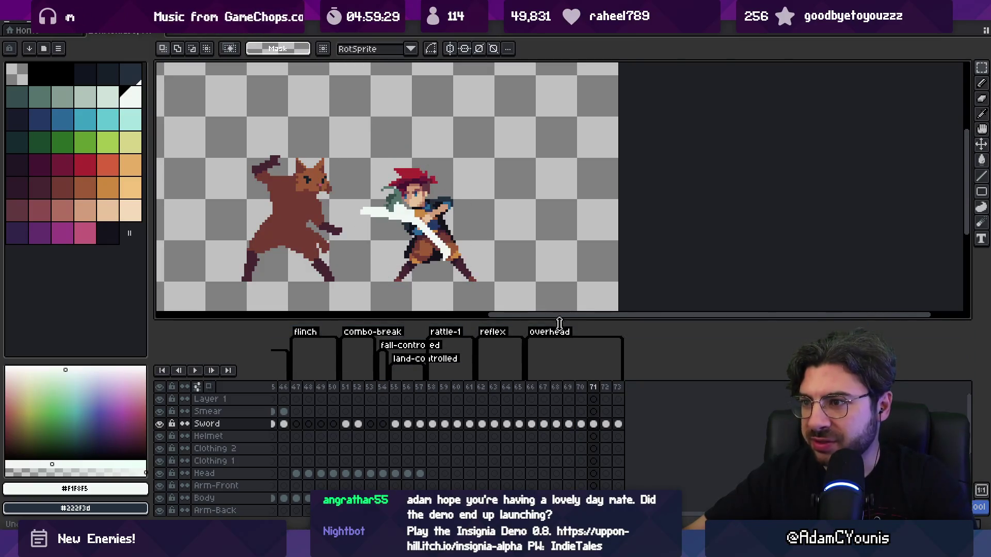
drag(531, 387, 598, 391)
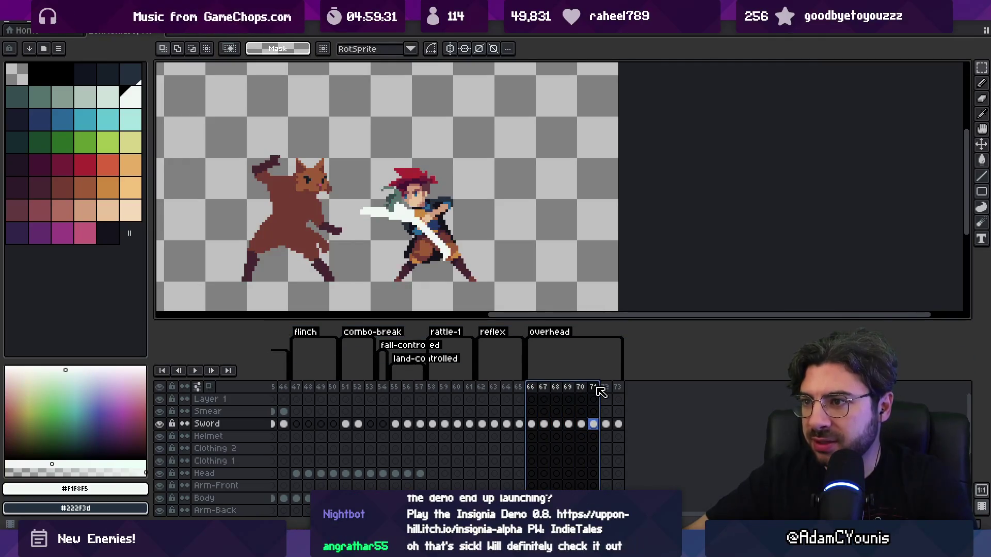
key(Return)
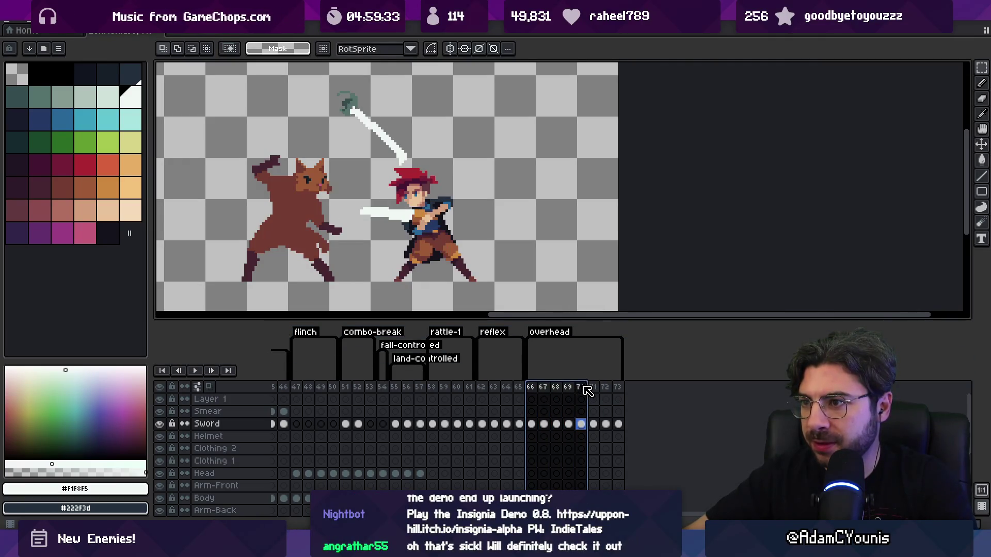
key(v)
click(387, 275)
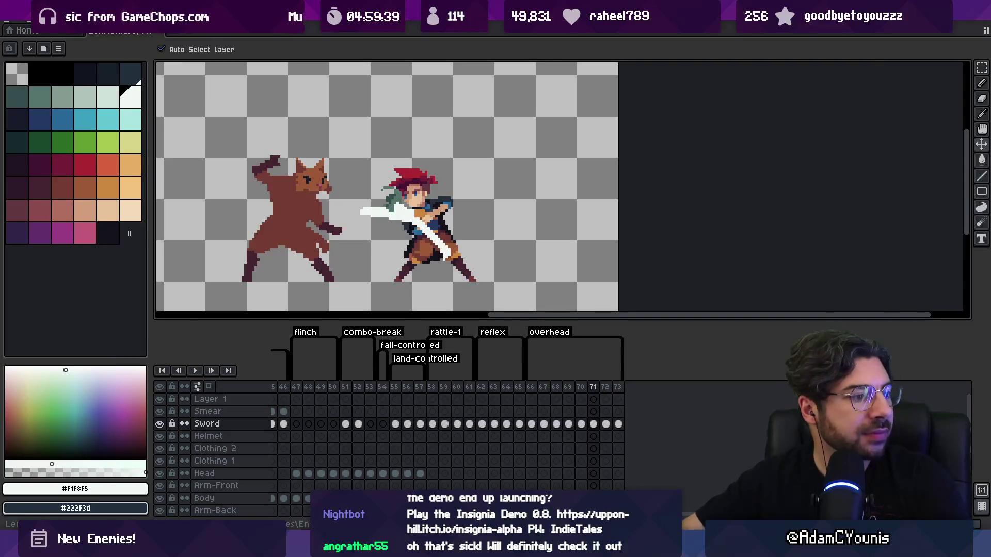
key(ctrl+t)
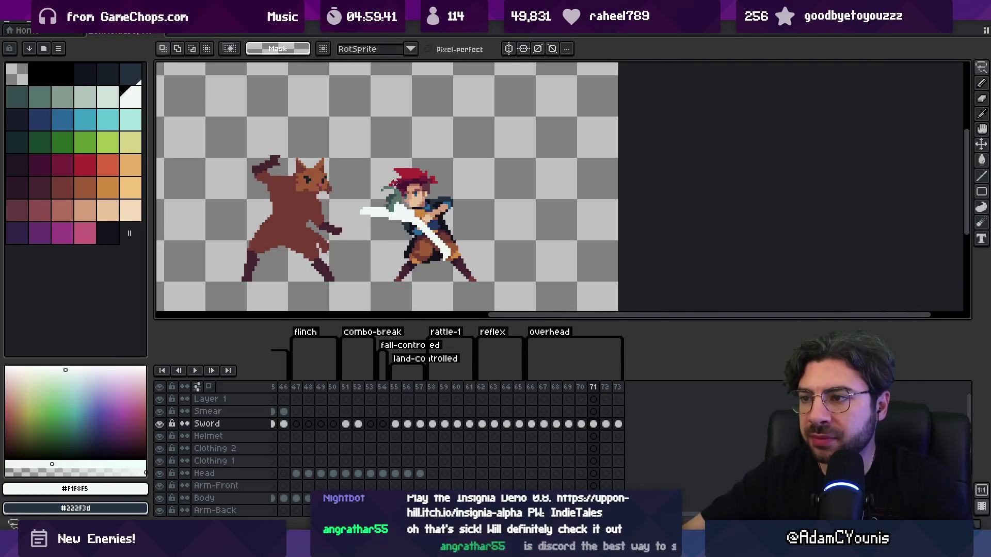
drag(502, 168, 506, 180)
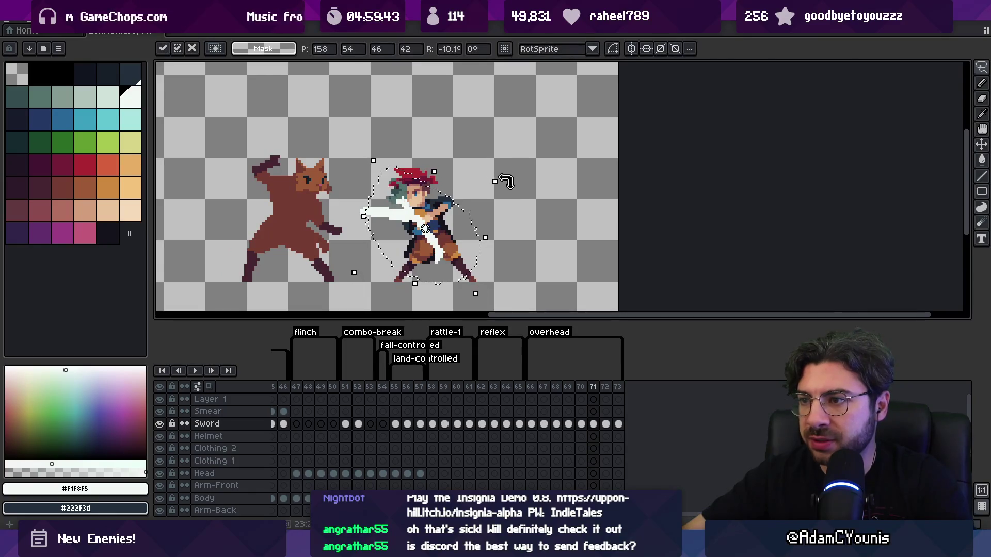
key(Return)
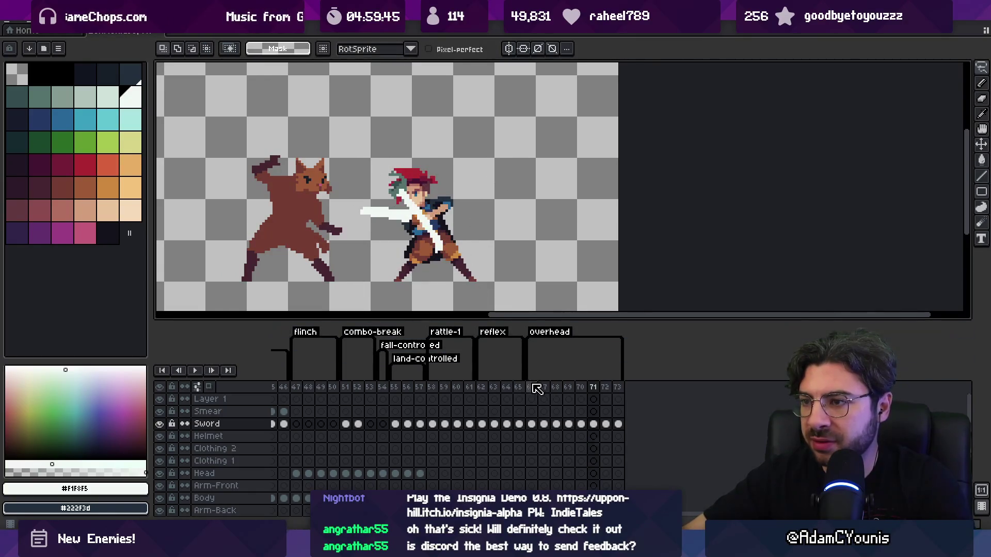
Step: Lower the sword toward the ground on frame 72, then check frames 73 and 66
drag(532, 387, 607, 391)
key(v)
drag(376, 235, 385, 254)
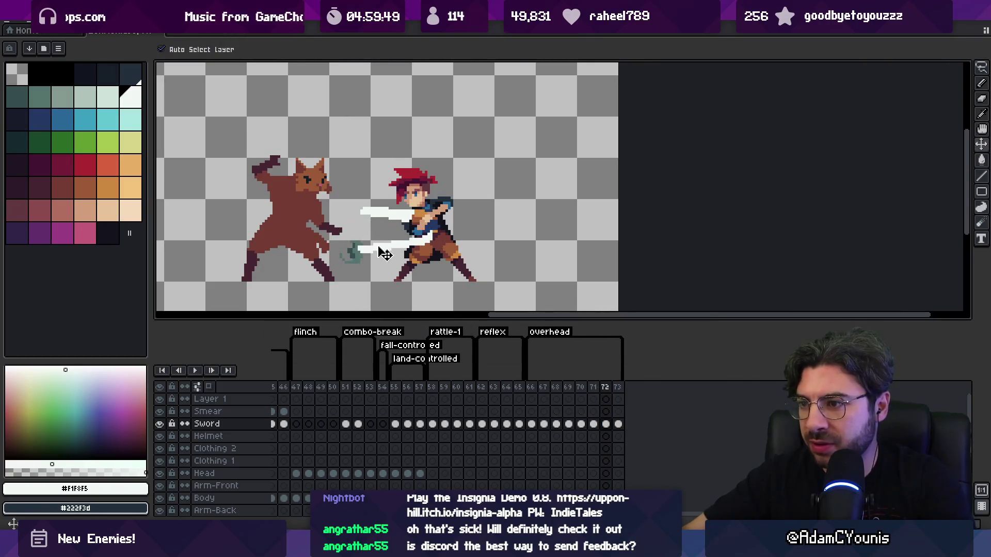
click(618, 424)
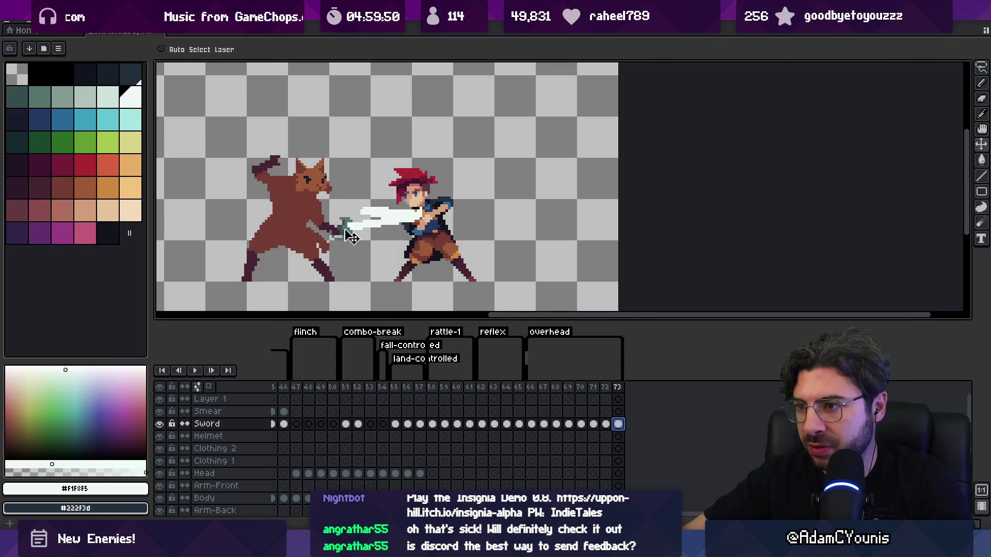
click(536, 388)
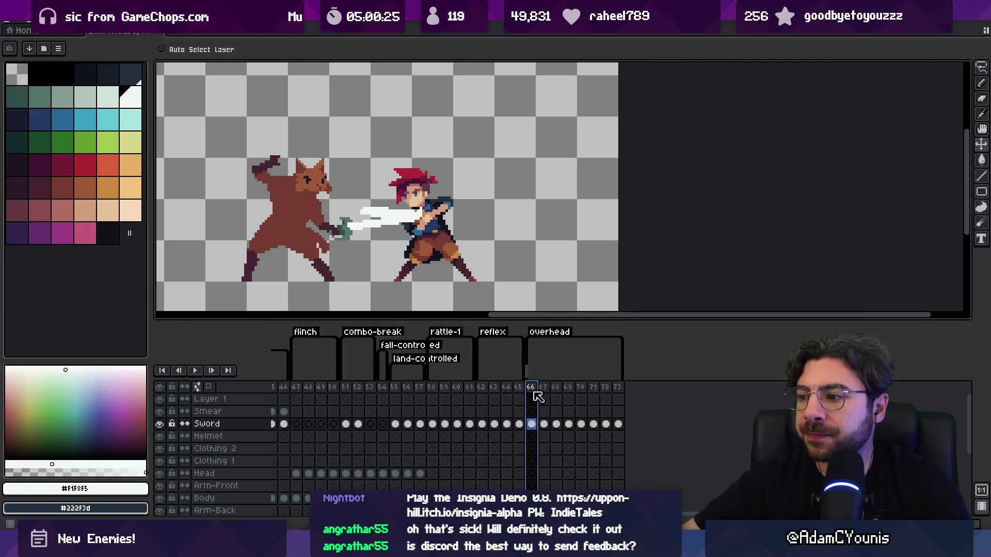
Step: Straighten the sword into a horizontal blade on frame 68
drag(537, 396, 578, 394)
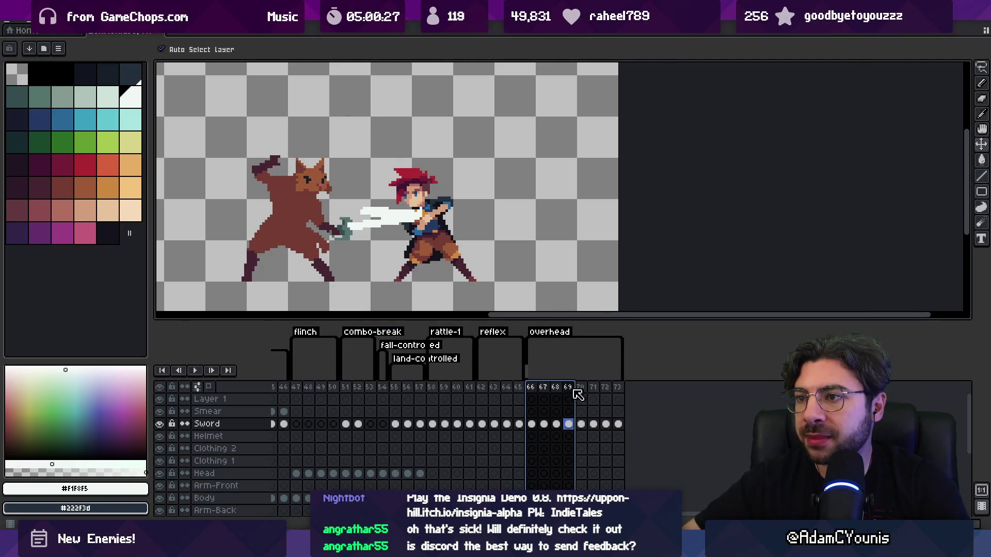
click(556, 394)
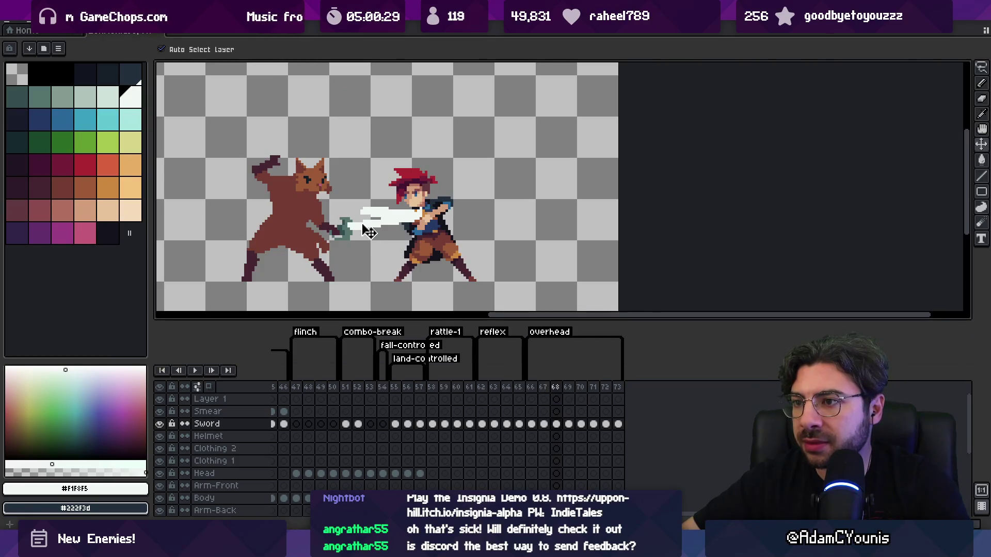
drag(369, 232, 368, 220)
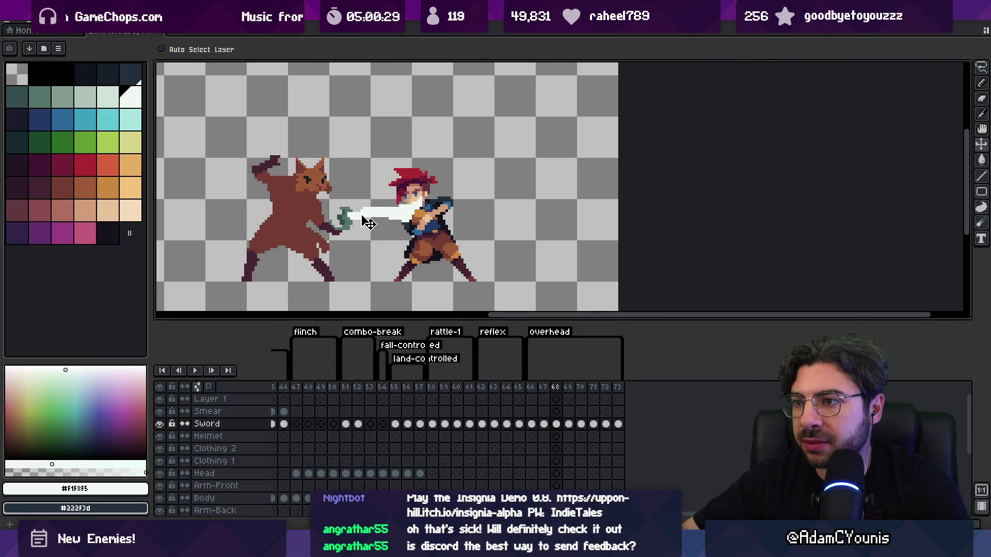
click(573, 392)
mouse_move(355, 235)
mouse_down()
mouse_move(367, 161)
mouse_move(400, 154)
mouse_move(326, 175)
mouse_up()
key(ctrl+z)
Step: Tilt the sword up overhead on frame 69 and play frames 66–70
drag(454, 131, 465, 149)
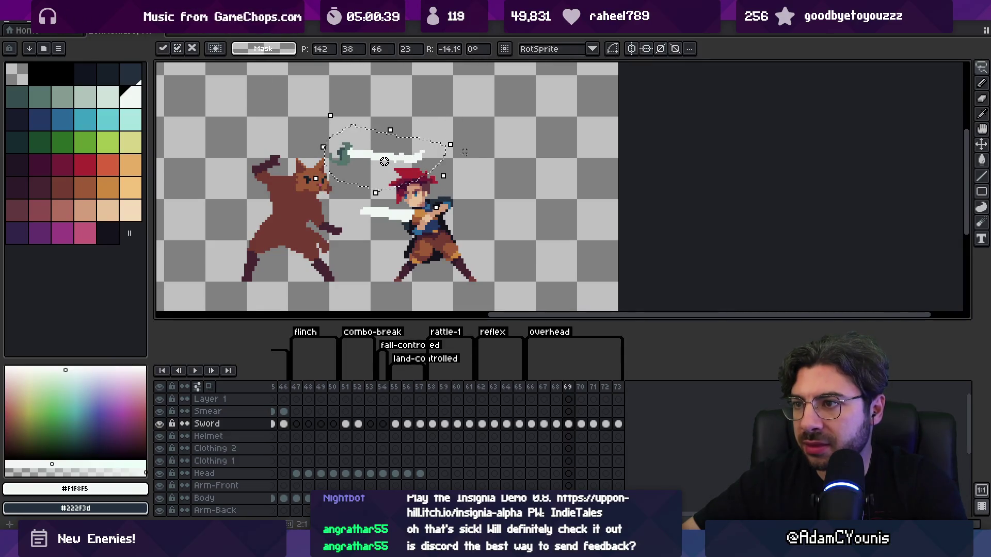
drag(530, 387, 587, 388)
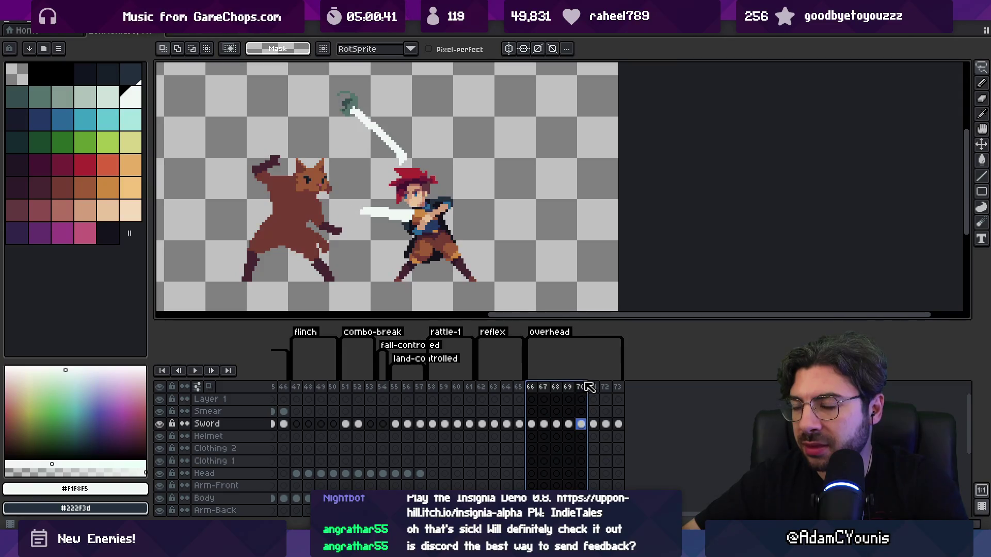
key(Return)
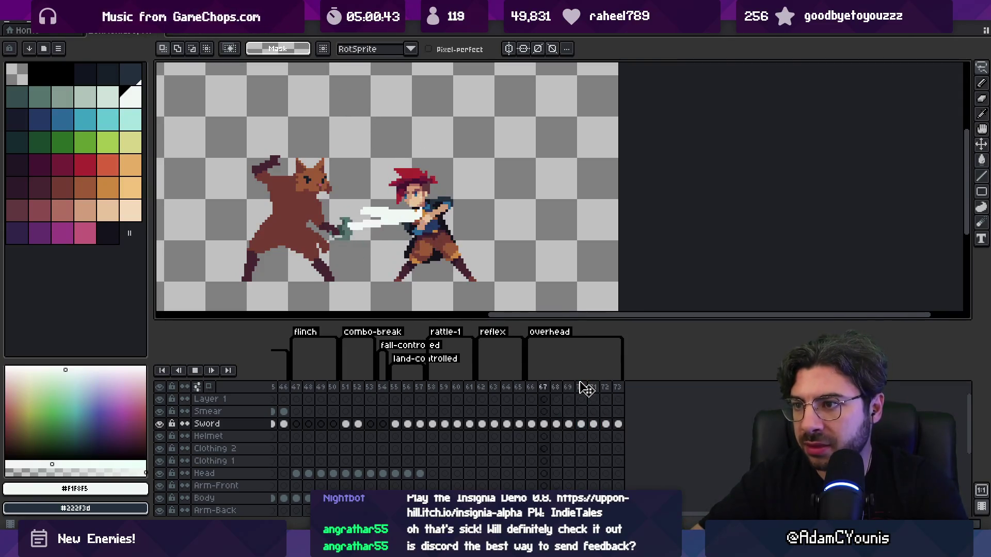
click(584, 387)
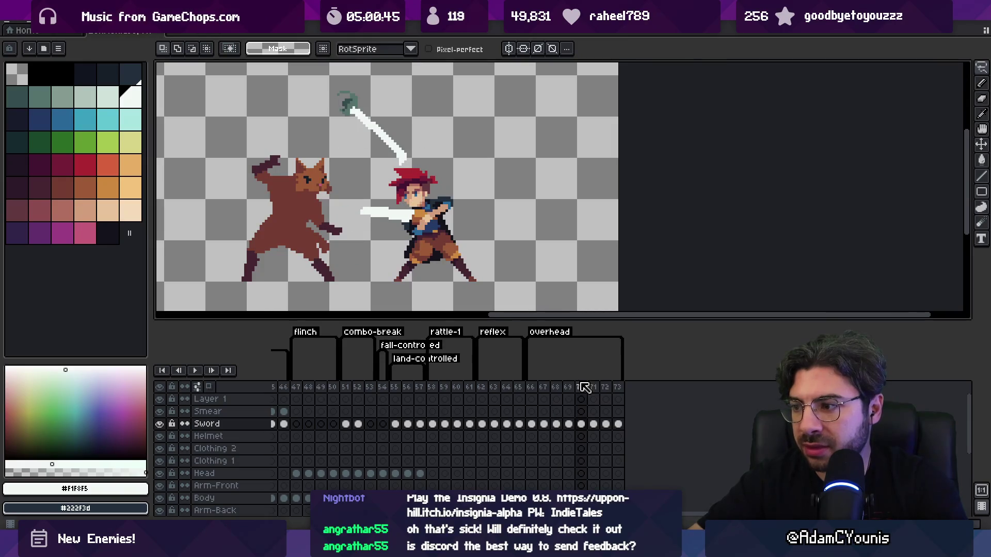
click(531, 388)
click(535, 388)
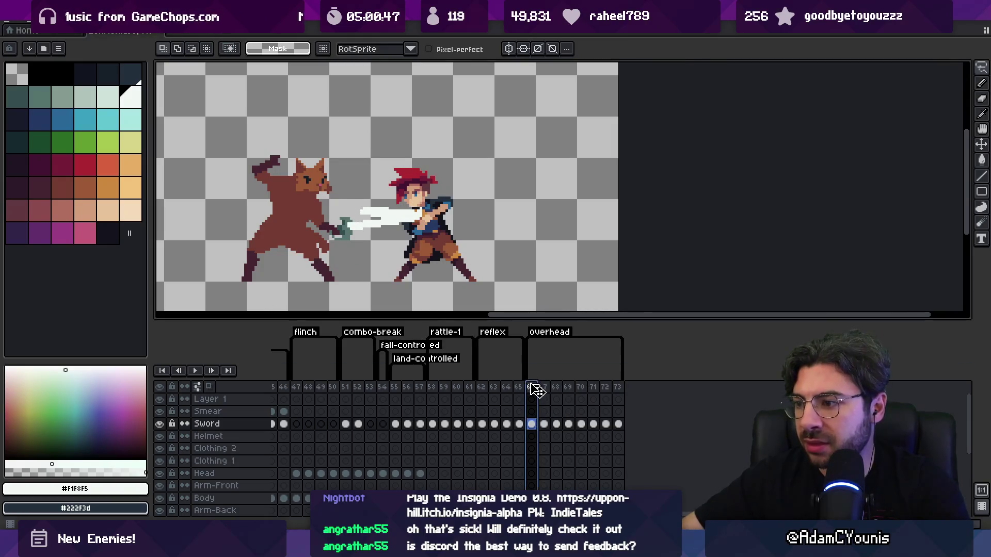
Step: Insert a new frame after 69, shift its sword down-right, and play the animation
scroll(534, 389, left, 1)
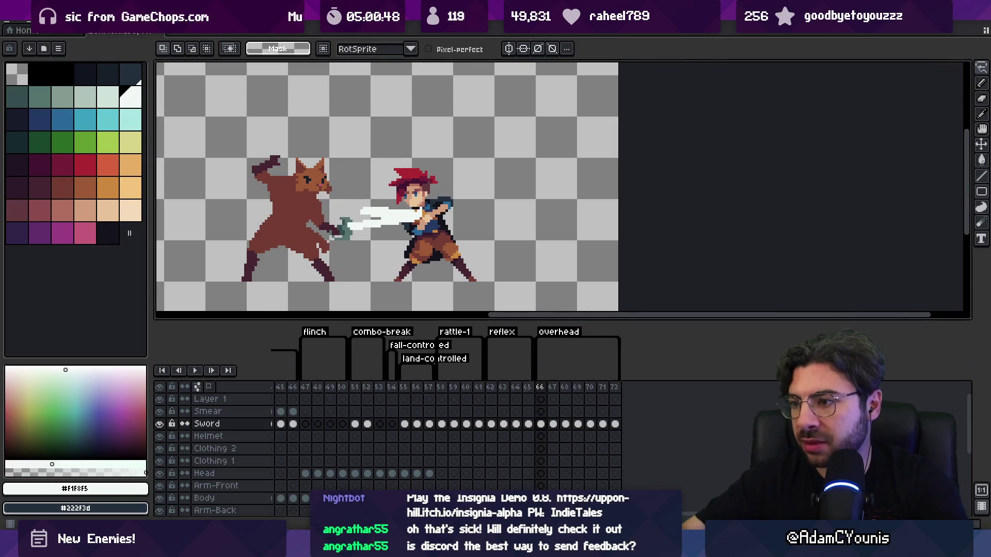
click(577, 388)
click(566, 388)
click(579, 388)
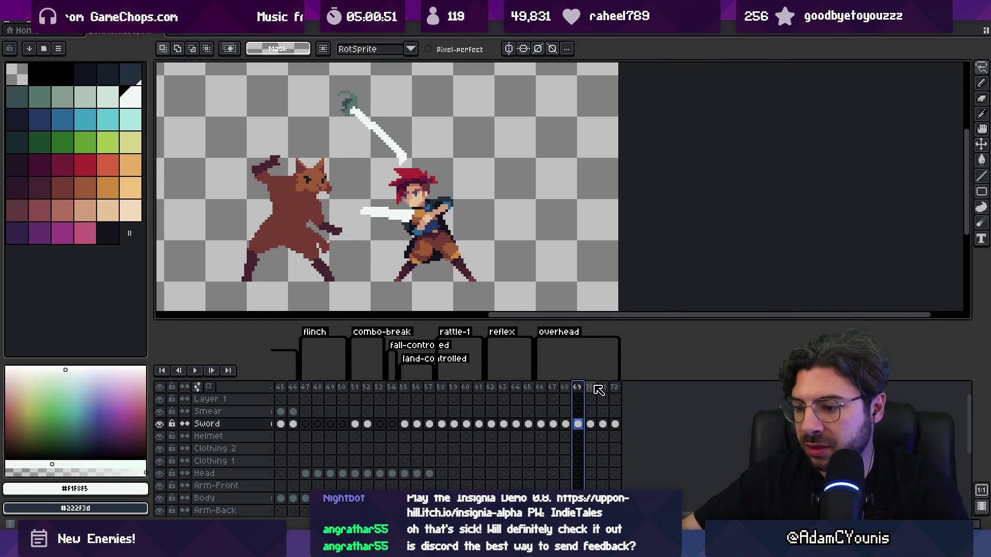
key(alt+n)
key(v)
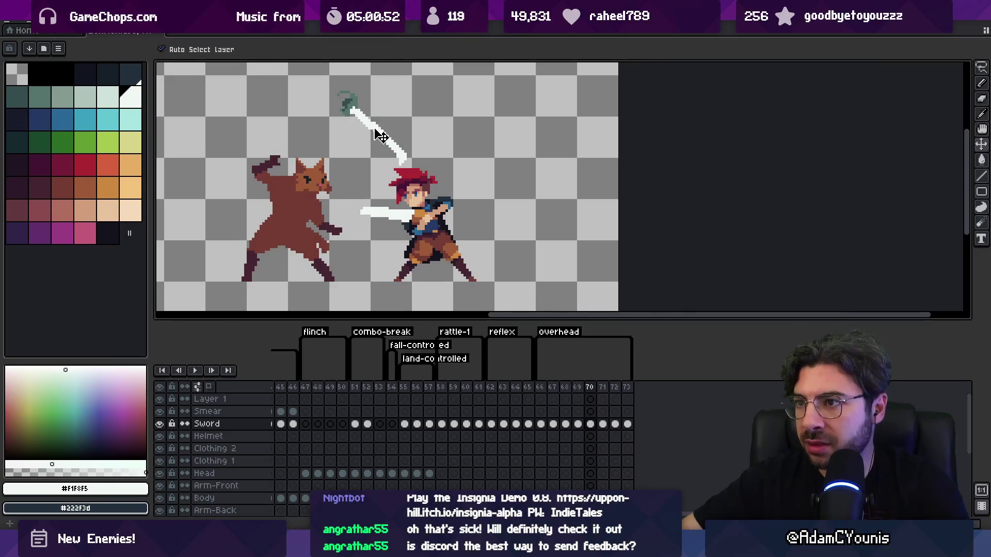
drag(379, 135, 382, 138)
key(Return)
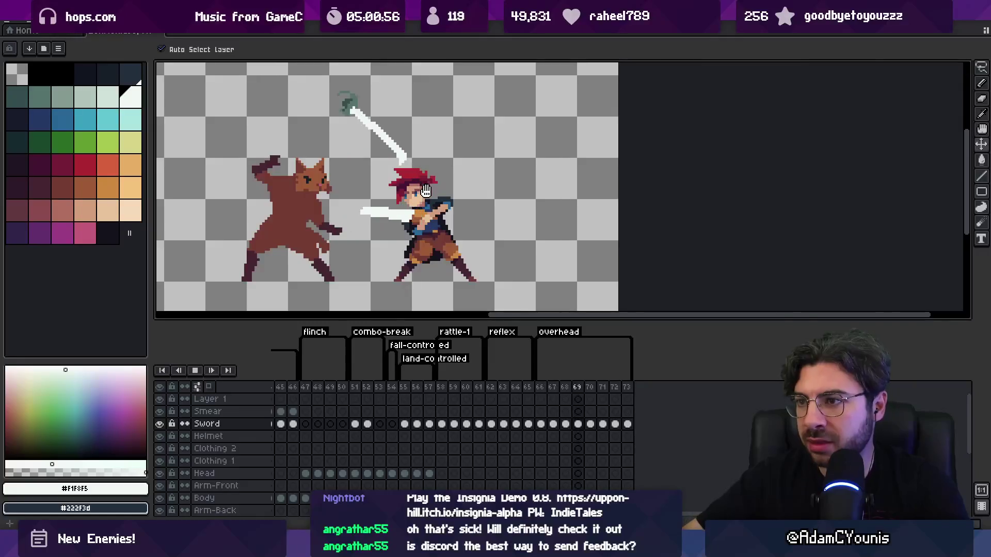
Step: Stop playback and compare frames 71 and 72, undoing a trial lowering of the slash
scroll(444, 186, down, 3)
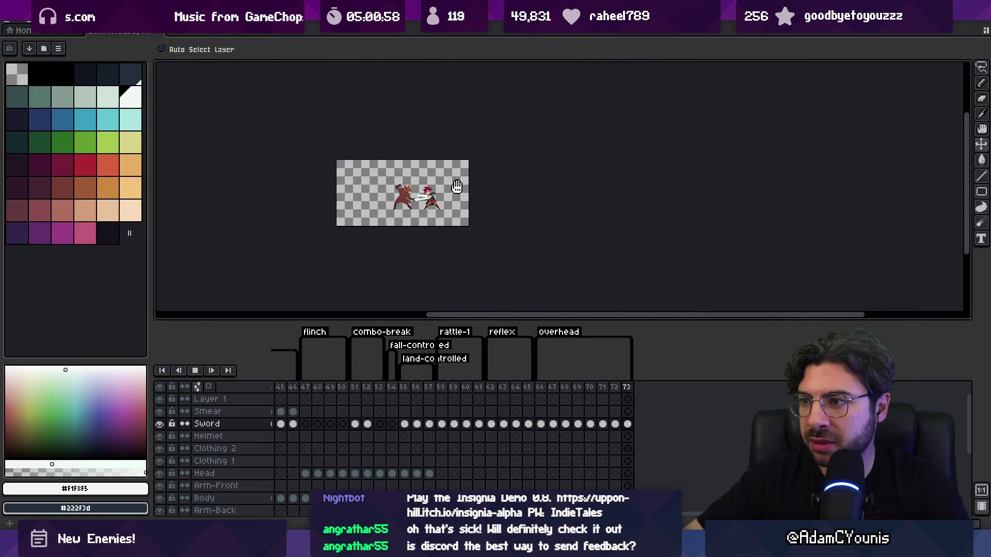
scroll(439, 193, up, 1)
scroll(439, 193, up, 1)
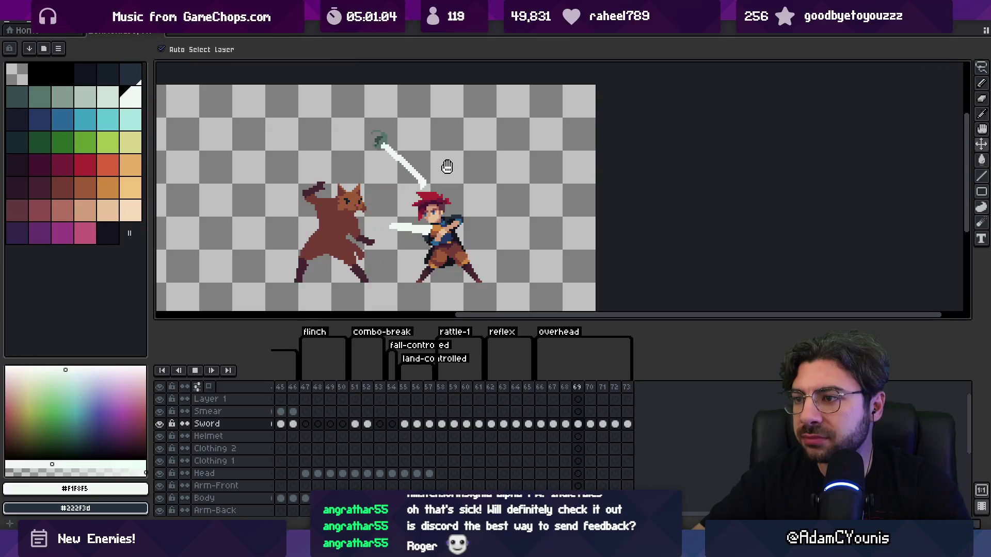
key(Return)
key(Right)
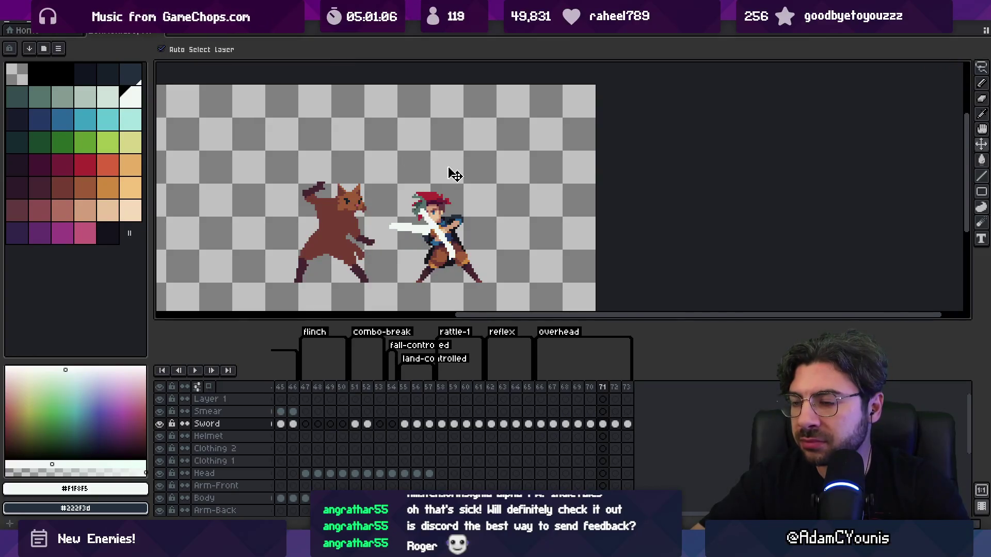
key(Right)
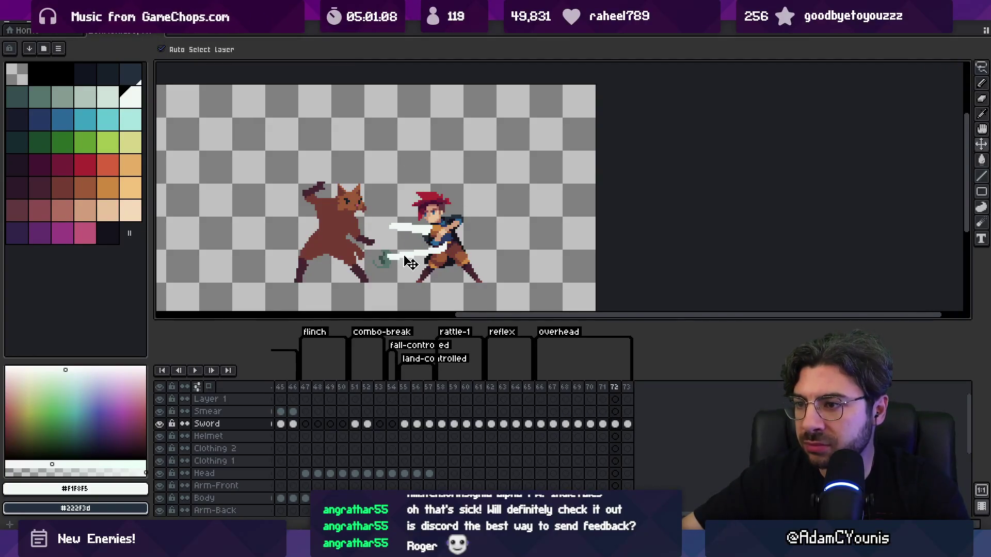
drag(410, 263, 411, 267)
key(ctrl+z)
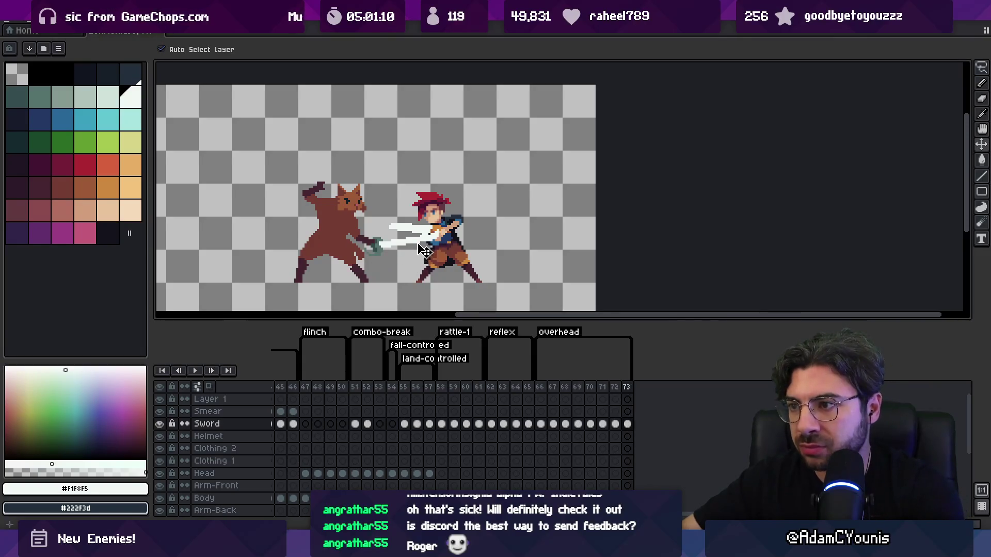
key(Left)
key(Right)
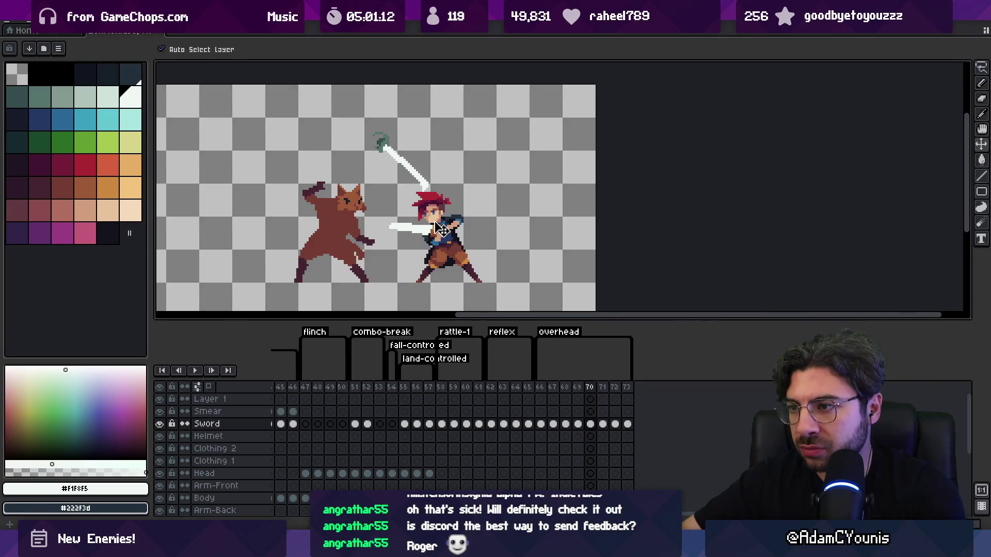
key(Left)
Step: Shift frame 71's sword up-right, rotate it about 11.8°, and replay from frame 66
drag(424, 215, 430, 209)
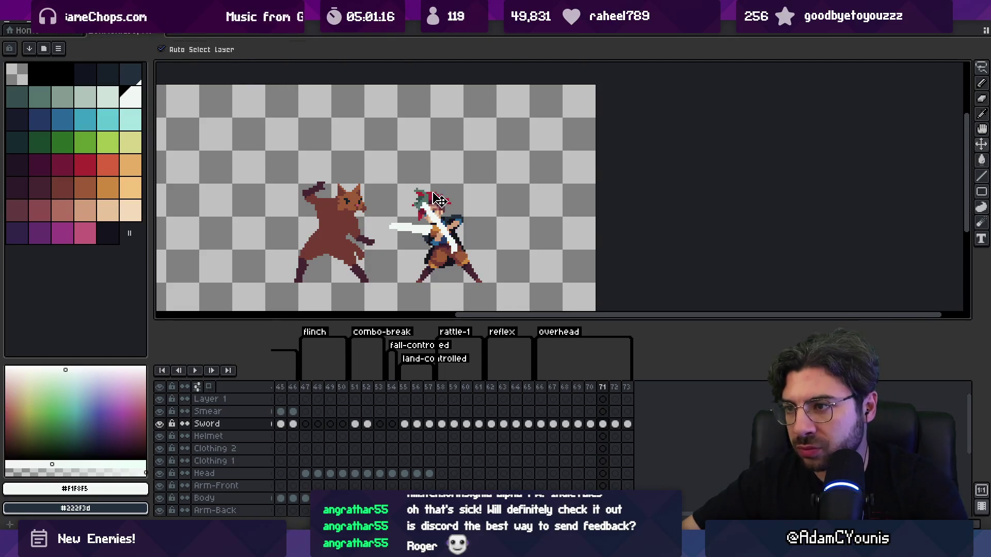
key(ctrl+t)
drag(514, 181, 514, 165)
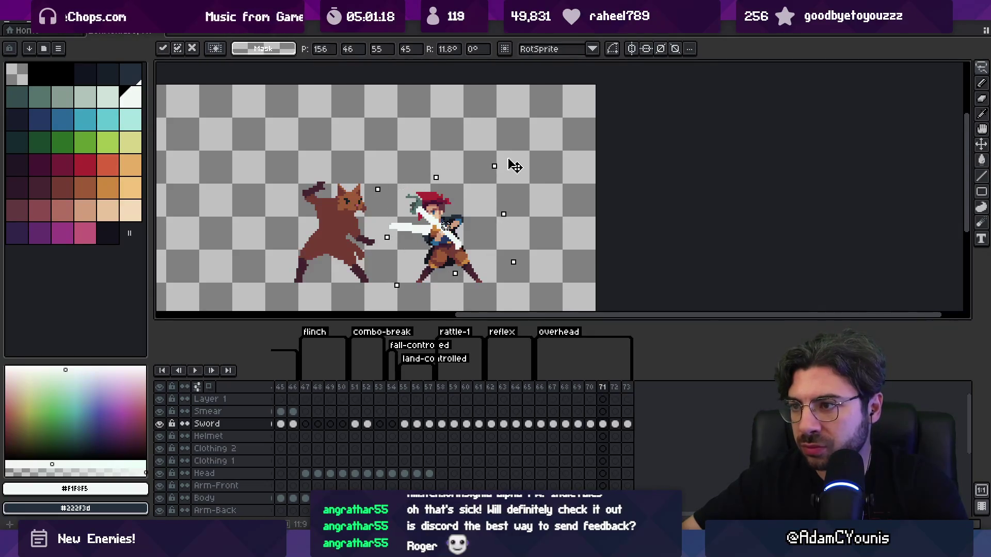
key(Return)
mouse_move(540, 388)
mouse_down()
mouse_move(630, 375)
mouse_move(563, 392)
mouse_move(606, 393)
mouse_up()
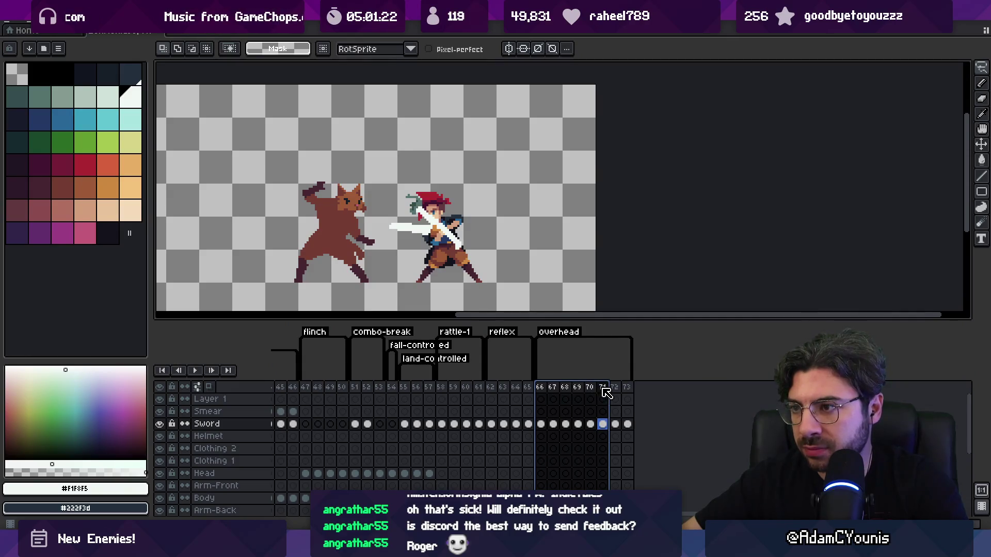
key(Return)
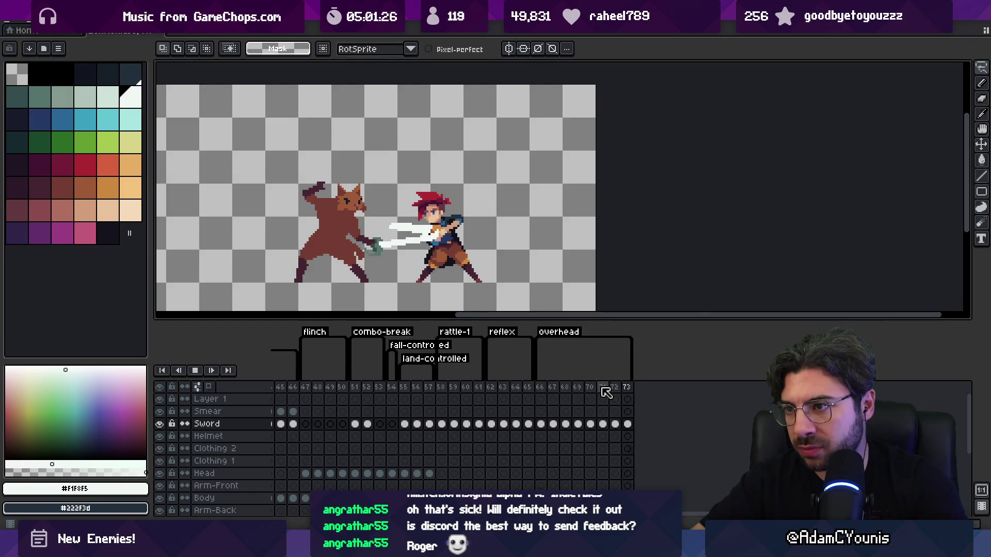
key(Return)
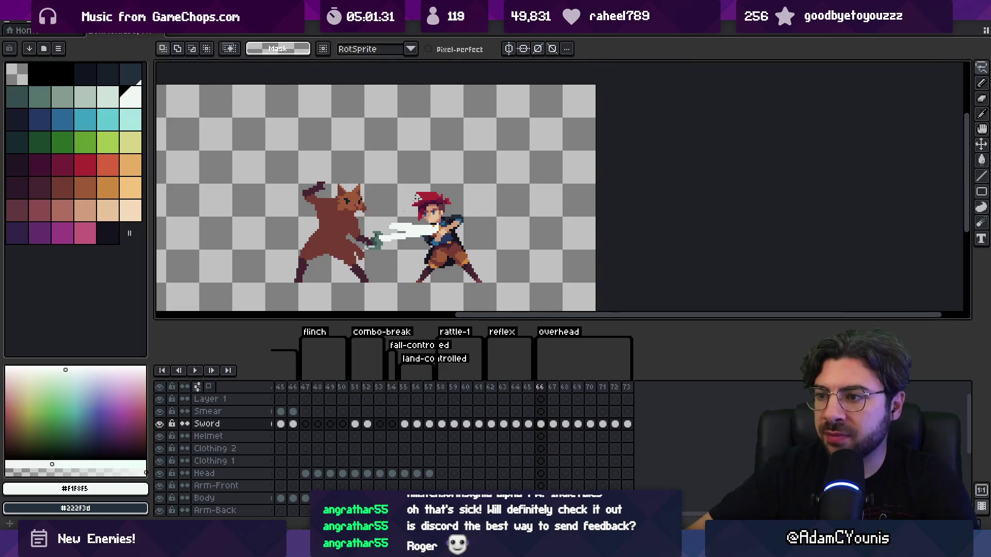
Step: Pick the cat's Body layer, isolate frame 67 and zoom in on the cat and its sword
key(v)
click(350, 258)
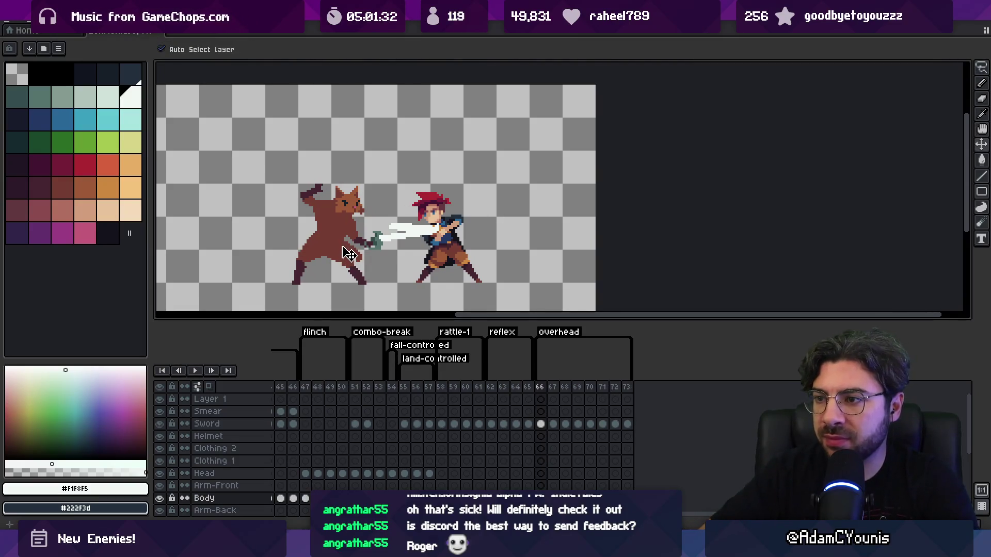
shift+click(553, 389)
key(Escape)
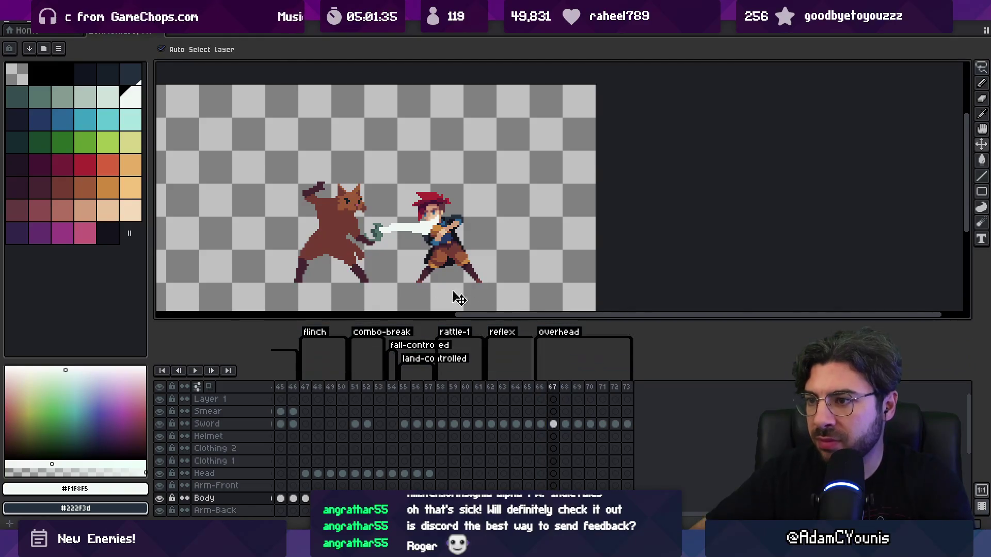
key(m)
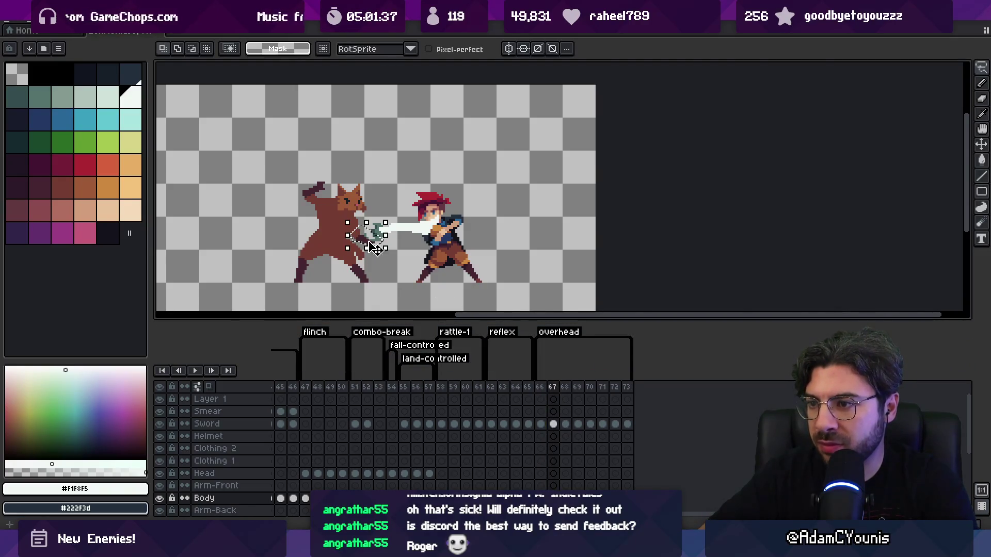
key(z)
click(356, 235)
key(v)
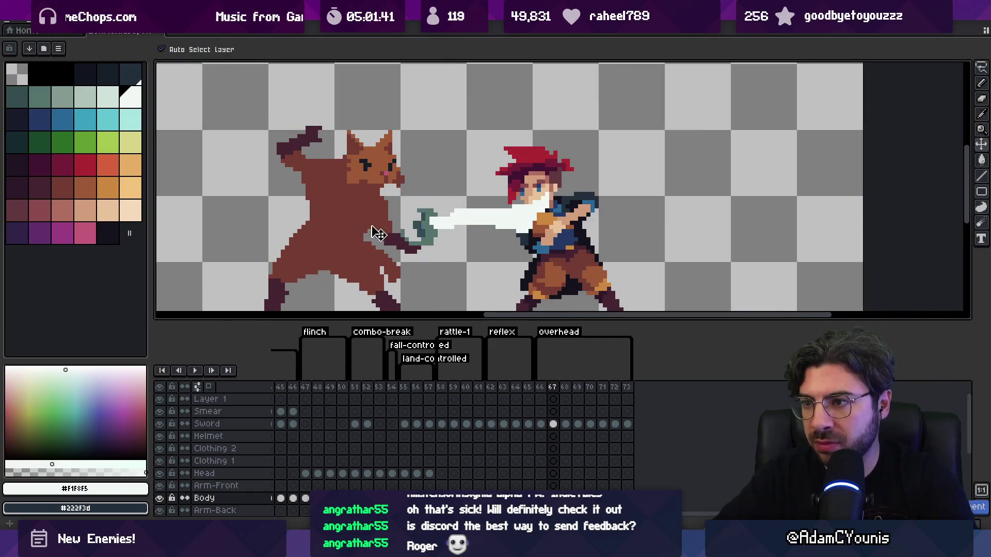
Step: Select the sword at the cat's paw and reposition it, framing both characters in view
key(m)
drag(381, 201, 440, 243)
key(b)
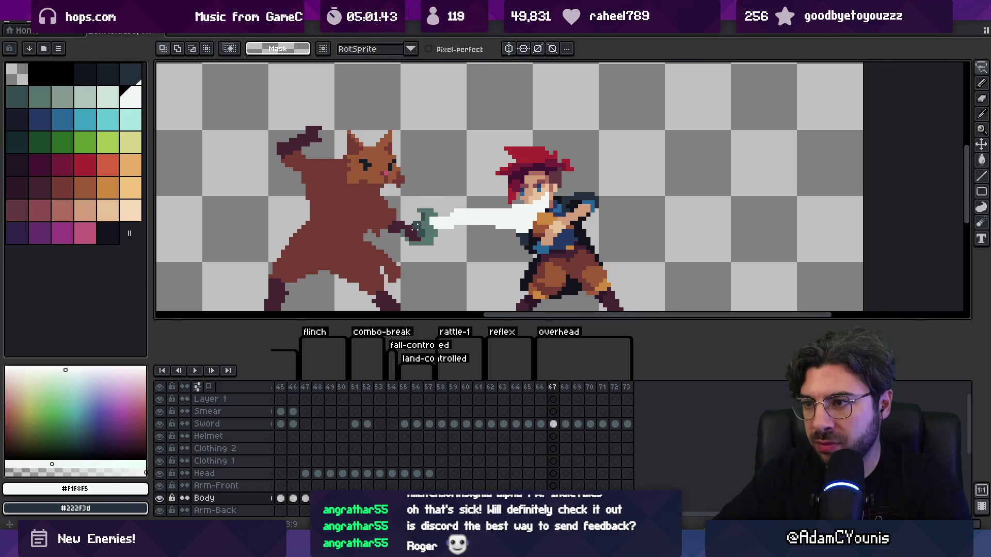
drag(386, 244, 397, 216)
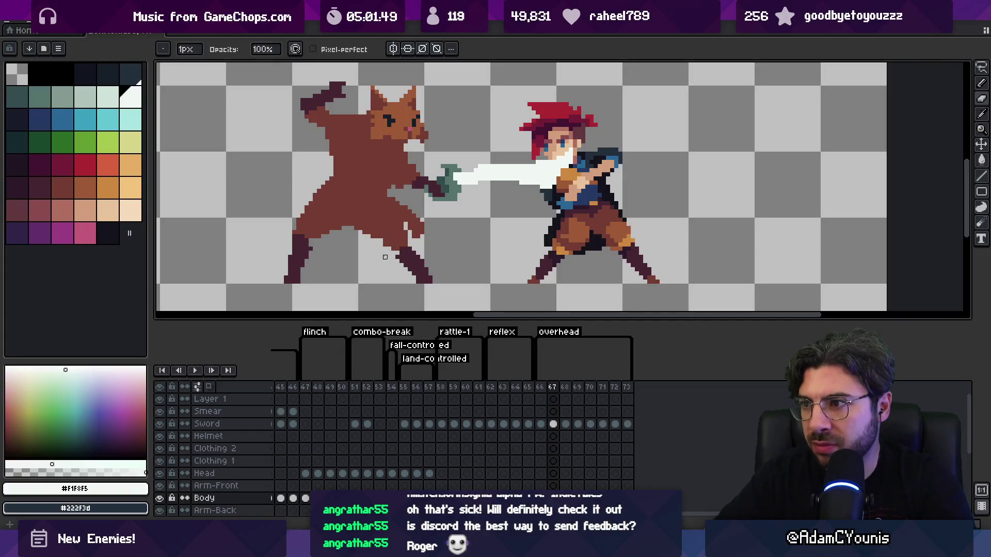
Step: Lasso the cat's back leg and move it up and to the right
drag(385, 257, 390, 279)
key(q)
mouse_move(286, 238)
mouse_down()
mouse_move(335, 250)
mouse_move(286, 240)
mouse_up()
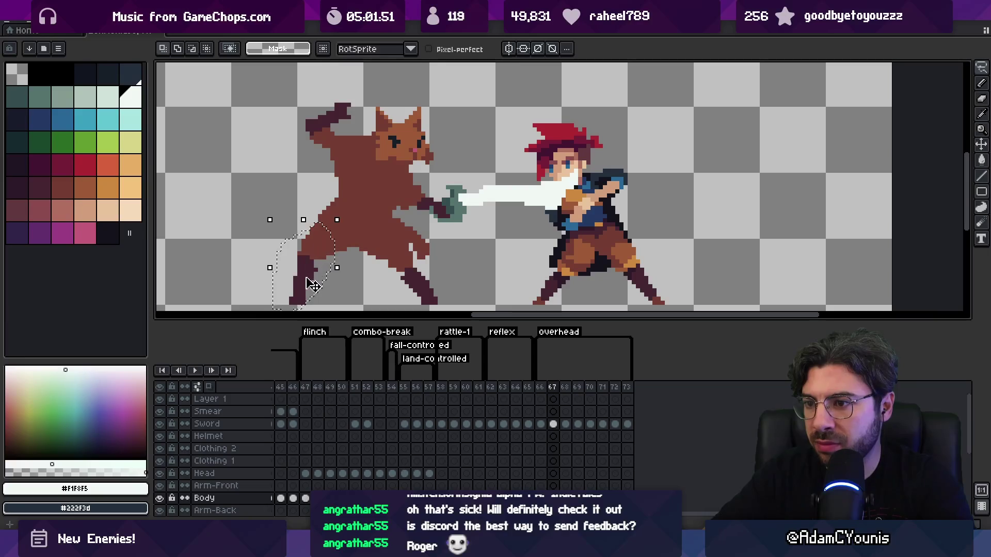
drag(312, 284, 322, 266)
key(b)
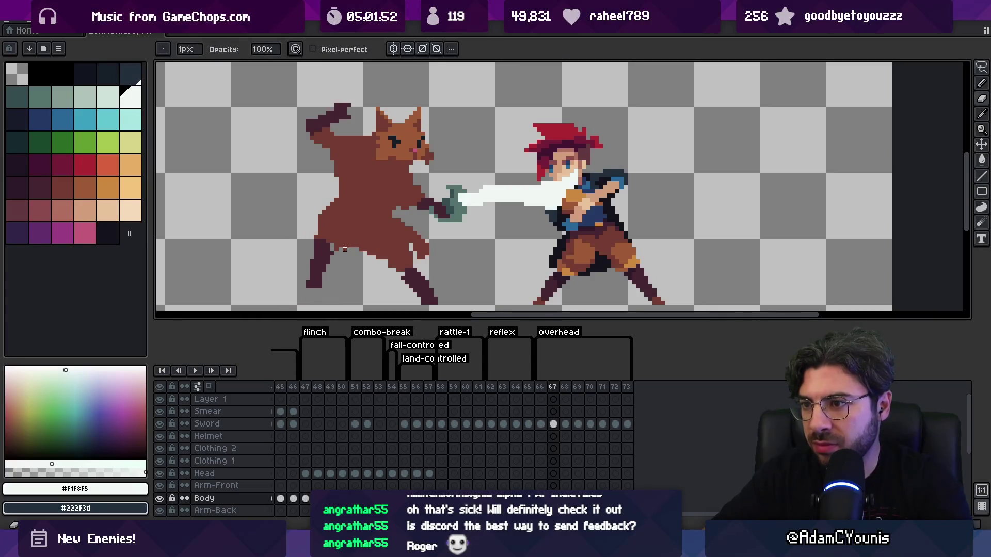
Step: Lasso the cat's upper body and shift it up and to the right
key(q)
scroll(370, 261, down, 1)
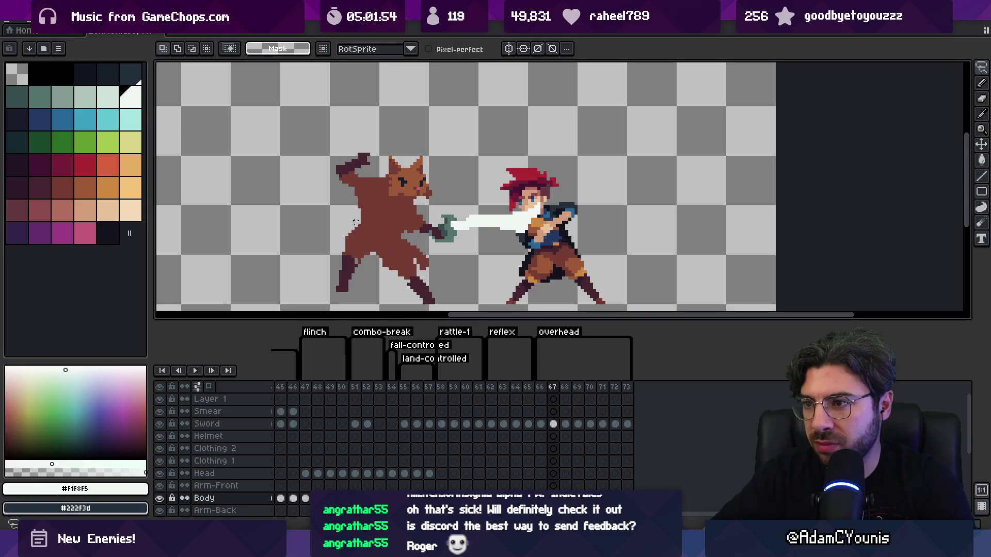
drag(343, 220, 387, 232)
mouse_move(443, 188)
mouse_down()
mouse_move(380, 210)
mouse_move(387, 194)
mouse_up()
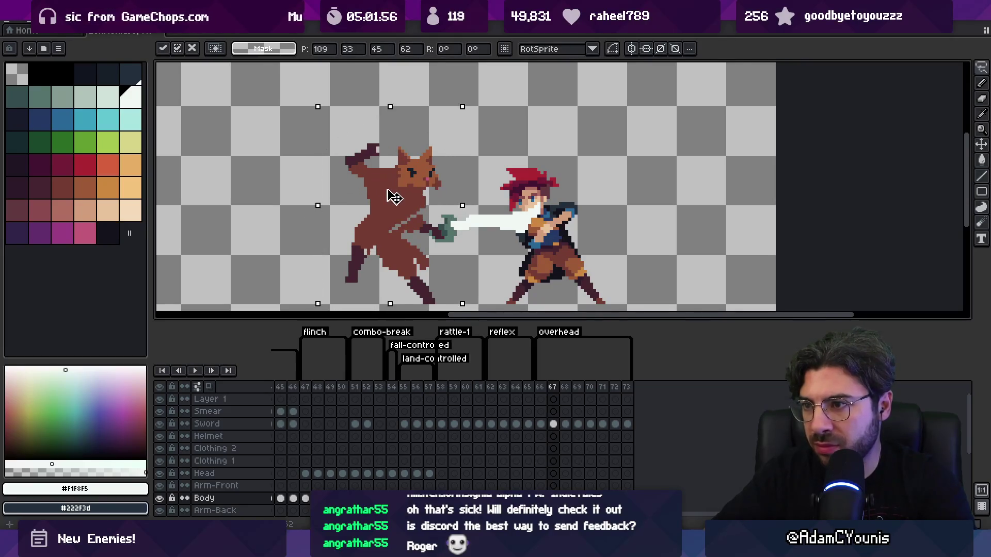
click(385, 260)
key(b)
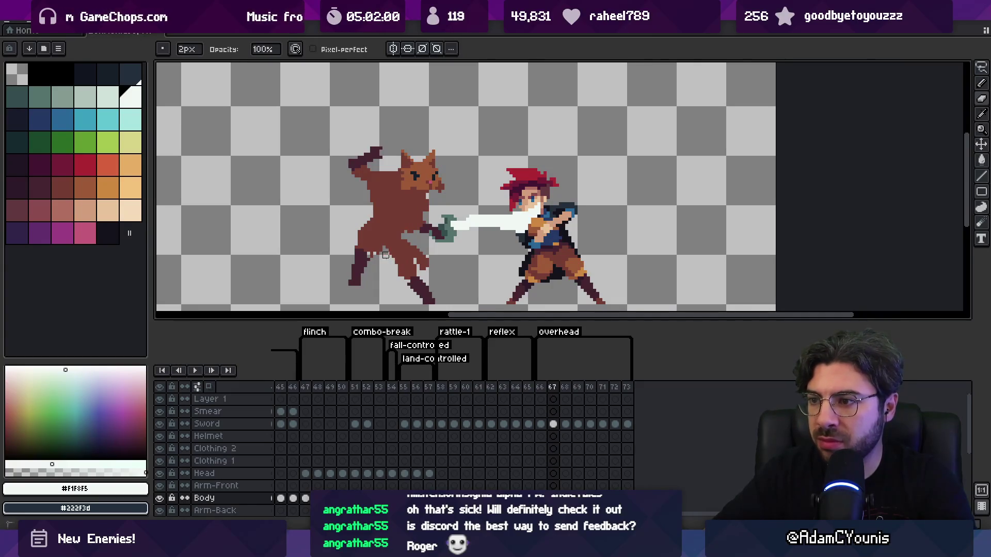
Step: Lasso the cat's lower leg and drop it in a new position
key(q)
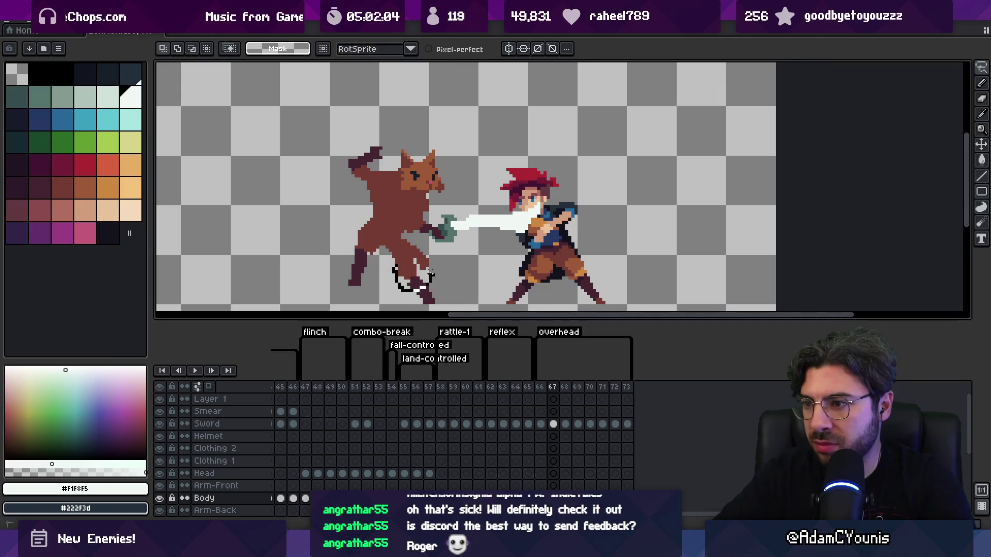
drag(432, 263, 418, 268)
click(435, 286)
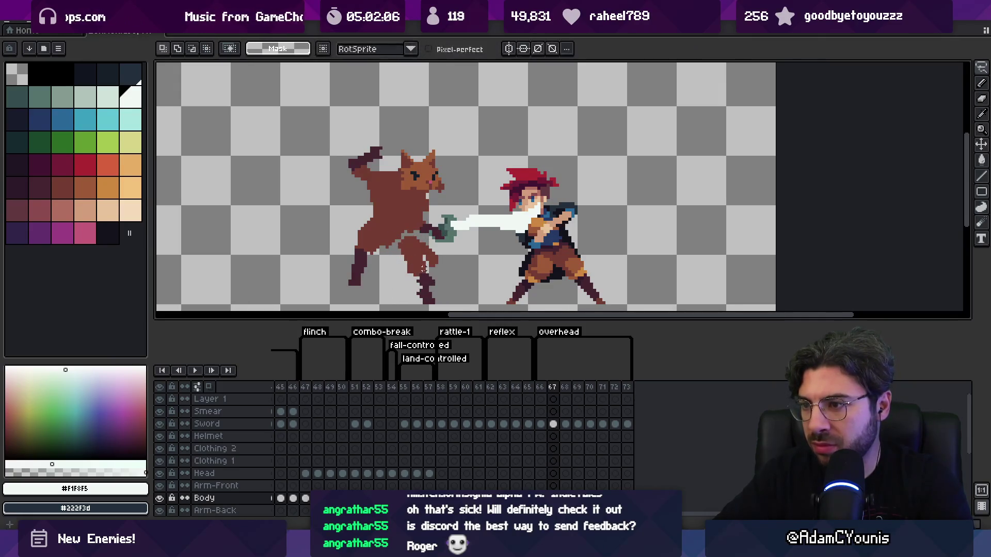
key(b)
Step: Clean up the leg pixels using sampled dark, medium and main browns plus the eraser
alt+click(418, 278)
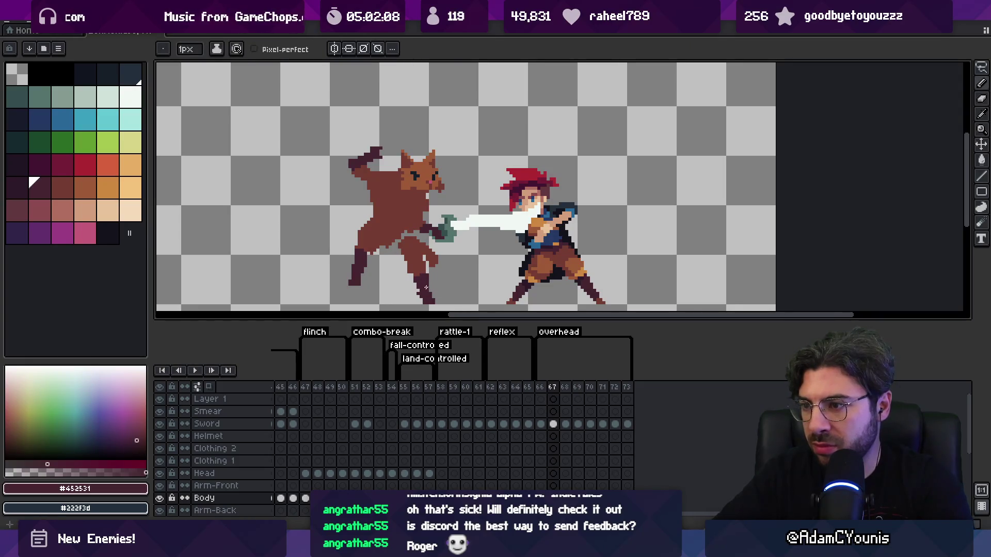
alt+click(406, 234)
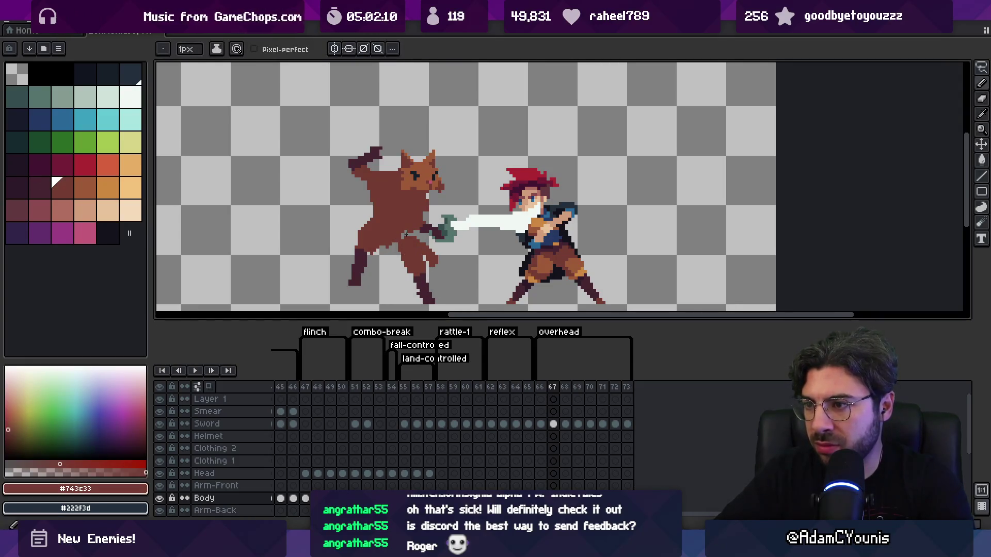
alt+click(362, 253)
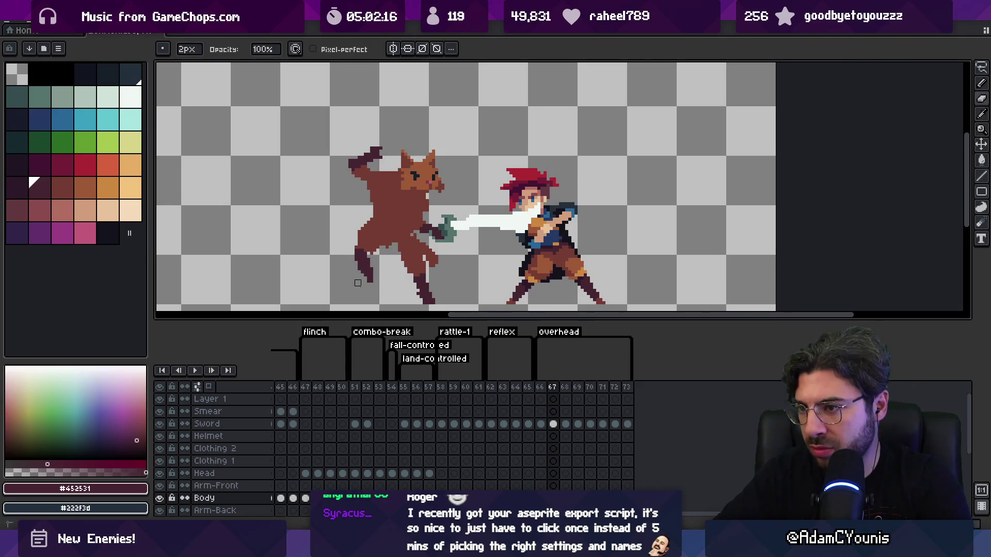
key(e)
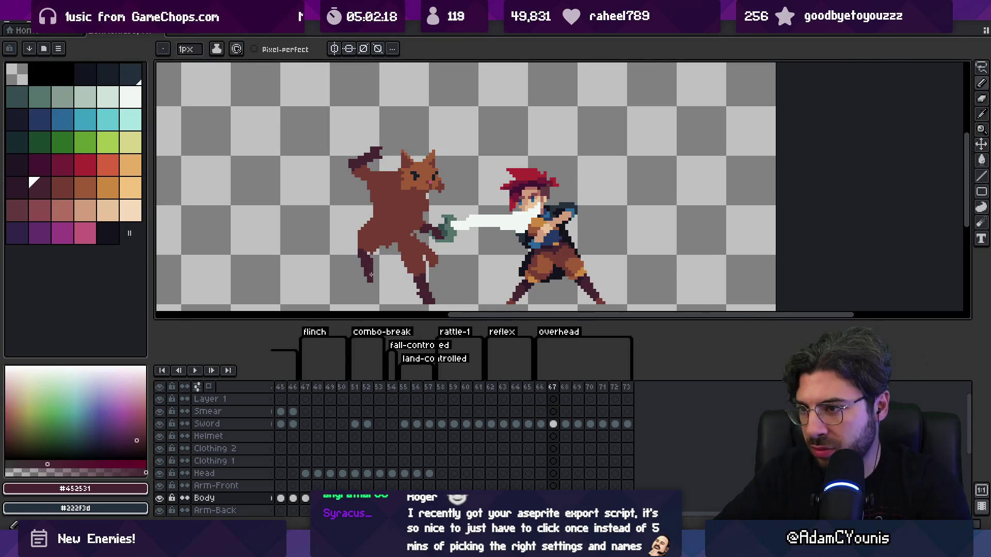
alt+click(375, 242)
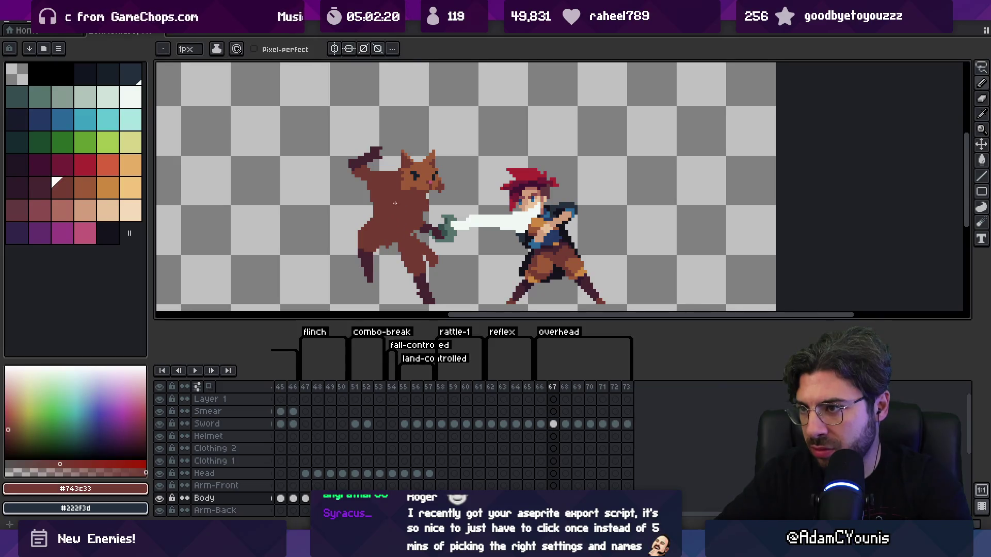
drag(541, 387, 553, 388)
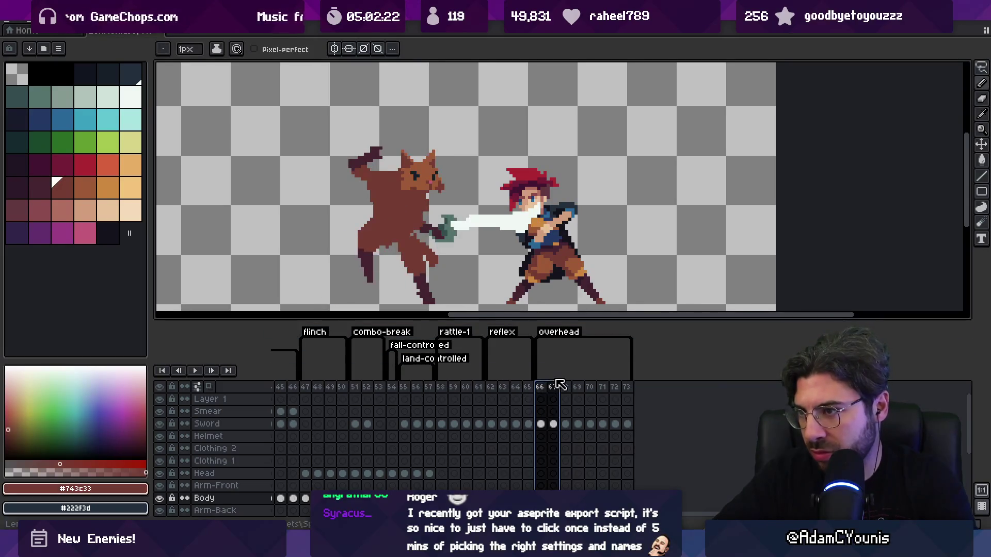
Step: On frame 67, move the dark piece by the cat's head and touch it up in brown
key(b)
key(Escape)
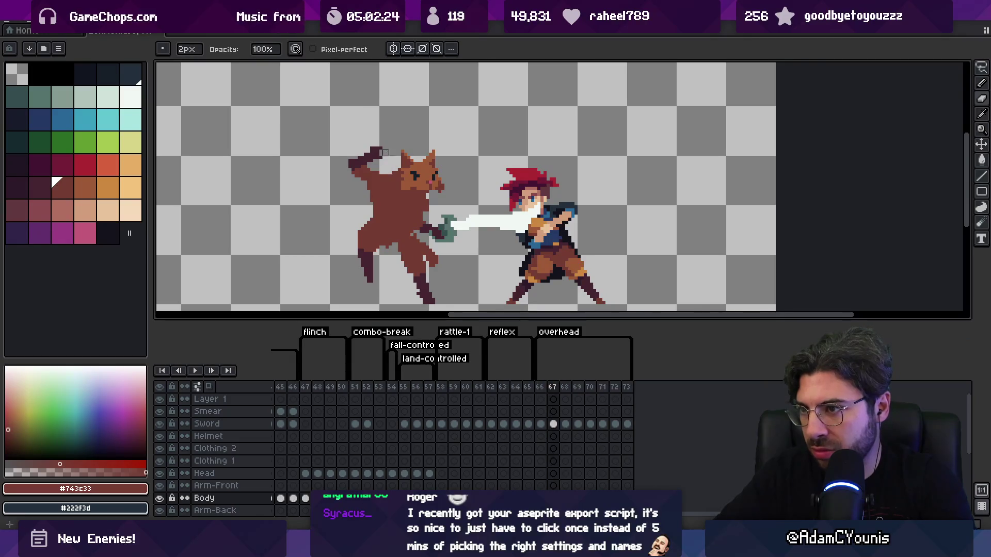
key(m)
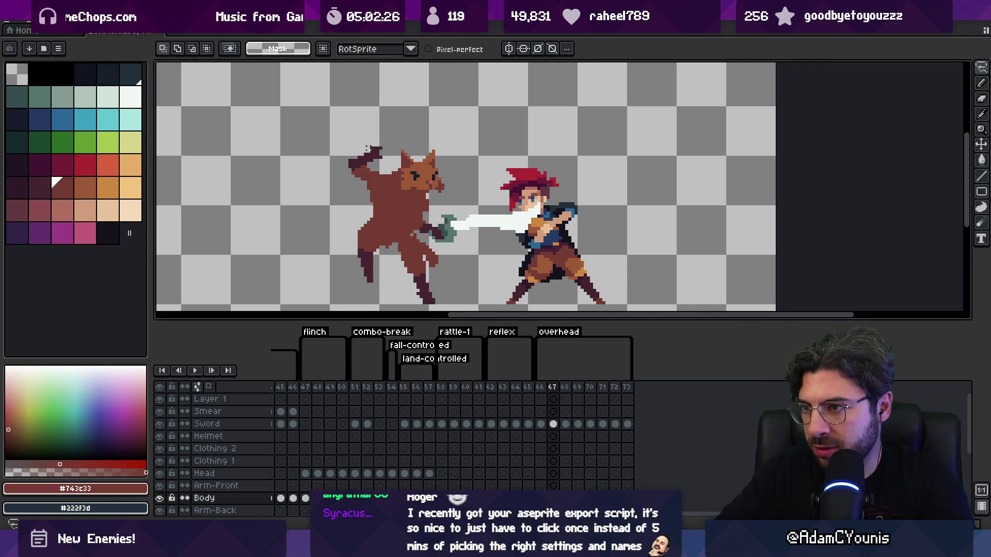
drag(384, 150, 366, 171)
key(e)
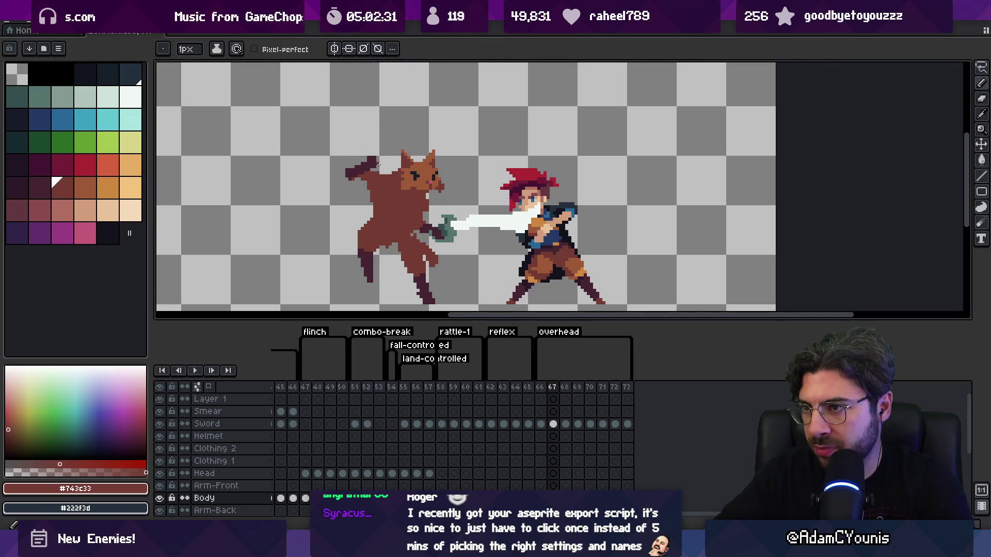
alt+click(380, 164)
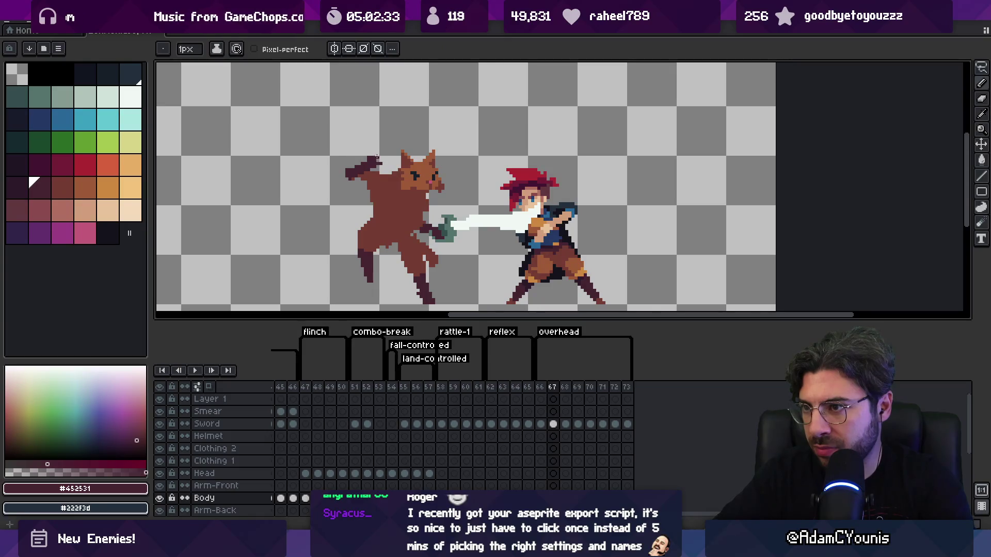
key(b)
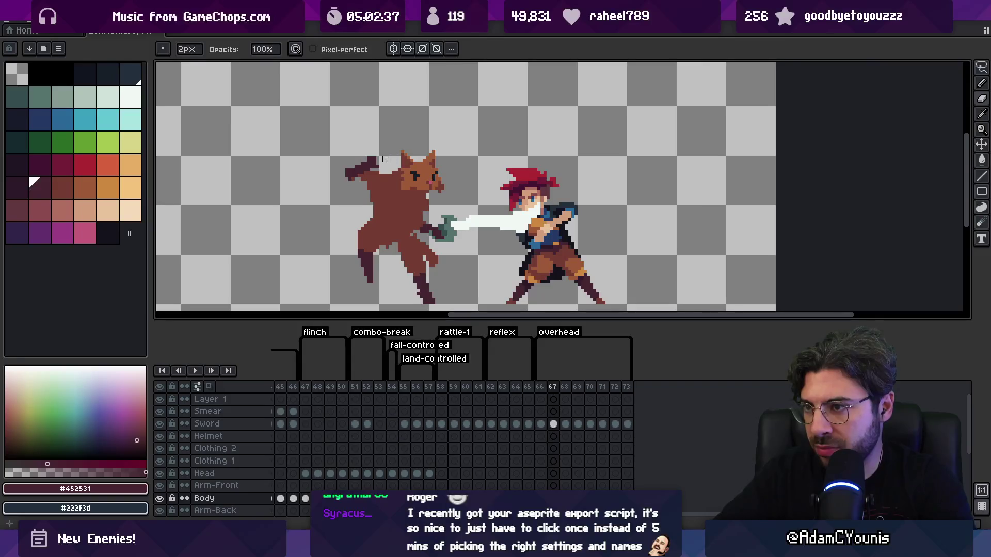
key(e)
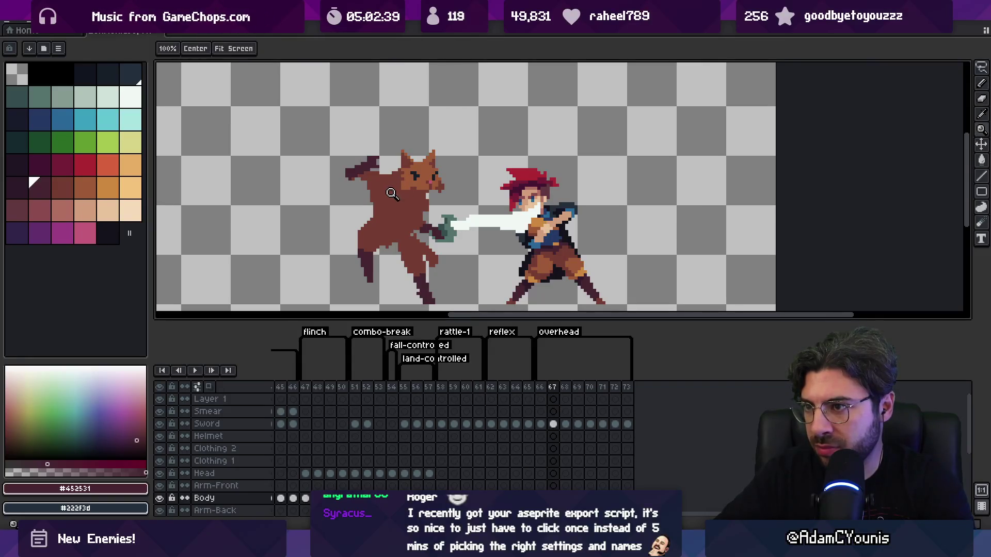
alt+click(364, 182)
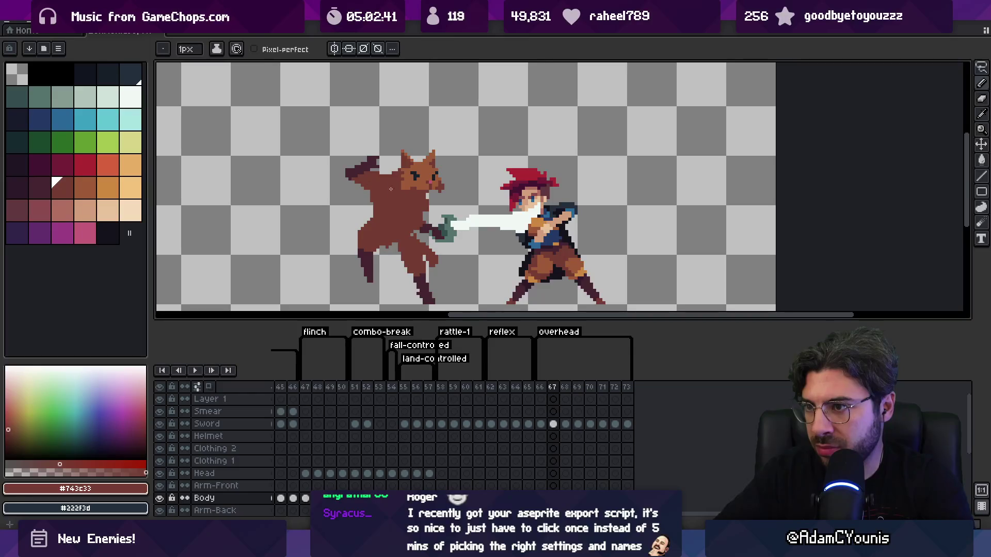
Step: Loop frames 66–67 to compare poses and touch up the leg in dark brown
scroll(390, 188, down, 1)
mouse_move(540, 387)
mouse_down()
mouse_move(564, 387)
mouse_move(553, 390)
mouse_up()
key(Return)
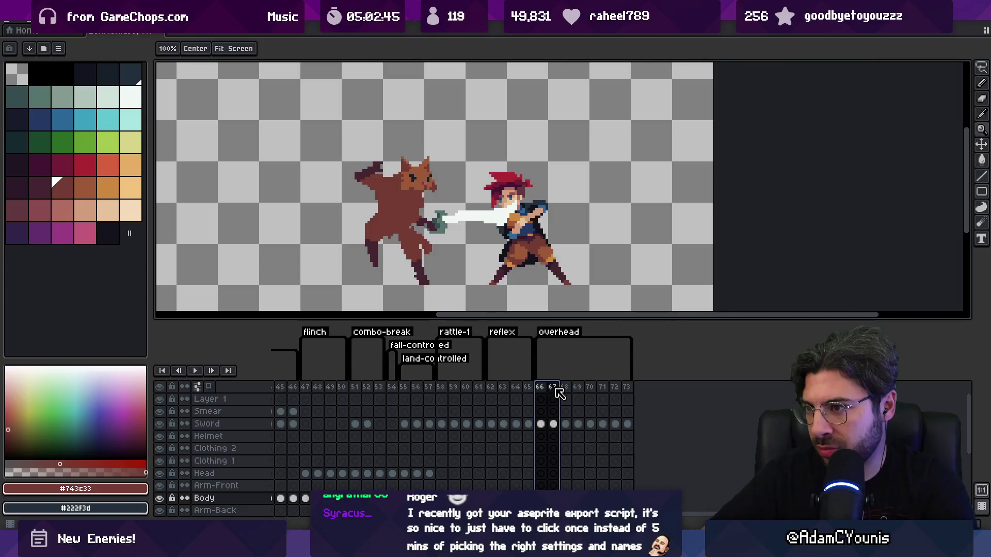
alt+click(371, 257)
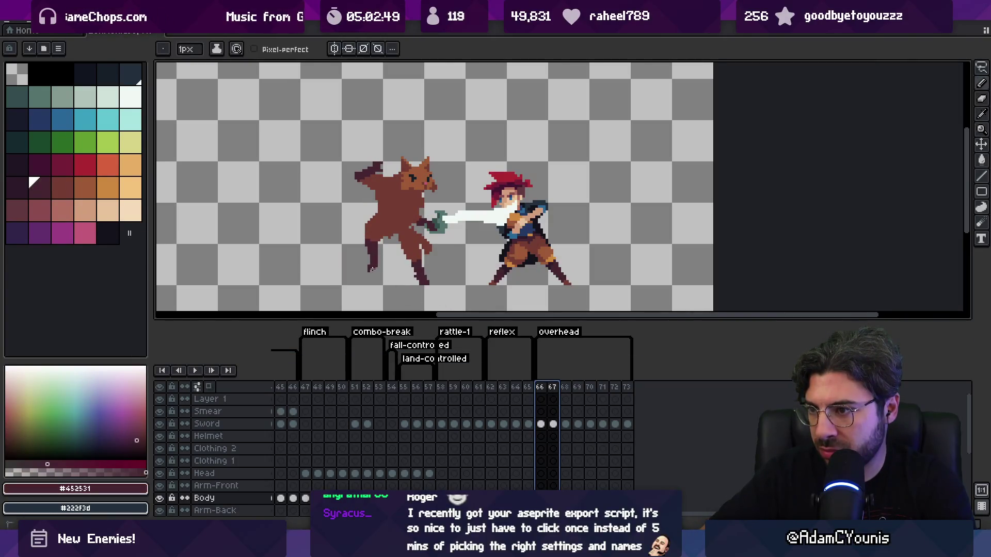
key(e)
key(b)
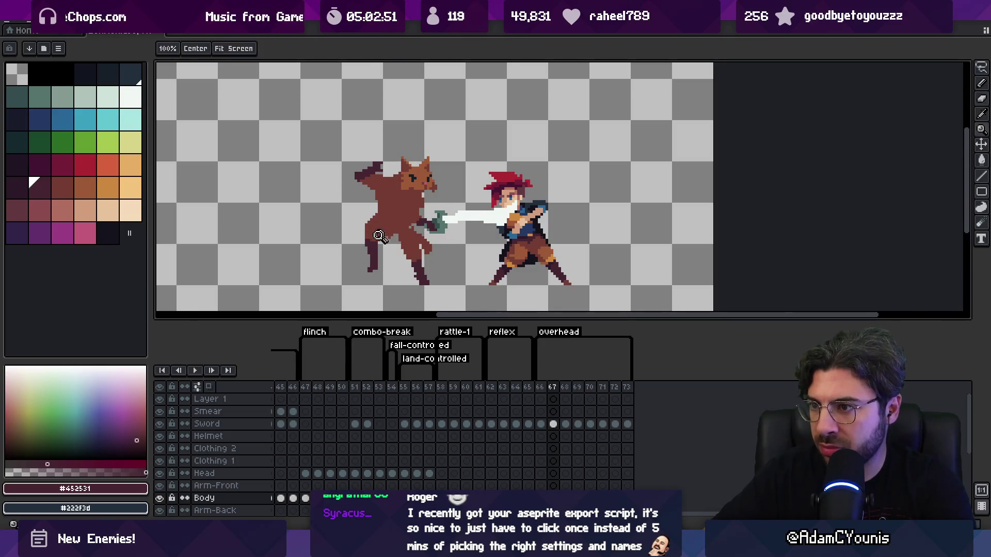
Step: Touch up the cat's body in brown and loop frames 66–67 again to check it
scroll(374, 243, up, 1)
alt+click(388, 231)
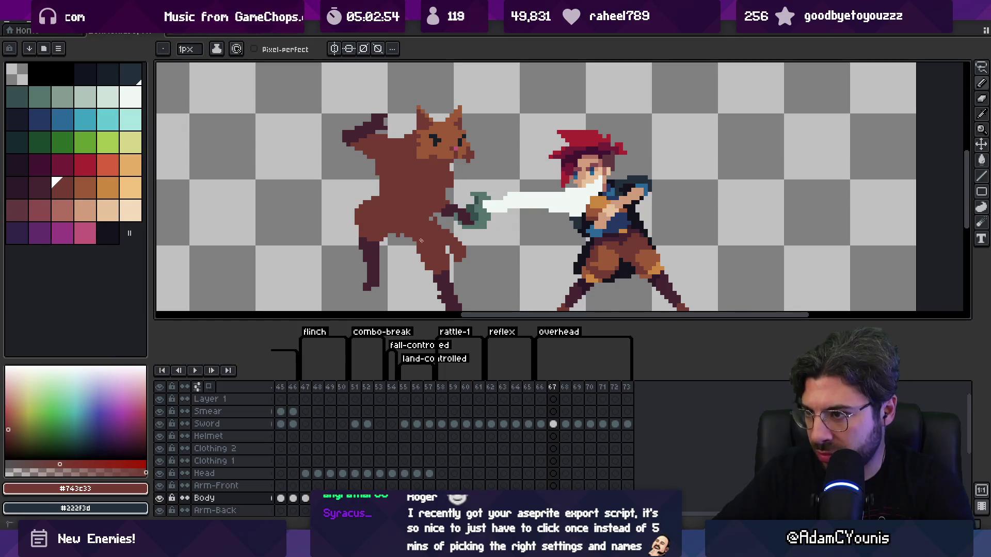
scroll(418, 235, down, 3)
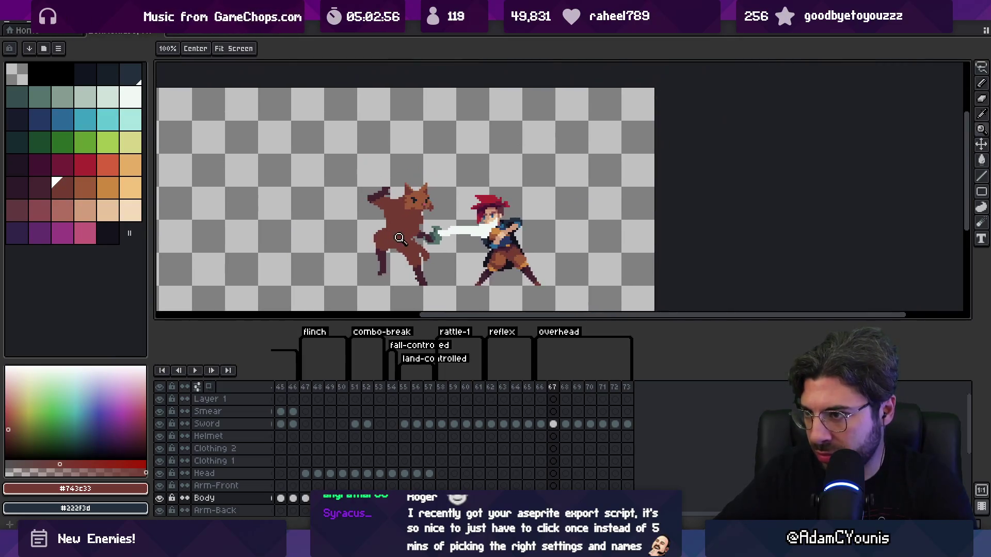
scroll(423, 249, up, 2)
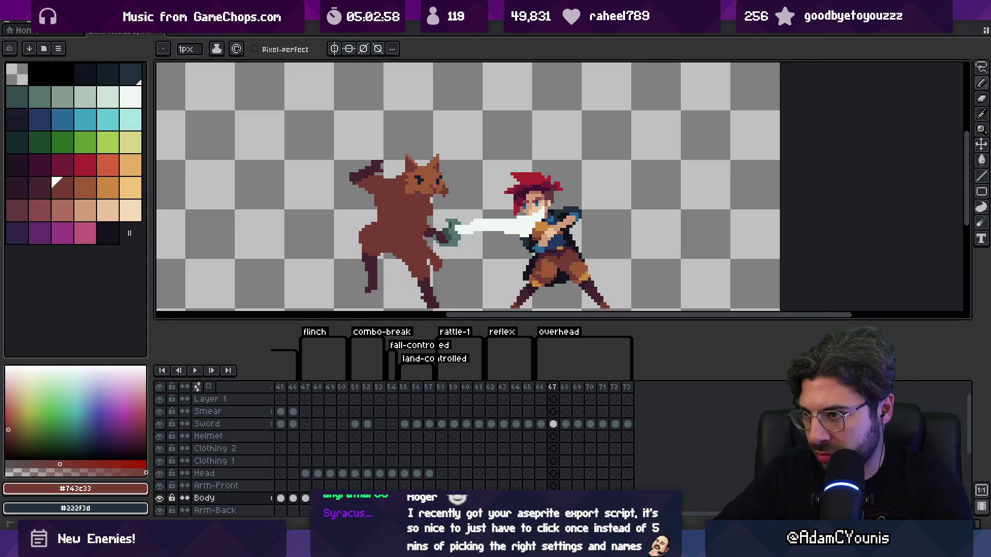
scroll(425, 257, down, 2)
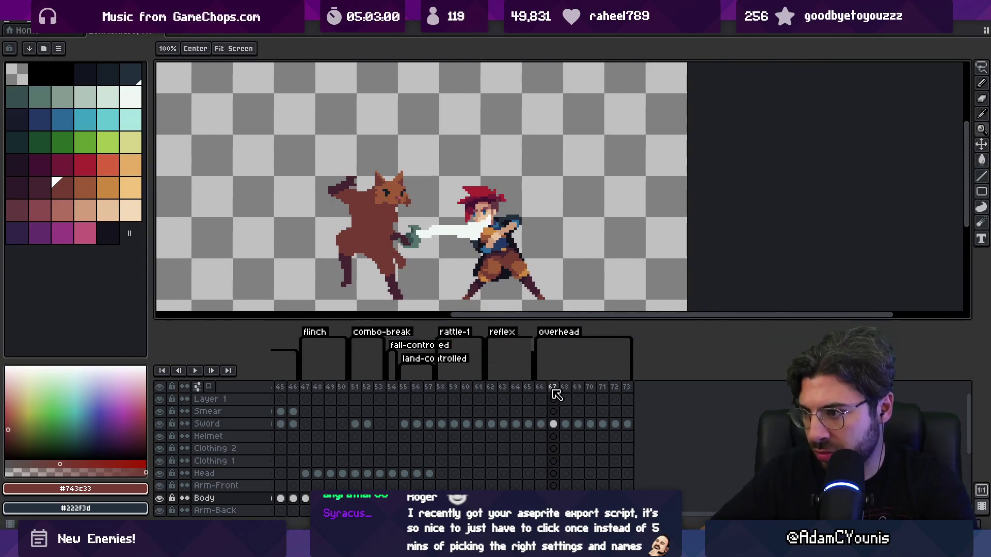
drag(553, 388, 539, 388)
key(Return)
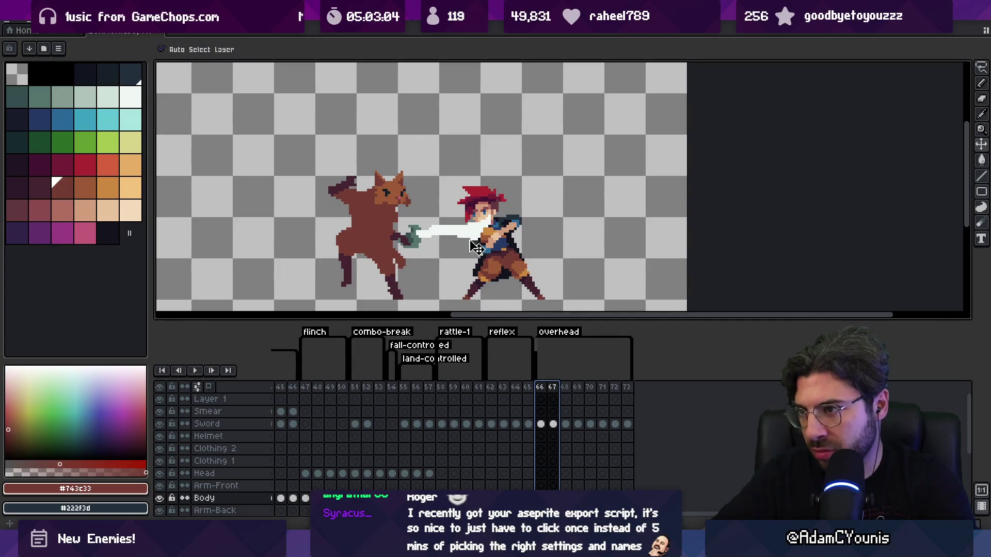
Step: Nudge the sword up and left onto the cat's paw, then zoom out to review frames
key(v)
click(426, 241)
drag(426, 241, 395, 227)
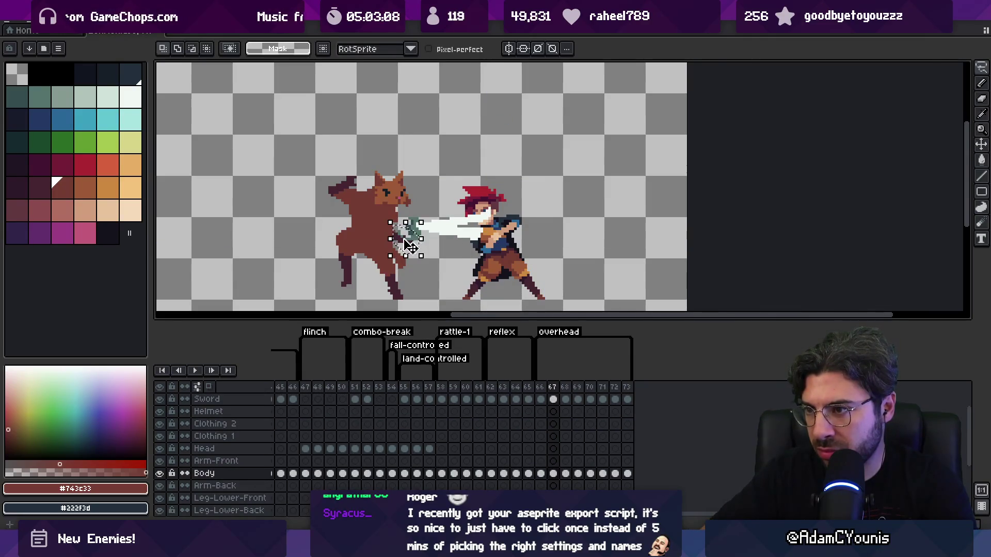
key(b)
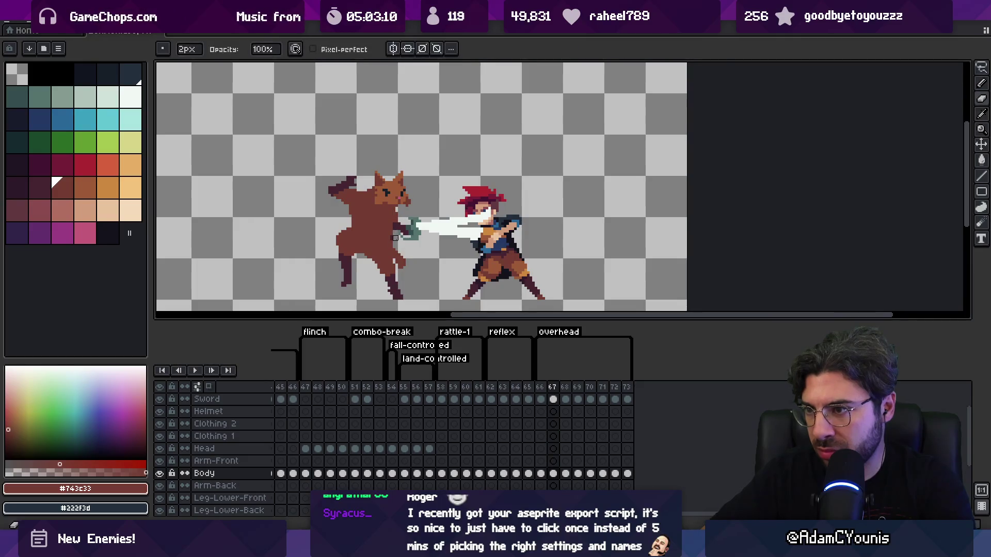
key(z)
scroll(434, 241, down, 2)
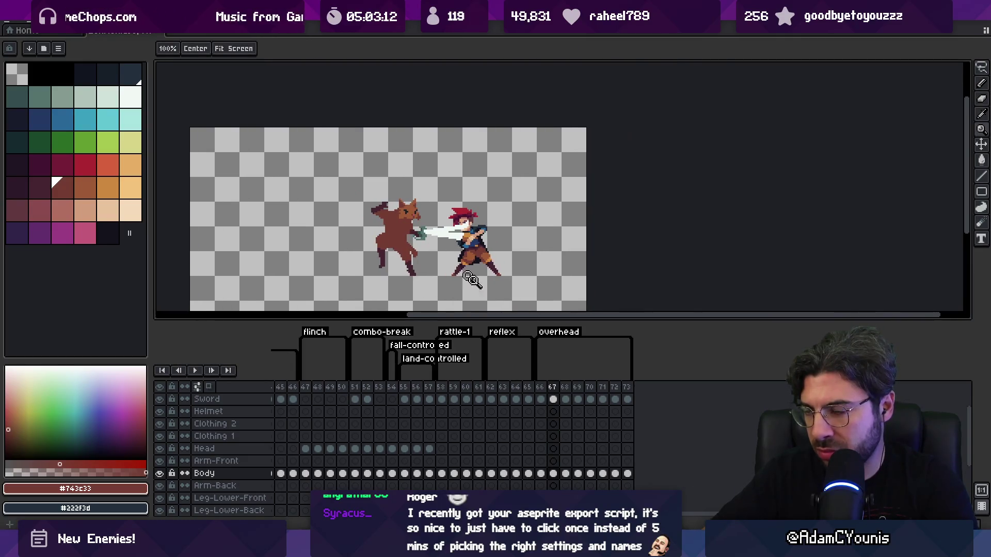
drag(540, 387, 552, 387)
click(565, 387)
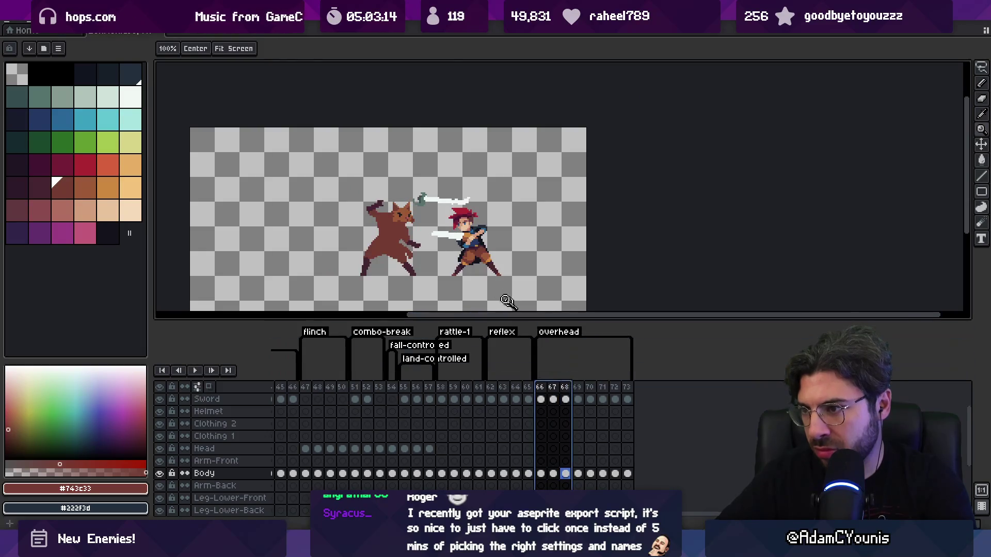
Step: Sample the dark leg colour and paint a dark stroke down the cat's back leg
scroll(422, 248, up, 2)
scroll(422, 248, up, 1)
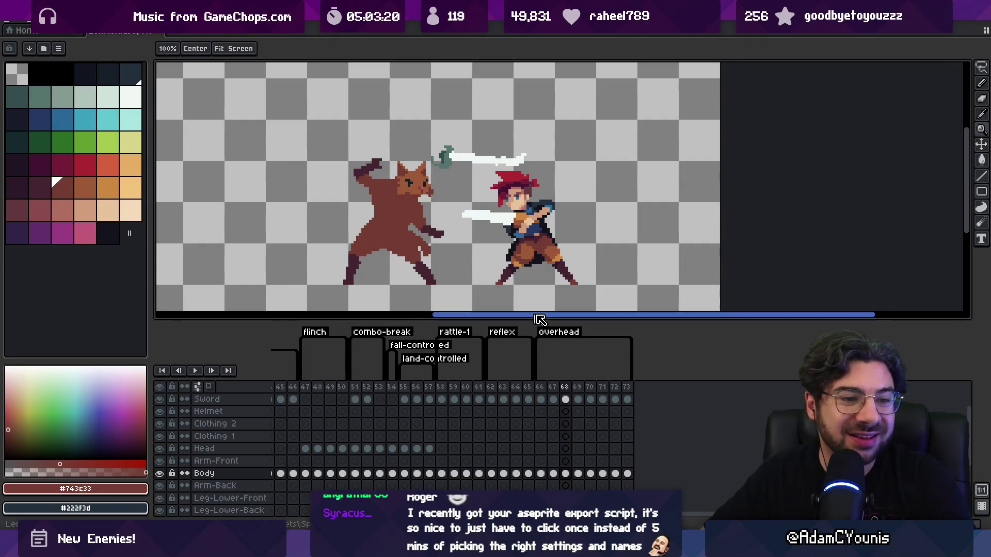
mouse_move(539, 388)
mouse_down()
mouse_move(569, 388)
mouse_move(553, 388)
mouse_up()
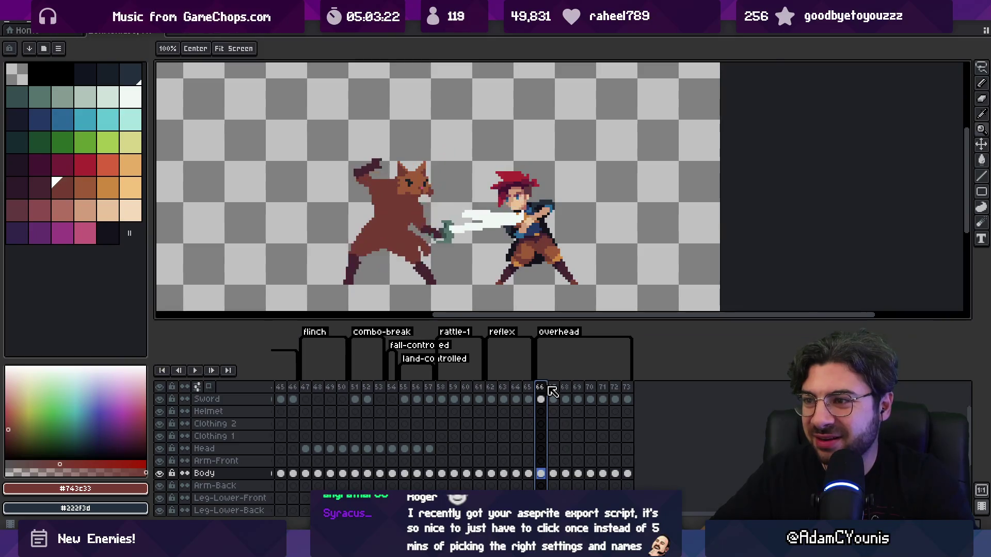
key(i)
click(377, 260)
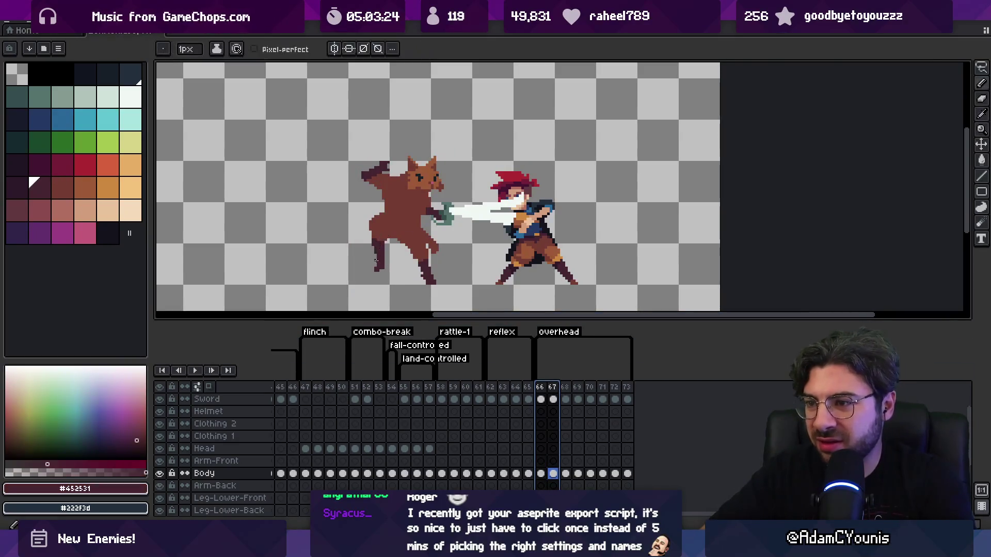
drag(374, 251, 374, 260)
Step: Add further brown and dark-brown pixel touch-ups to the body and leg, then compare frames 66–67
key(e)
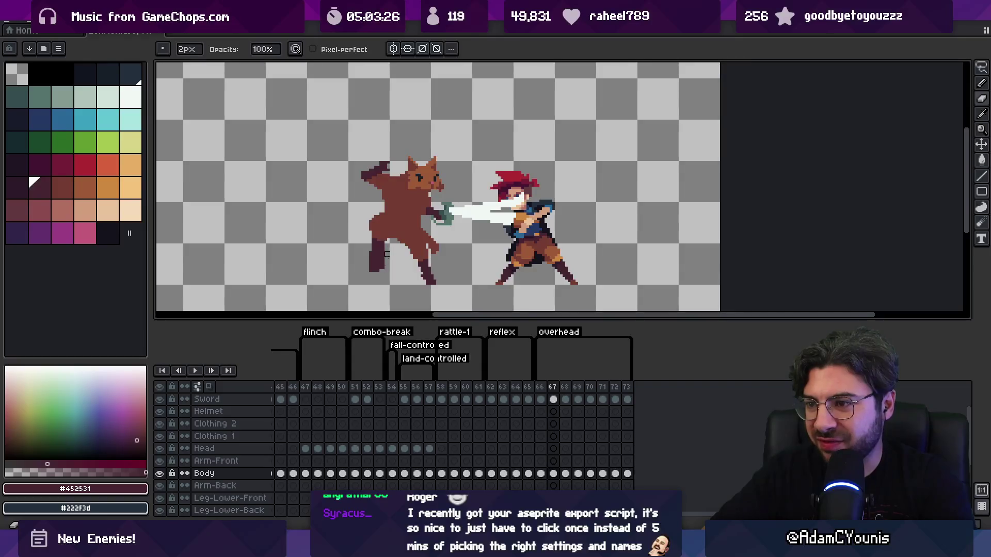
alt+click(369, 216)
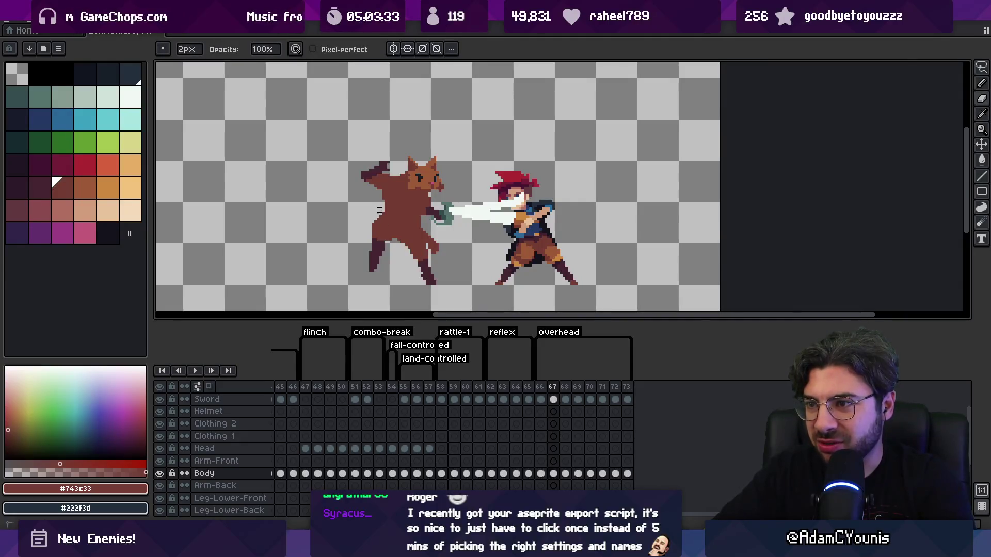
key(b)
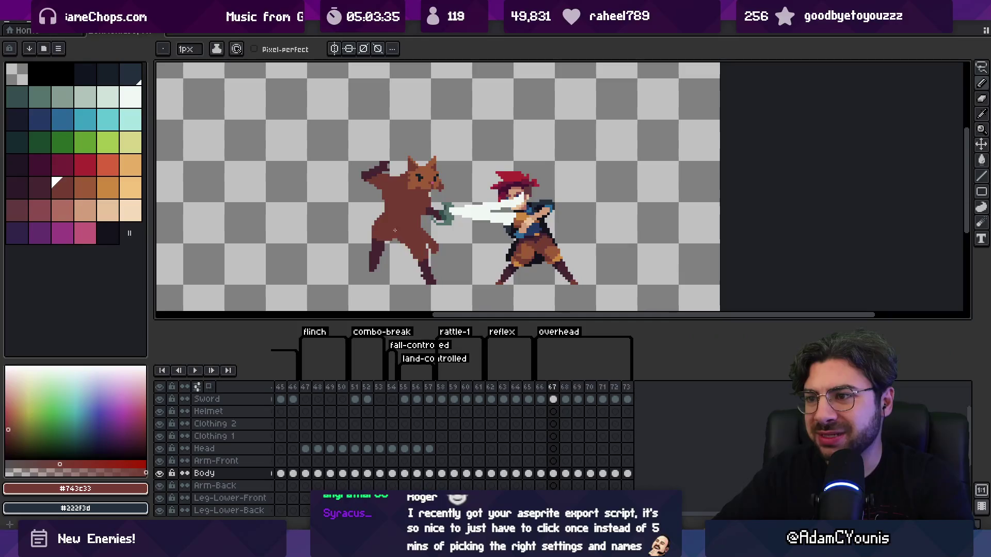
alt+click(370, 264)
key(e)
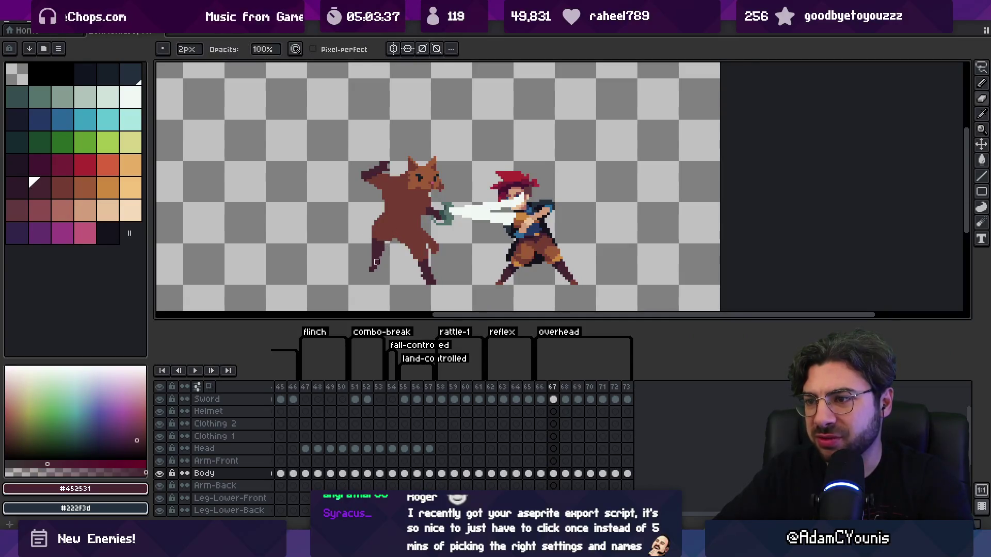
key(b)
key(e)
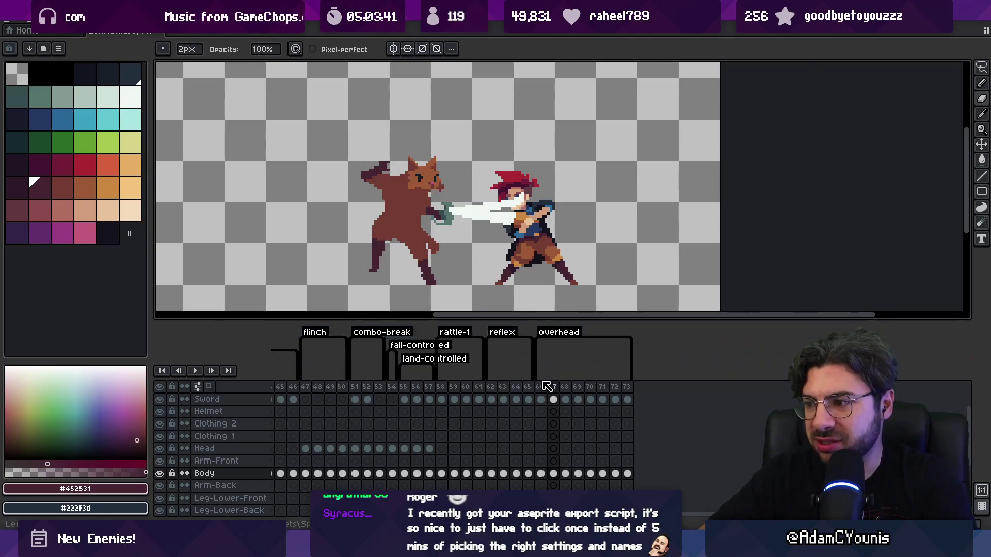
drag(540, 387, 554, 388)
Step: On frame 68, erase the cat's old back and front legs with an enlarged eraser
click(565, 387)
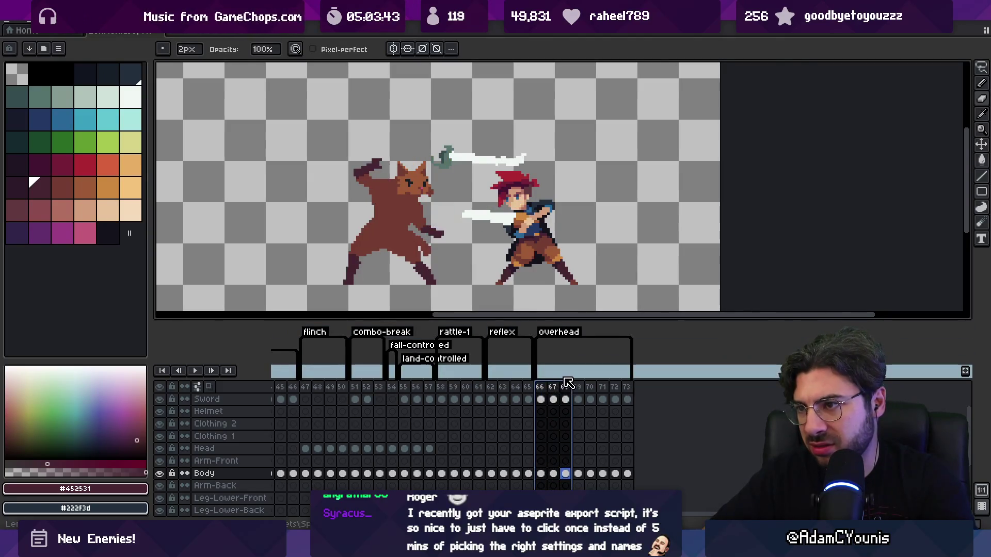
key(plus)
mouse_move(350, 281)
mouse_down()
mouse_move(374, 227)
mouse_move(428, 248)
mouse_move(400, 251)
mouse_move(400, 259)
mouse_up()
key(plus)
key(plus)
alt+click(400, 223)
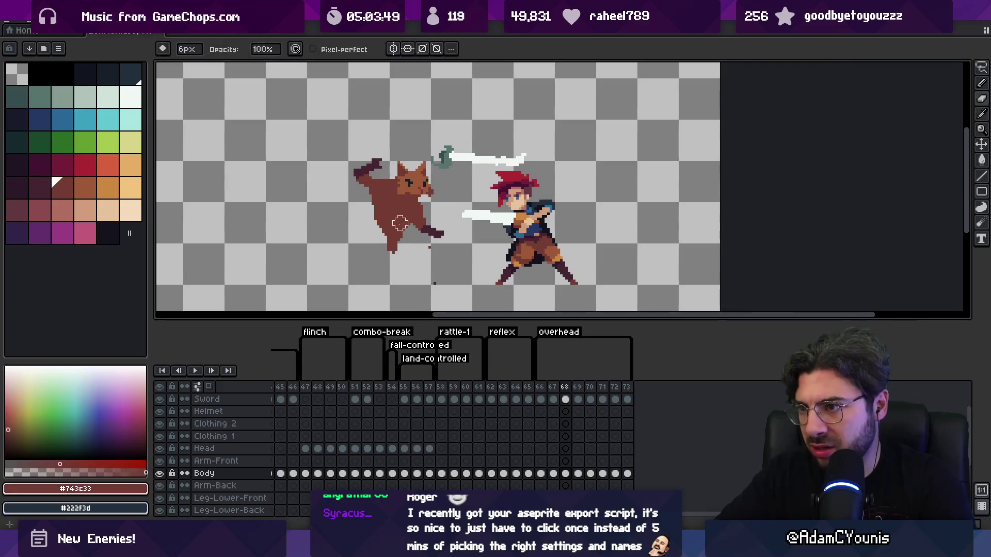
Step: Marquee-select the cat's tail piece and move it down, then deselect
key(m)
mouse_move(338, 144)
mouse_down()
mouse_move(392, 188)
mouse_move(373, 203)
mouse_move(436, 230)
mouse_move(434, 287)
mouse_up()
key(ctrl+d)
key(e)
Step: Raise the cat's body sprite on frame 68 with the Move tool
key(v)
key(Left)
key(Left)
key(shift+Right)
key(shift+Right)
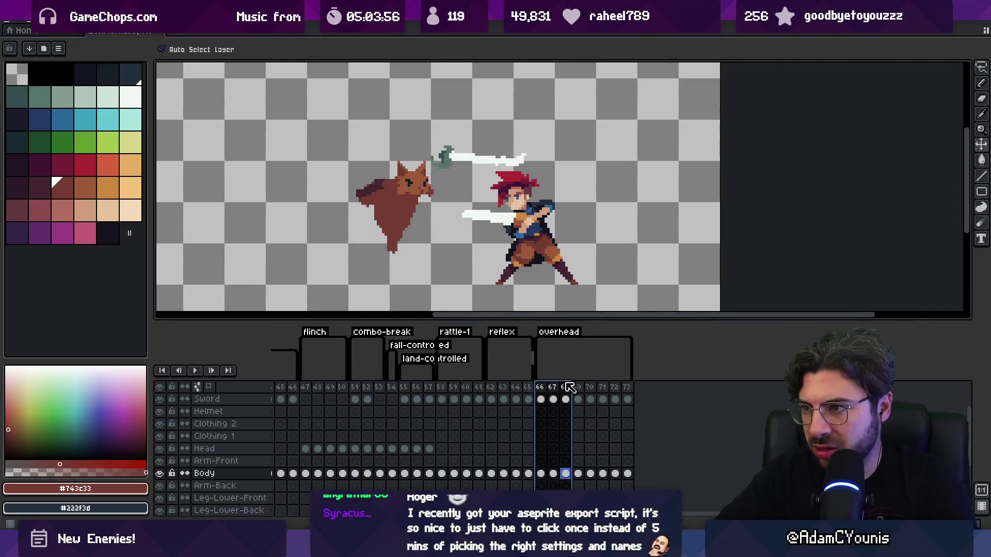
mouse_move(410, 215)
mouse_down()
mouse_move(407, 181)
mouse_move(406, 205)
mouse_up()
Step: Draw a new brown leg and a dark foot under the cat's lower body
key(b)
alt+click(429, 173)
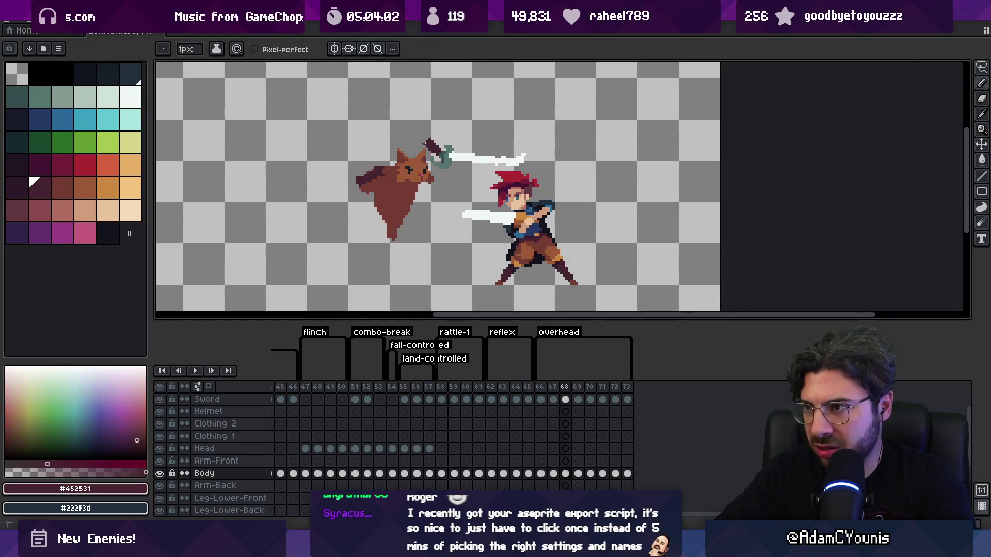
alt+click(391, 228)
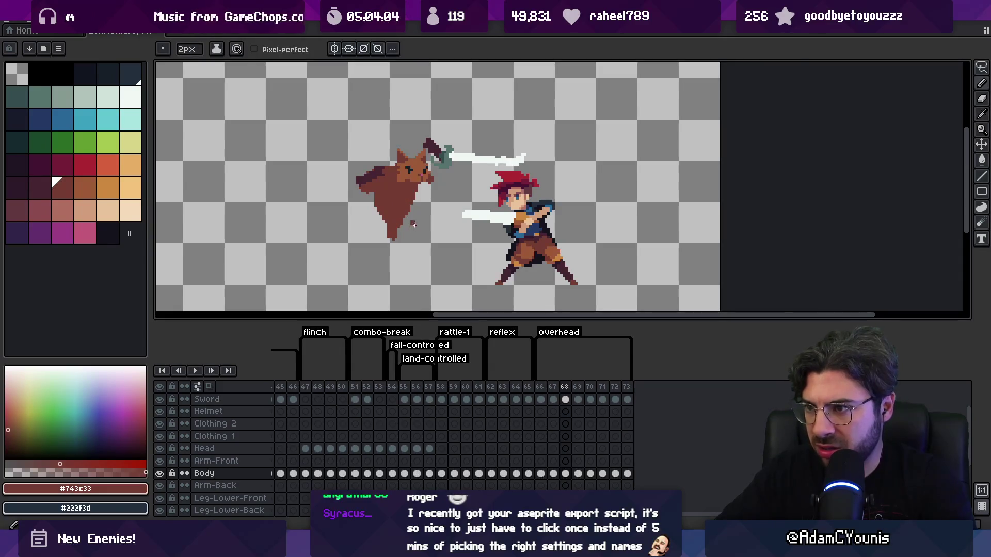
drag(413, 223, 399, 221)
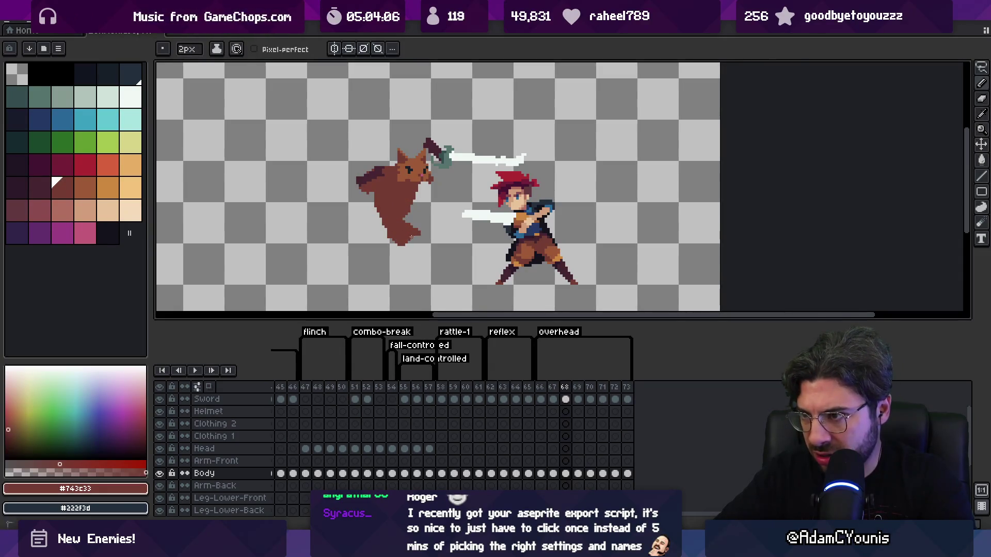
alt+click(388, 240)
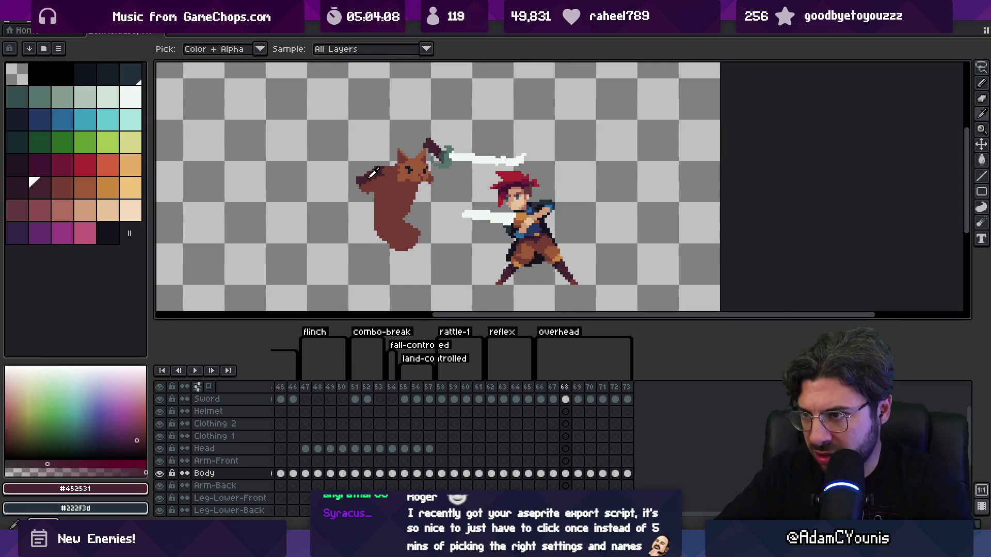
mouse_move(392, 249)
mouse_down()
mouse_move(377, 258)
mouse_move(400, 257)
mouse_up()
alt+click(384, 242)
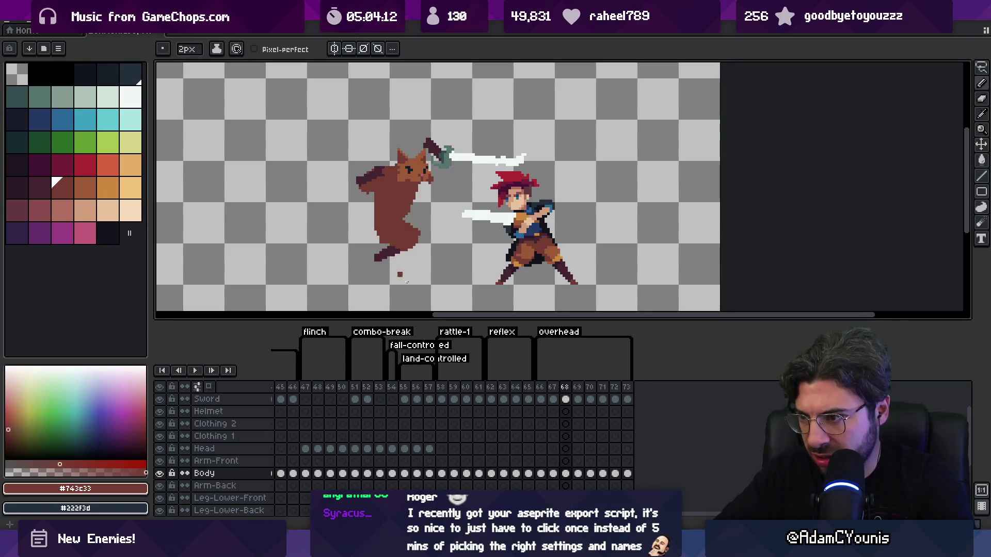
drag(542, 387, 565, 388)
Step: Paint brown and dark-brown pixels down the cat's front leg and erase stray pixels
mouse_move(408, 251)
mouse_down()
mouse_move(408, 279)
mouse_move(411, 254)
mouse_up()
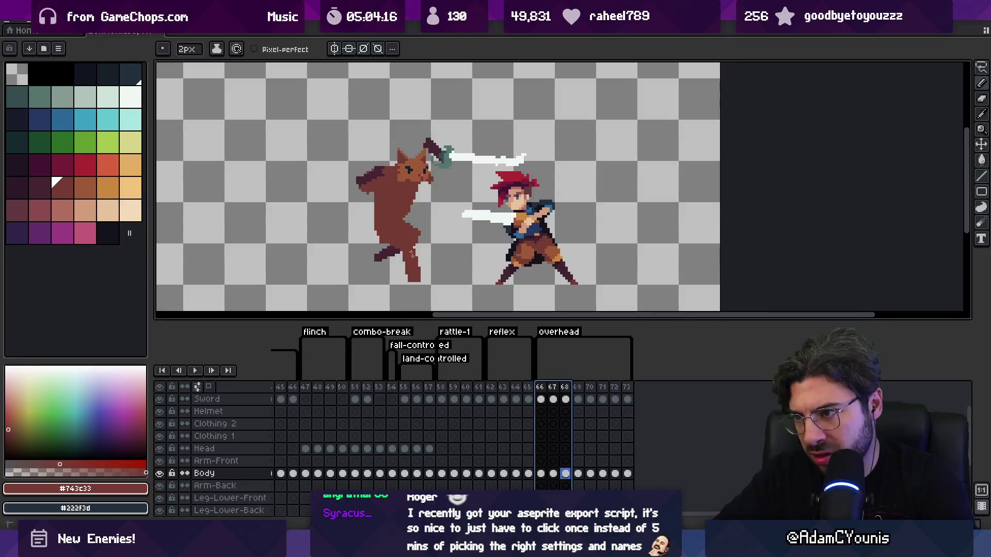
key(Escape)
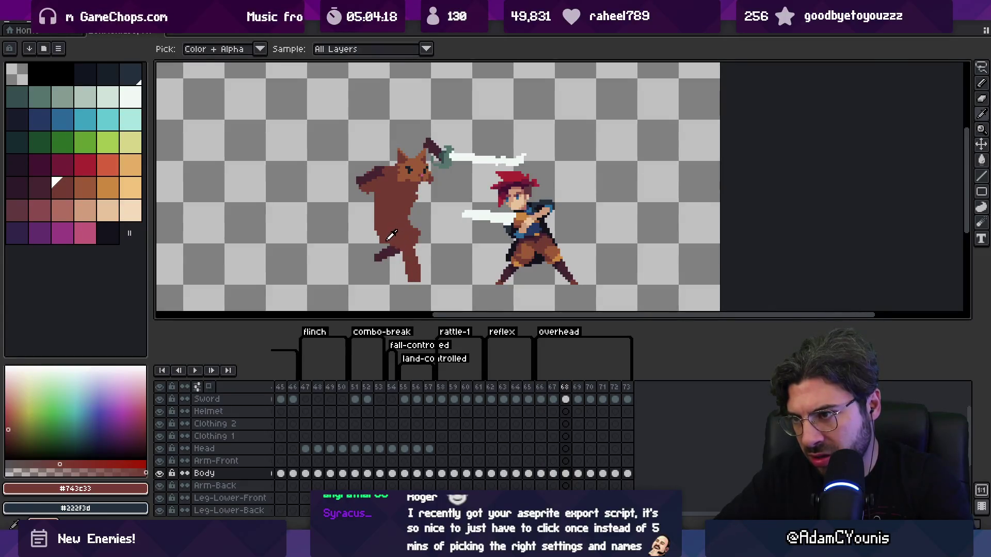
alt+click(397, 238)
mouse_move(403, 256)
mouse_down()
mouse_move(413, 282)
mouse_move(423, 284)
mouse_move(423, 273)
mouse_move(415, 268)
mouse_move(402, 295)
mouse_up()
key(e)
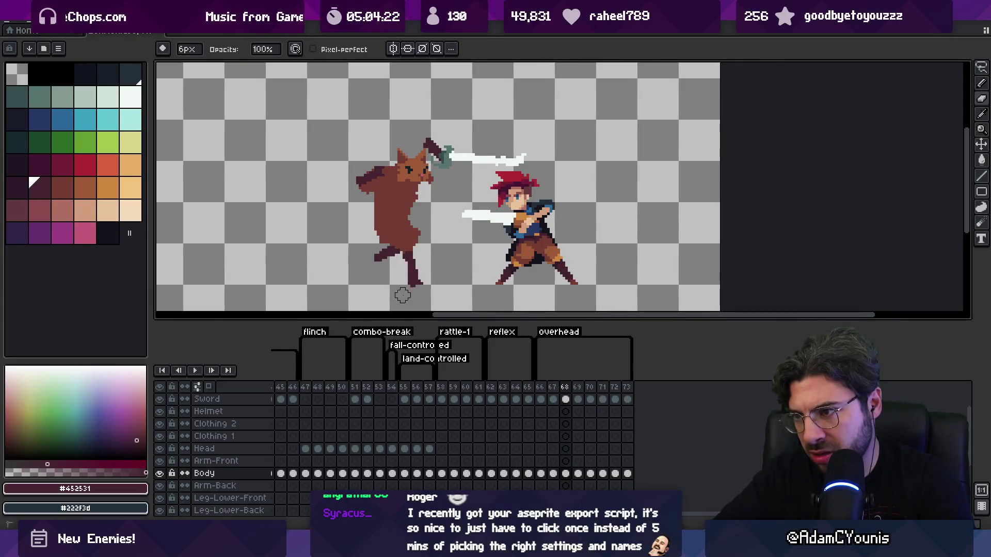
key(b)
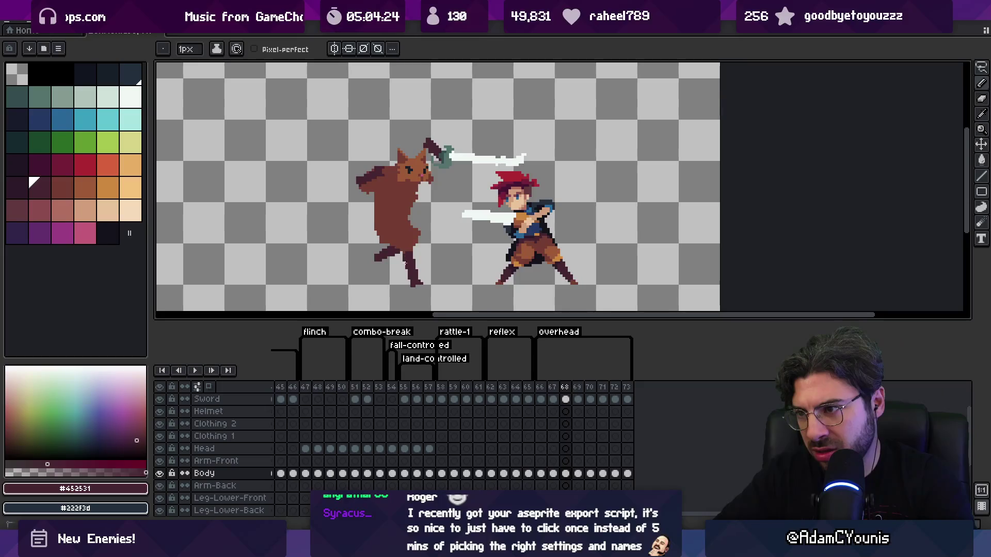
key(e)
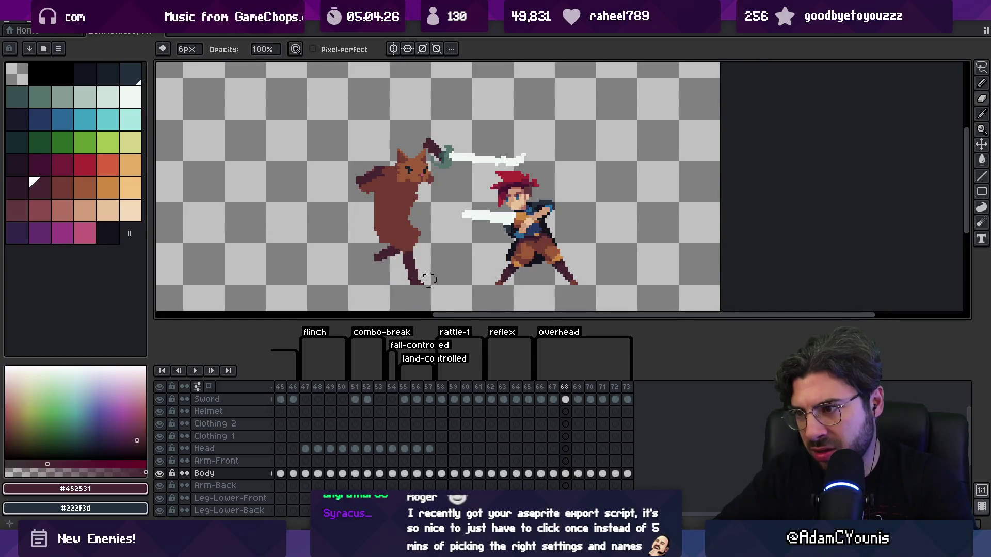
key(z)
scroll(426, 279, down, 2)
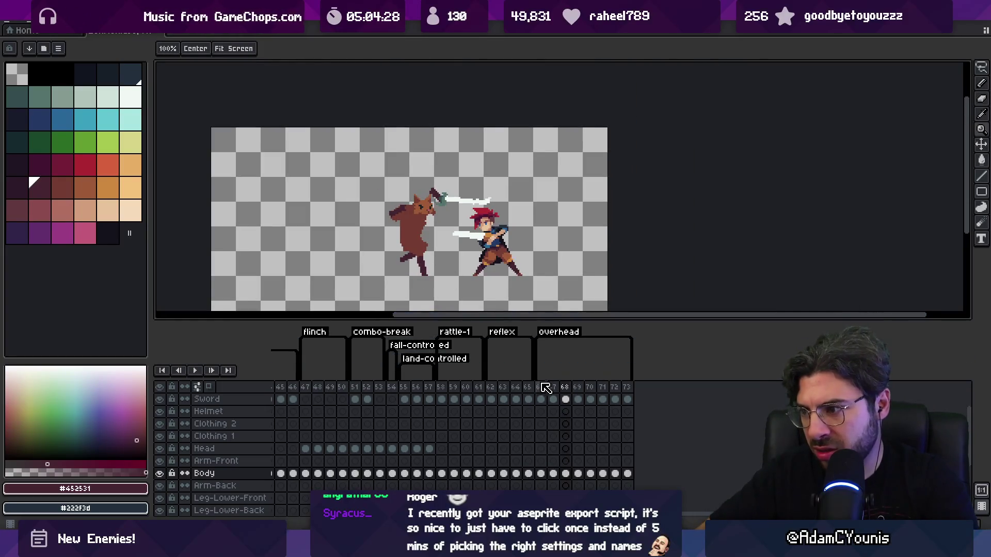
Step: Compare frames 66–67, then return to frame 68 and sample a colour from the cat
drag(540, 387, 570, 387)
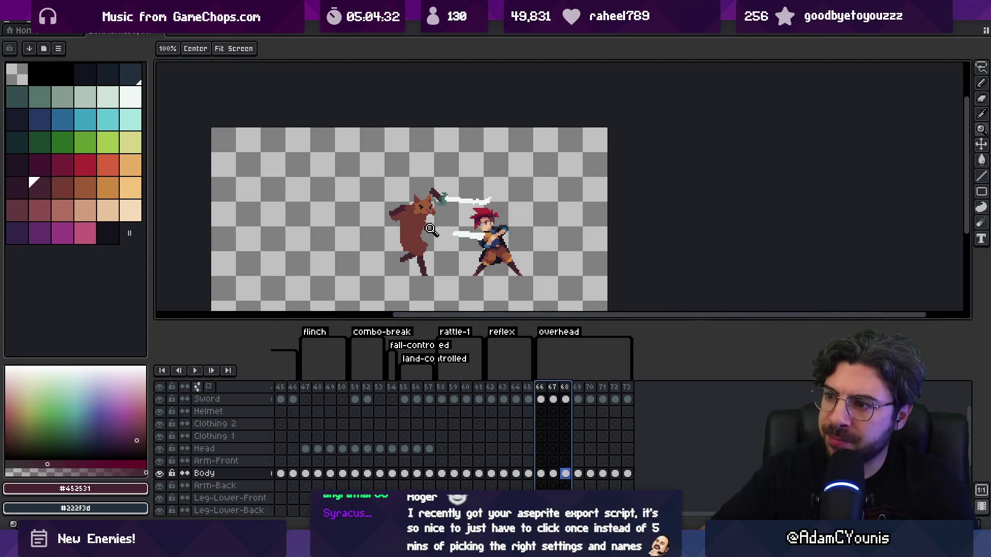
scroll(430, 229, up, 2)
drag(540, 388, 553, 388)
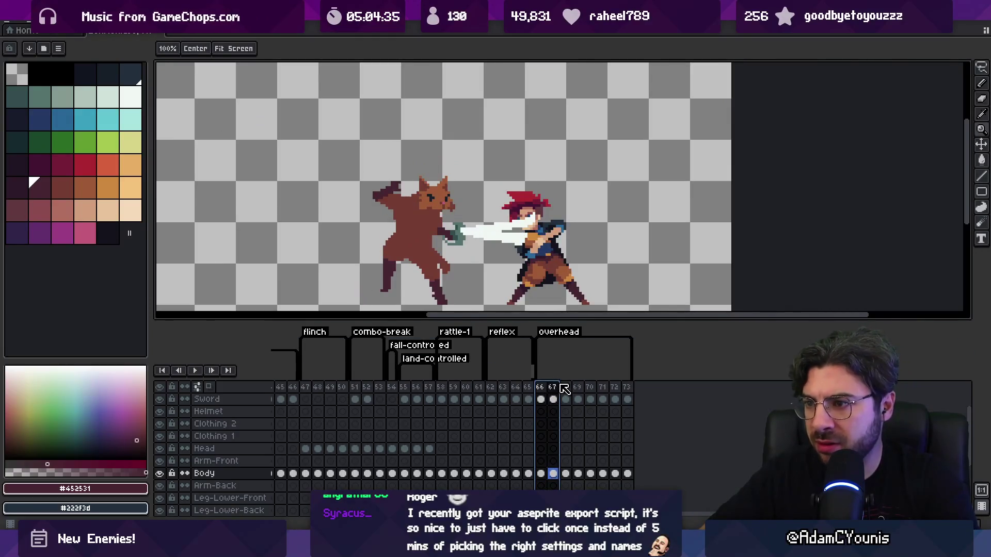
click(565, 388)
key(i)
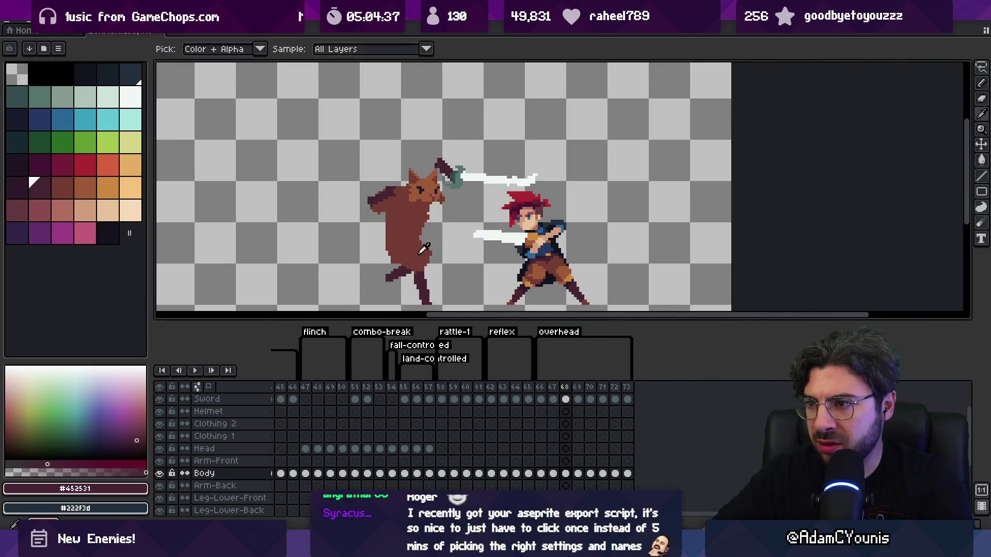
click(423, 249)
key(b)
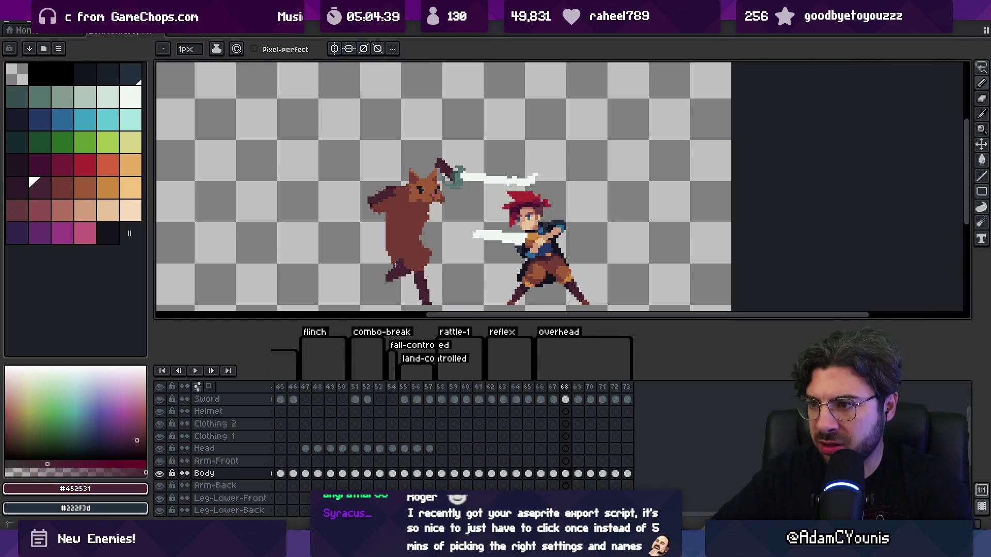
Step: Touch up the trailing leg in body brown and dark leg colour, then loop frames 66–68
click(56, 181)
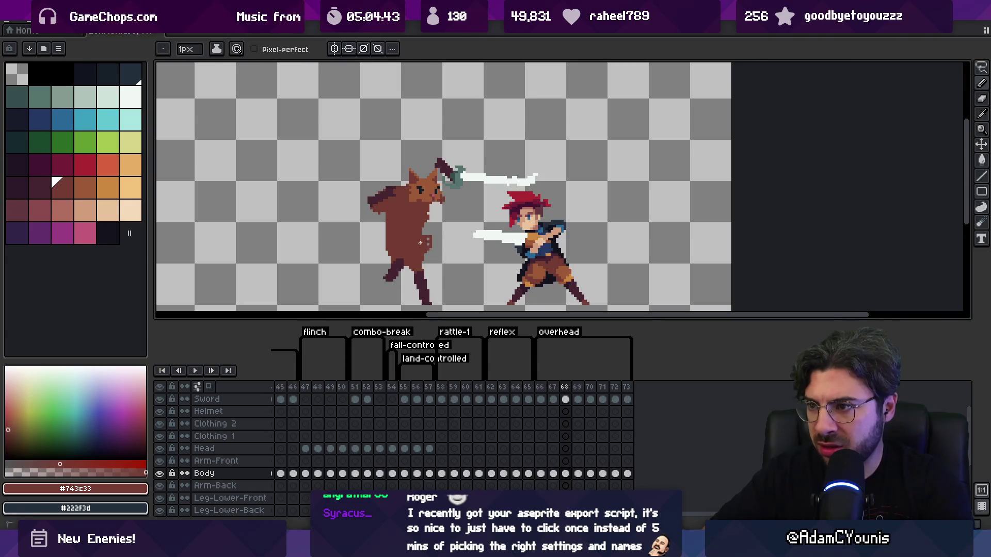
alt+click(426, 258)
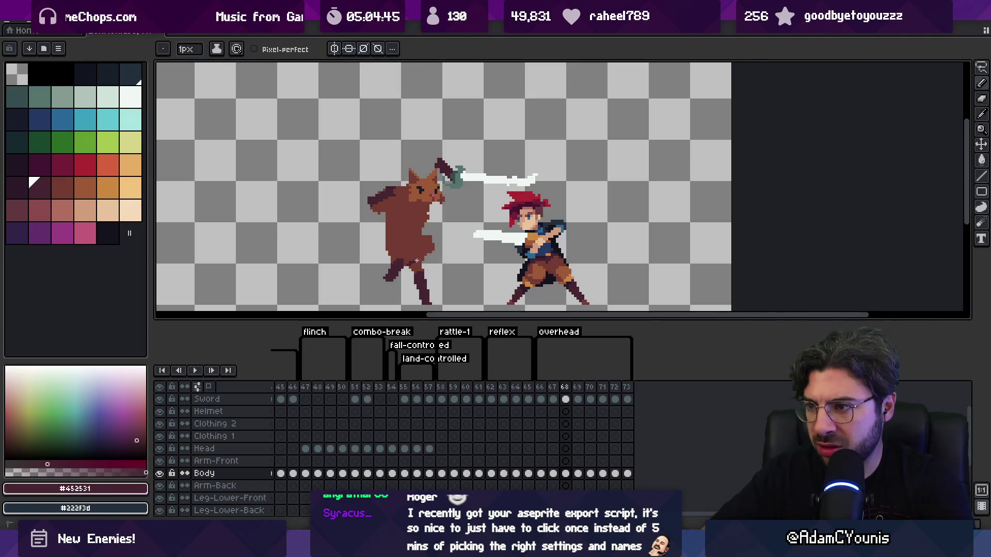
alt+click(400, 256)
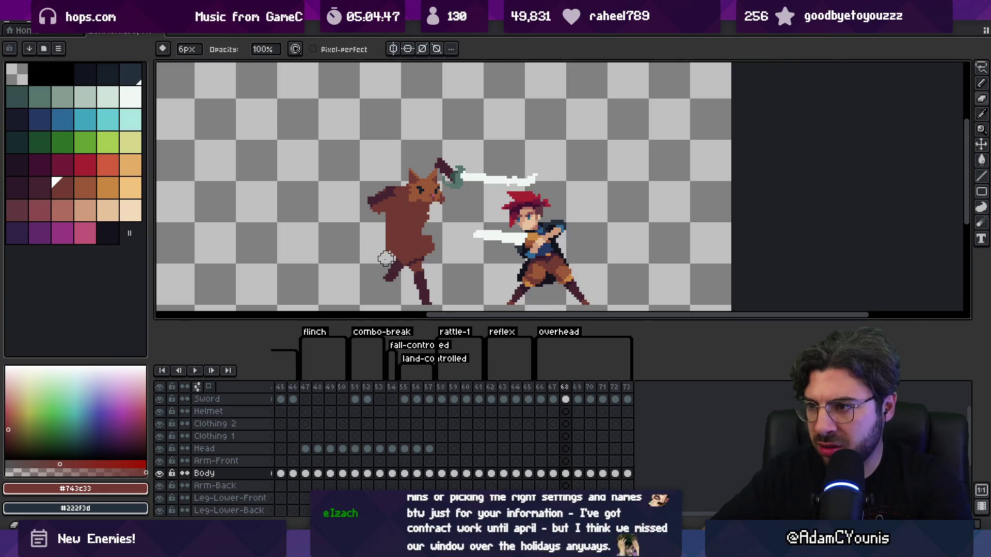
key(e)
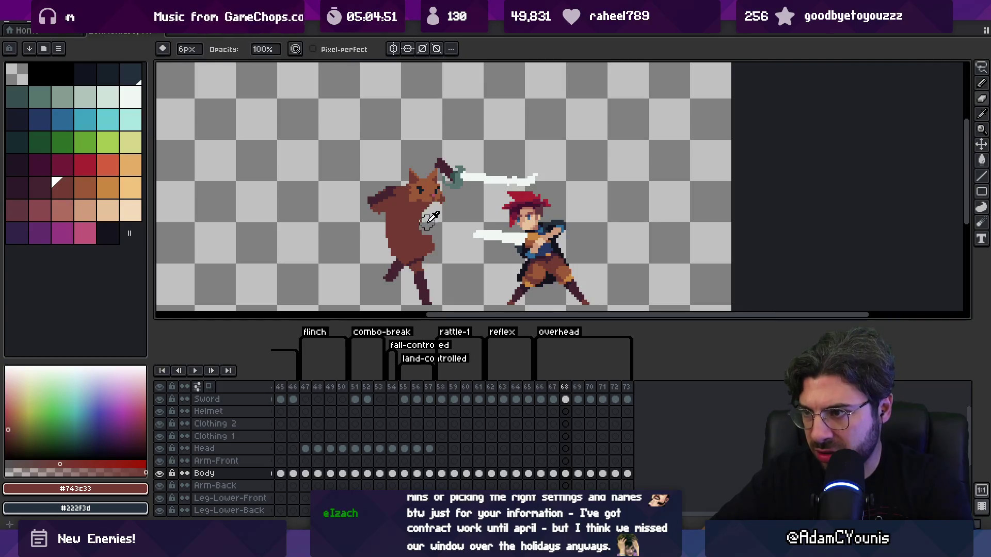
key(b)
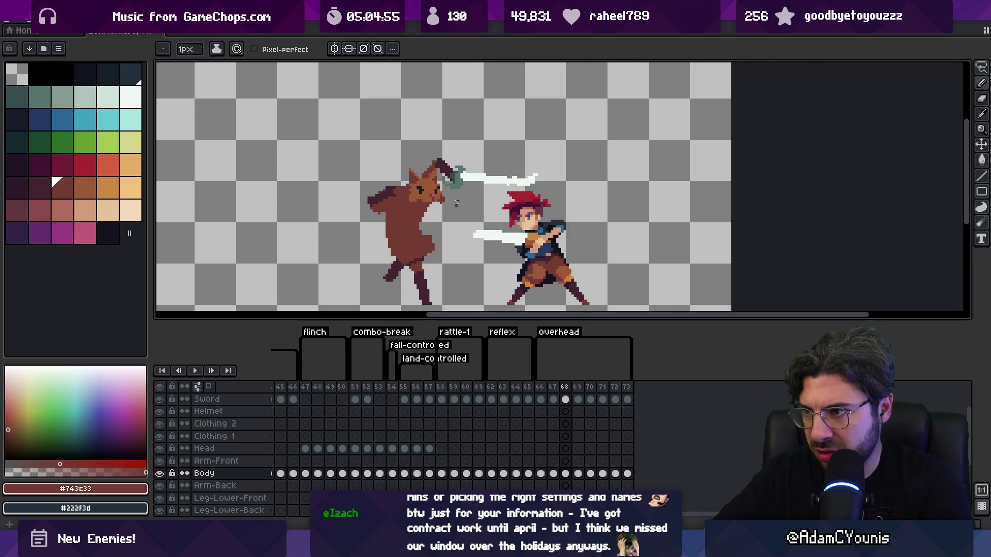
drag(541, 388, 571, 382)
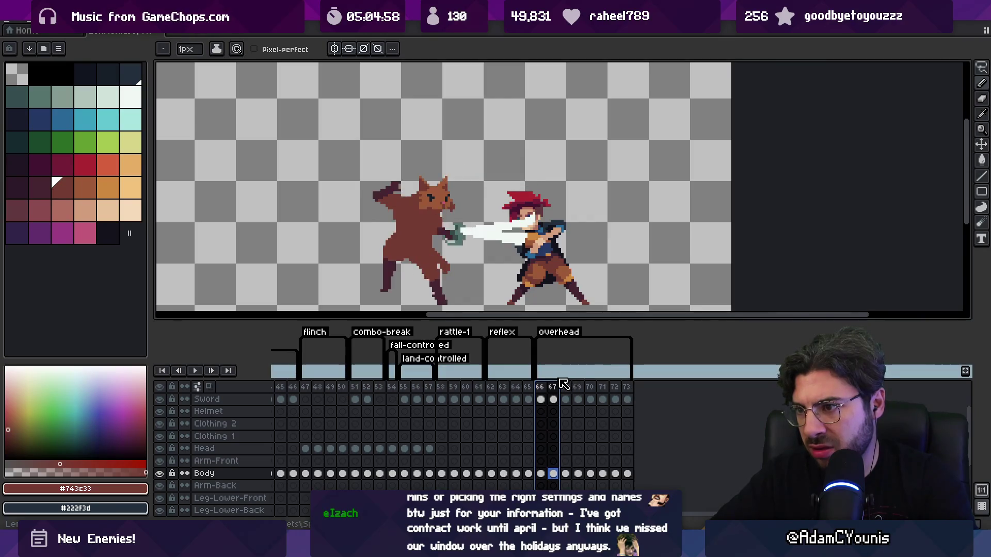
Step: Trim the trailing back leg with dark brown and the eraser, then preview frames 66–68 zoomed out
key(e)
key(b)
alt+click(386, 269)
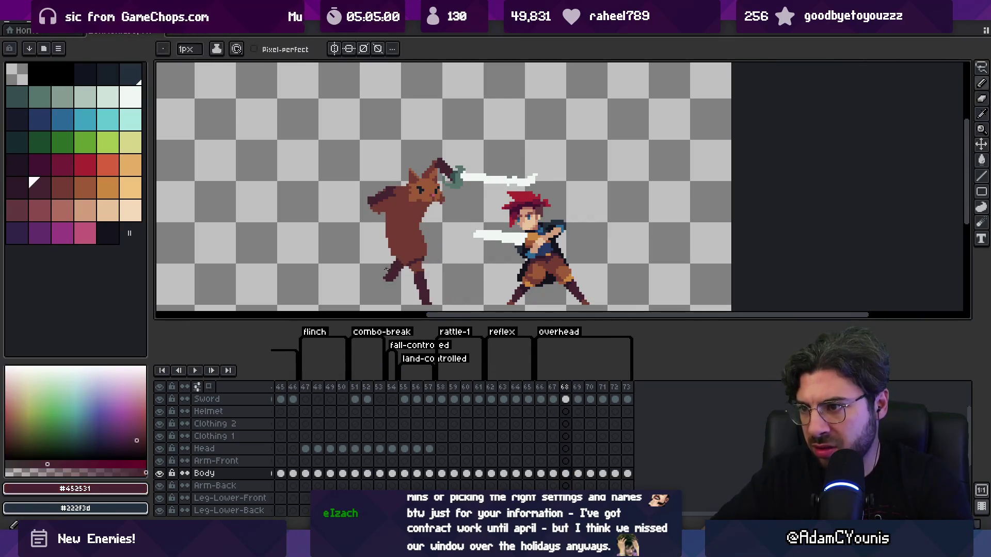
key(e)
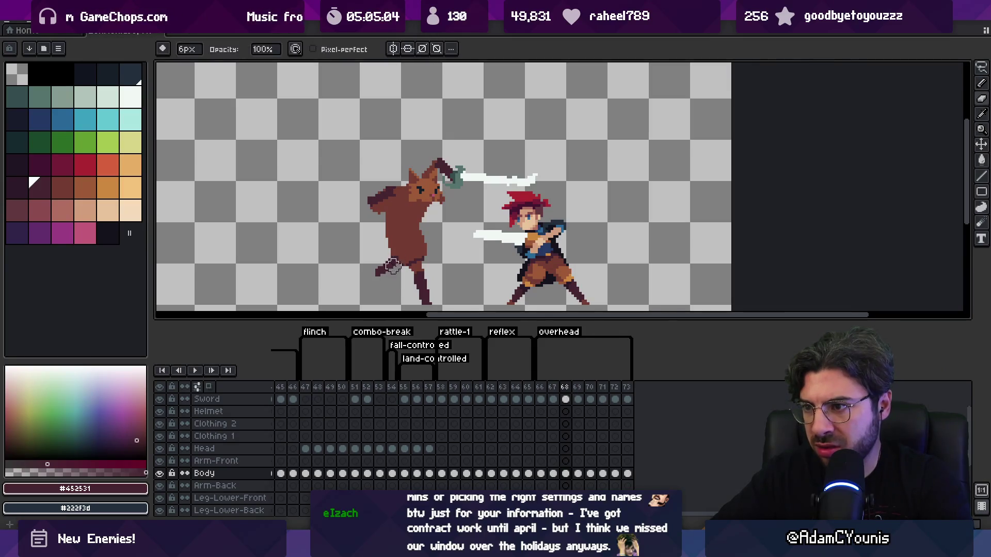
key(b)
key(e)
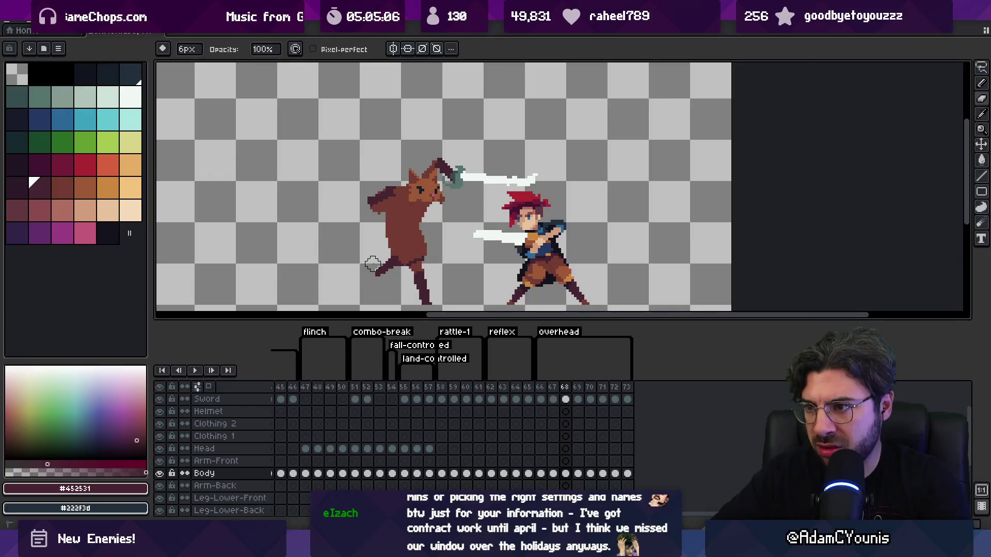
key(z)
scroll(413, 243, down, 3)
drag(540, 387, 570, 385)
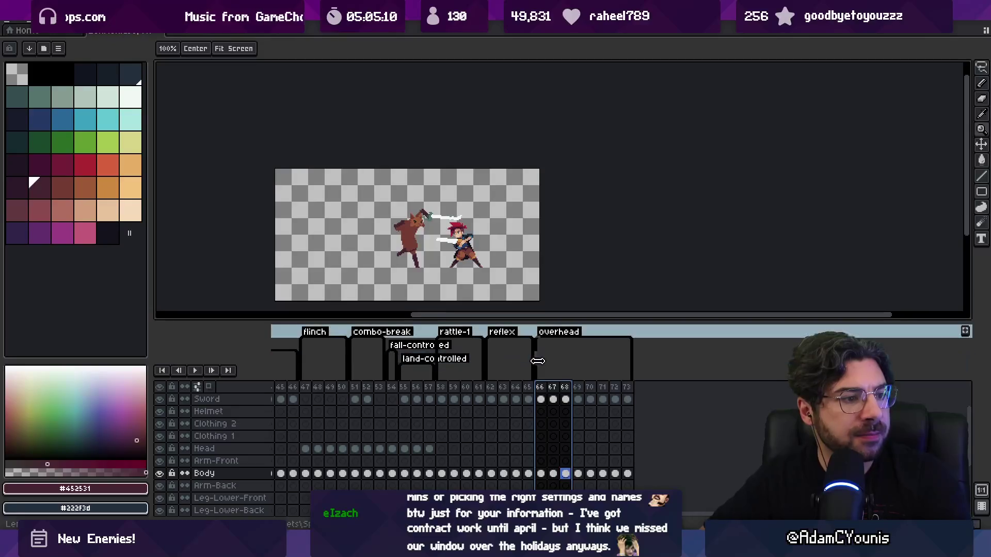
key(Escape)
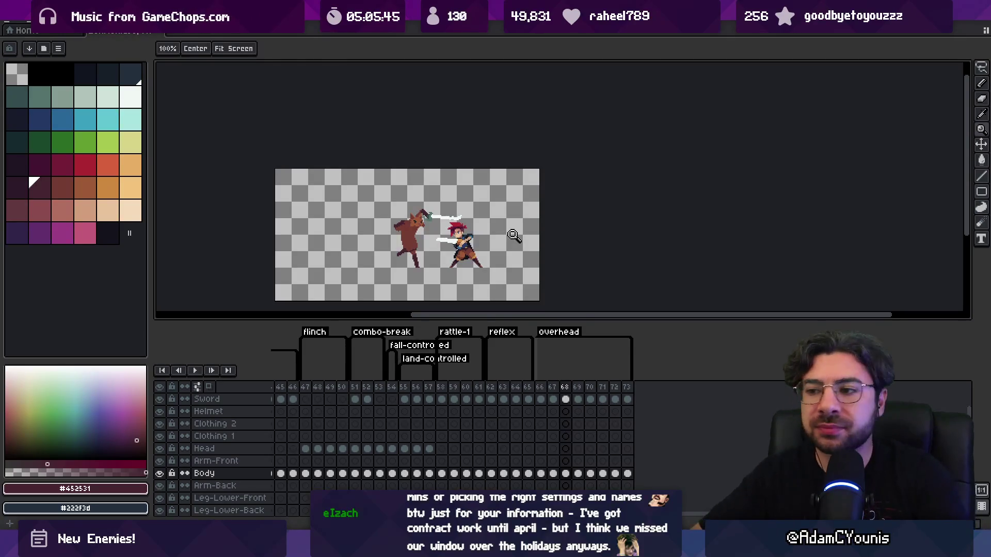
scroll(477, 266, up, 1)
Step: Preview frames 66–68 with both fighters in view, then return to frame 68 zoomed in
drag(476, 266, 473, 244)
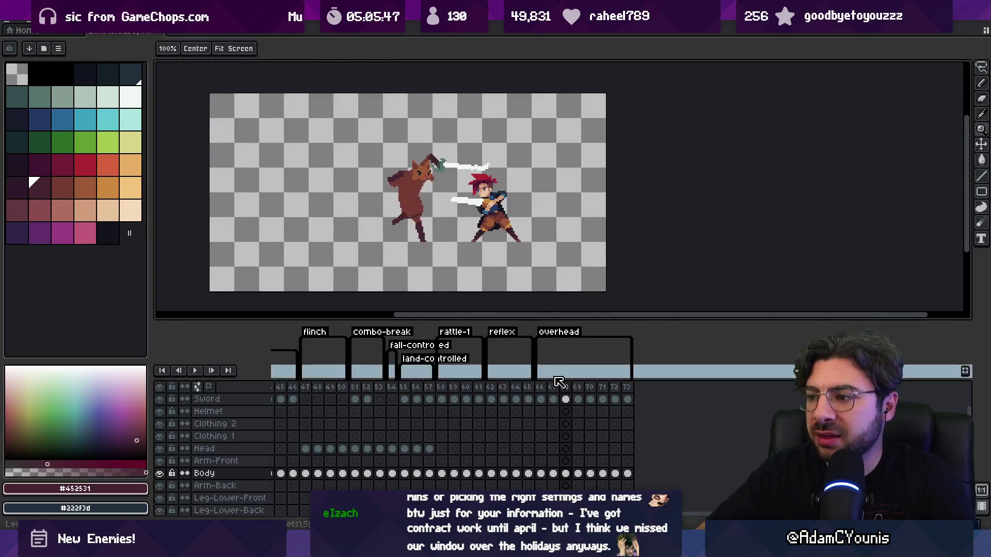
drag(540, 387, 566, 391)
click(566, 388)
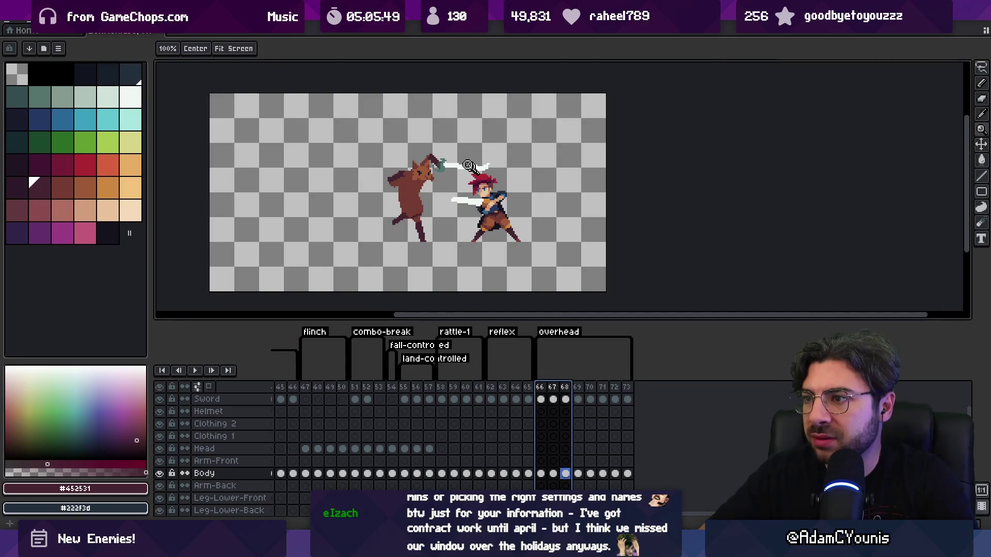
scroll(438, 161, up, 3)
Step: Rework the cat's raised sword arm on frame 68, sampling the cat's lighter brown
key(b)
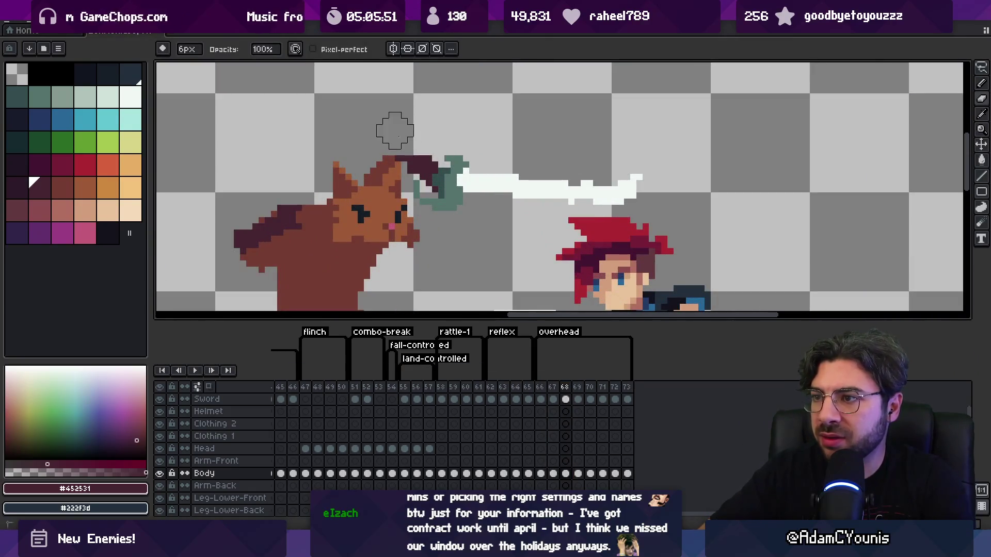
key(i)
key(b)
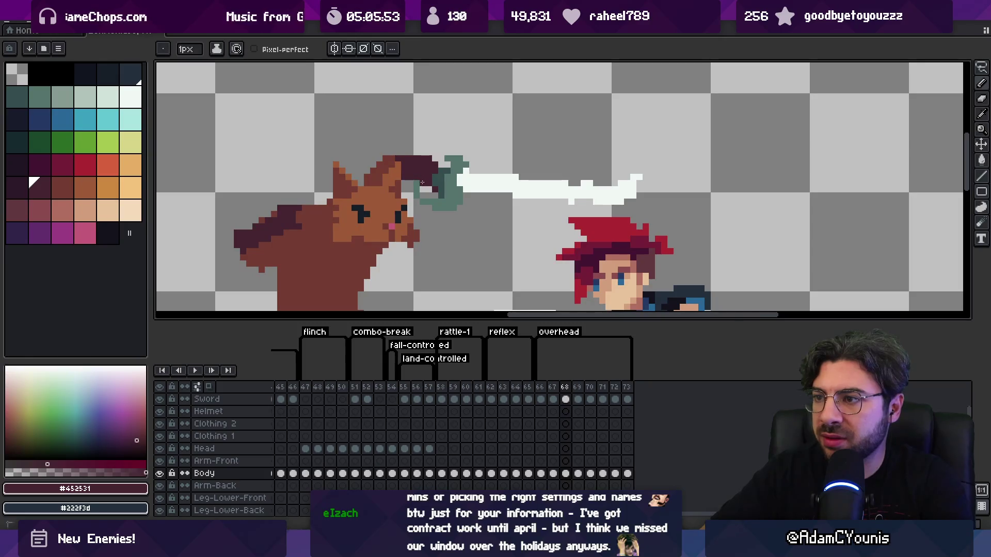
key(e)
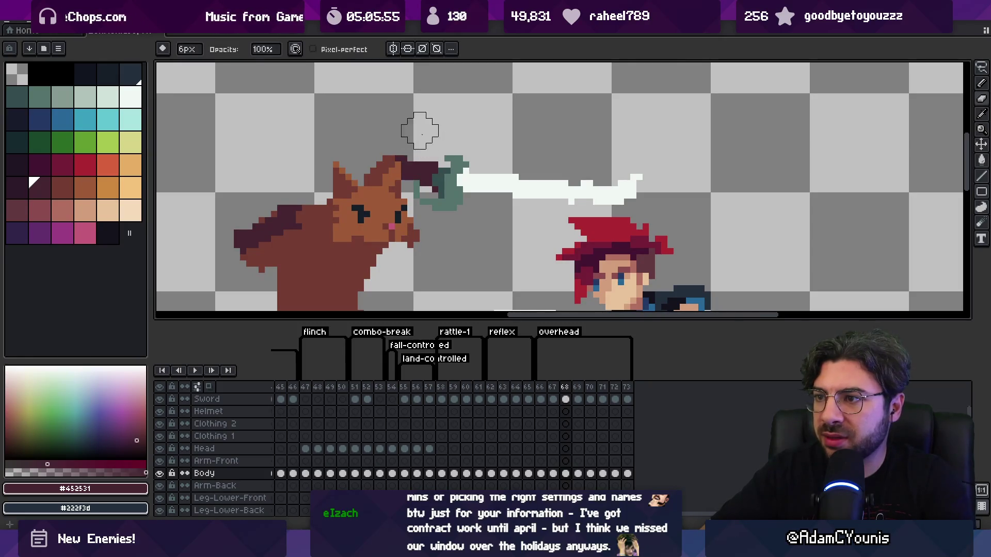
key(m)
scroll(361, 186, down, 4)
scroll(359, 190, up, 3)
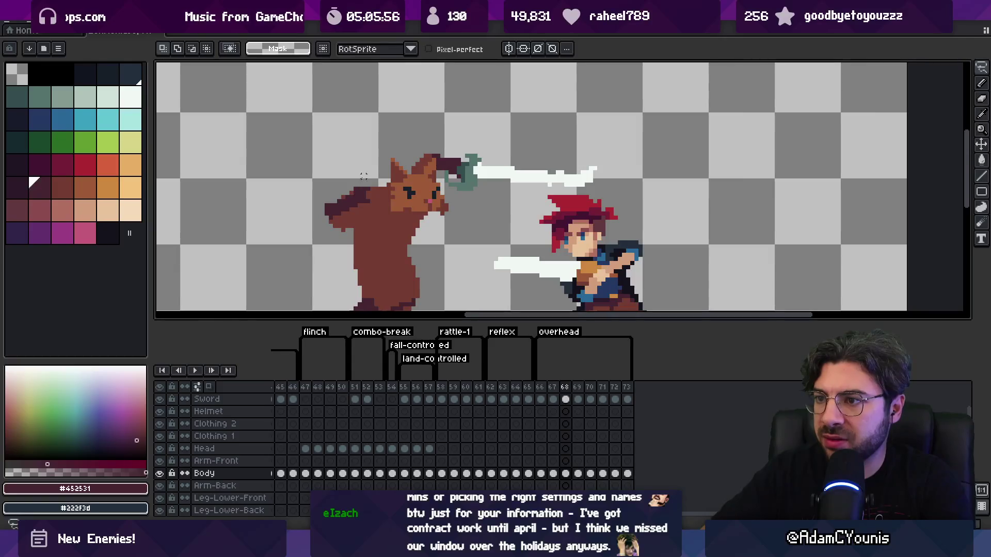
key(i)
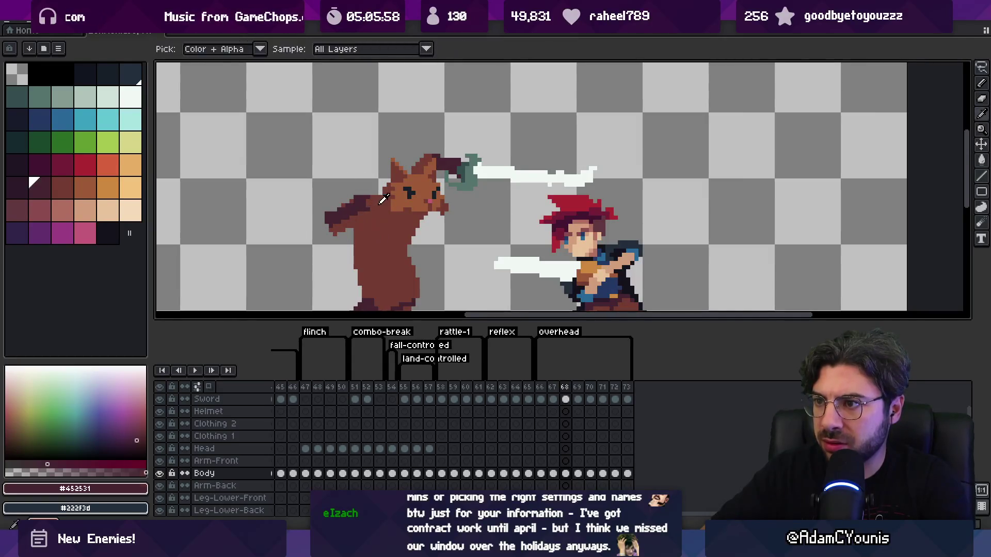
click(382, 200)
Step: Compare frame 68's pose against frame 67, then zoom back in on frame 68
key(z)
scroll(422, 206, down, 3)
click(557, 386)
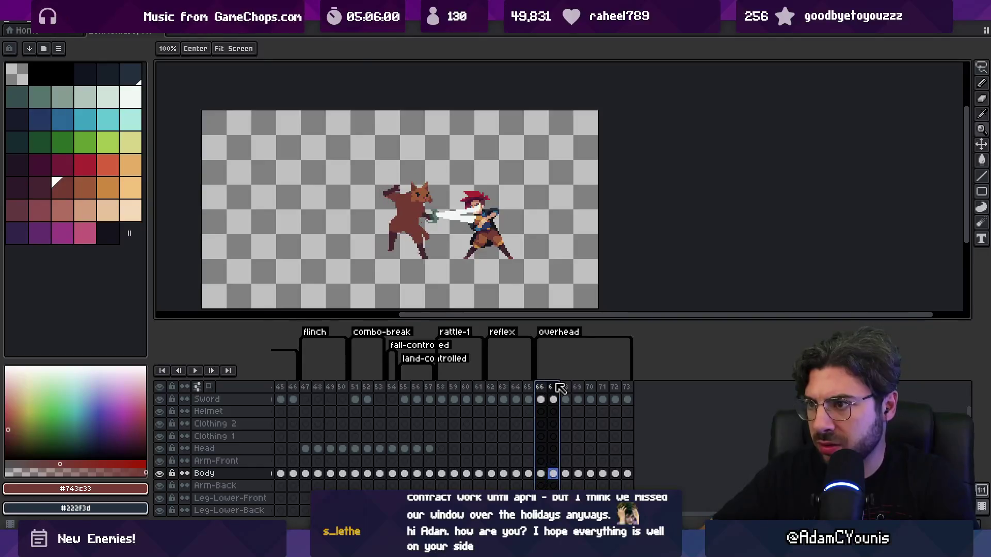
click(564, 387)
scroll(408, 206, up, 3)
Step: Paint dark brown shading onto the cat's back arm on frame 68
alt+click(407, 210)
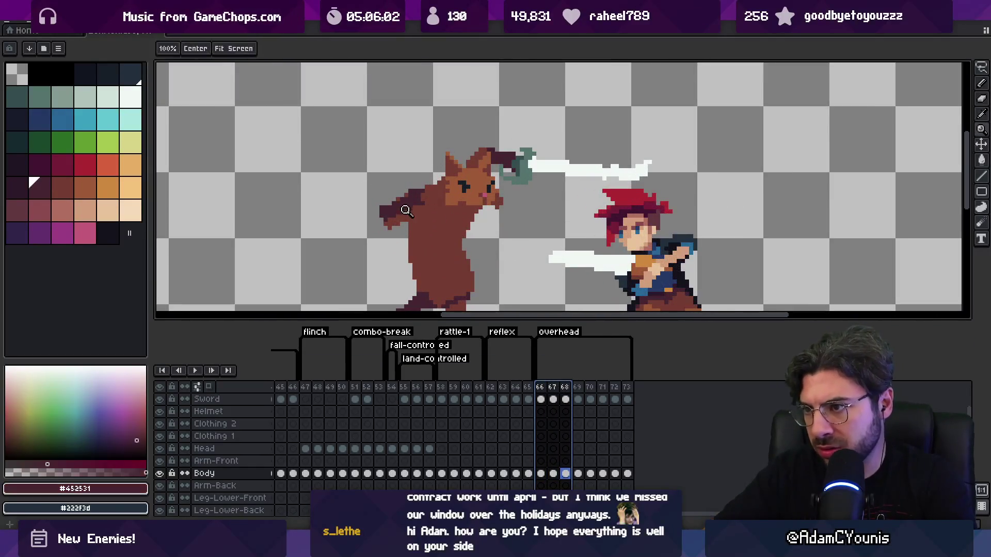
key(b)
drag(413, 227, 391, 225)
alt+click(416, 213)
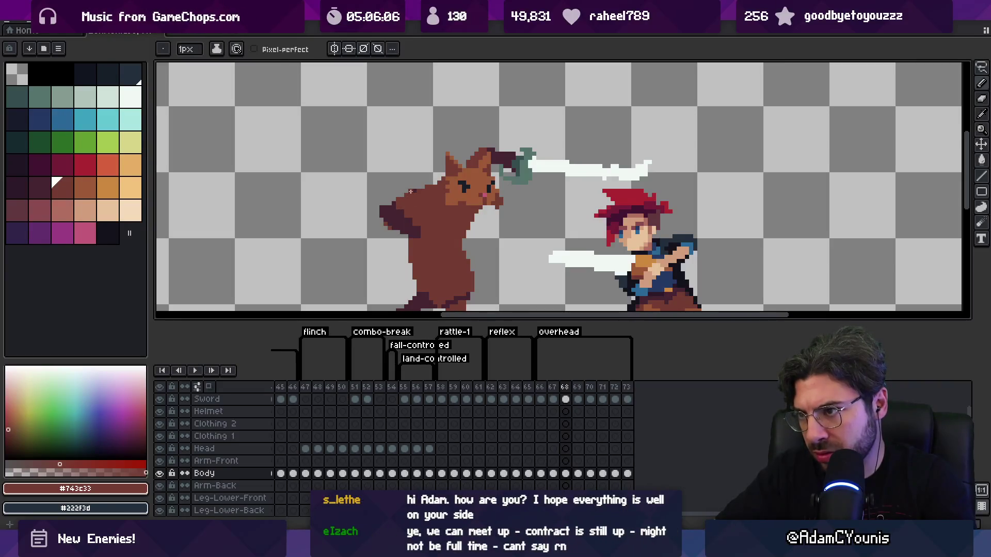
key(e)
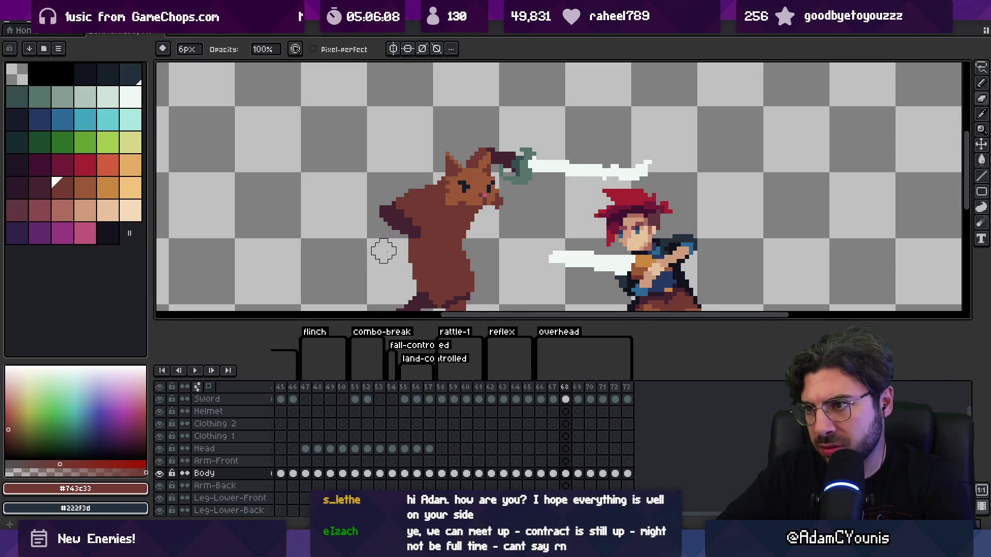
key(z)
scroll(383, 251, down, 4)
Step: Check frame 67 again and loop frames 66–68 with the two fighters centred
click(553, 387)
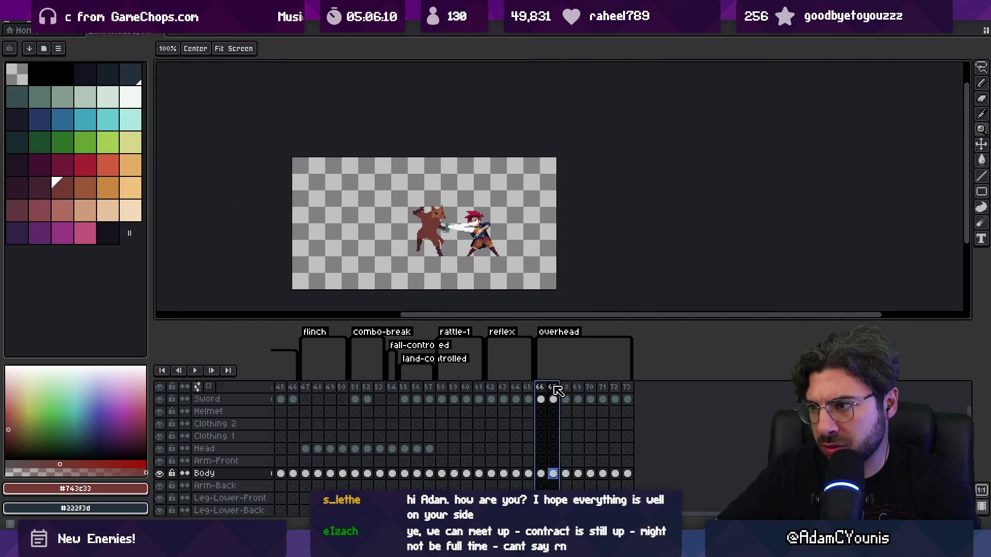
drag(558, 390, 576, 388)
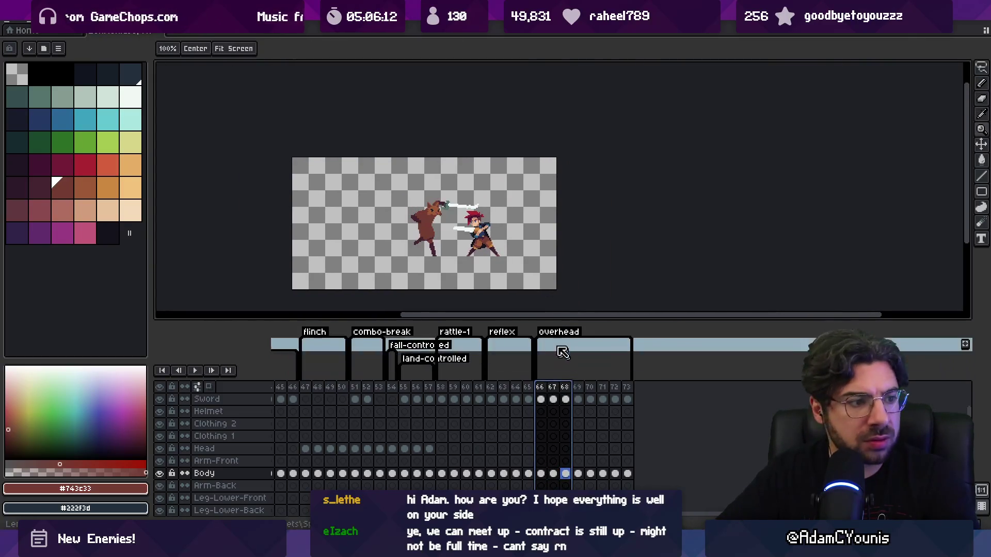
drag(449, 252, 437, 260)
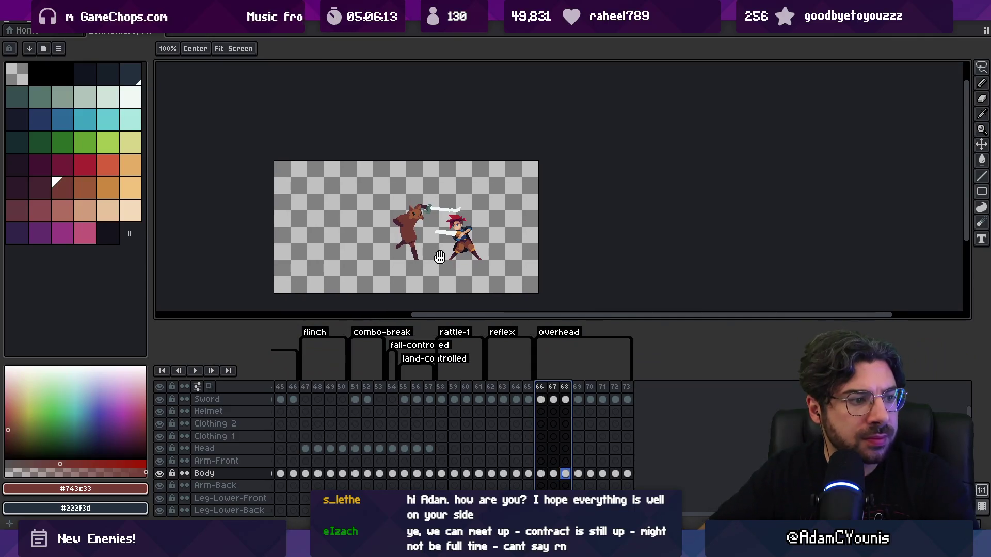
click(426, 286)
mouse_move(543, 396)
mouse_down()
mouse_move(577, 387)
mouse_move(553, 389)
mouse_move(567, 387)
mouse_up()
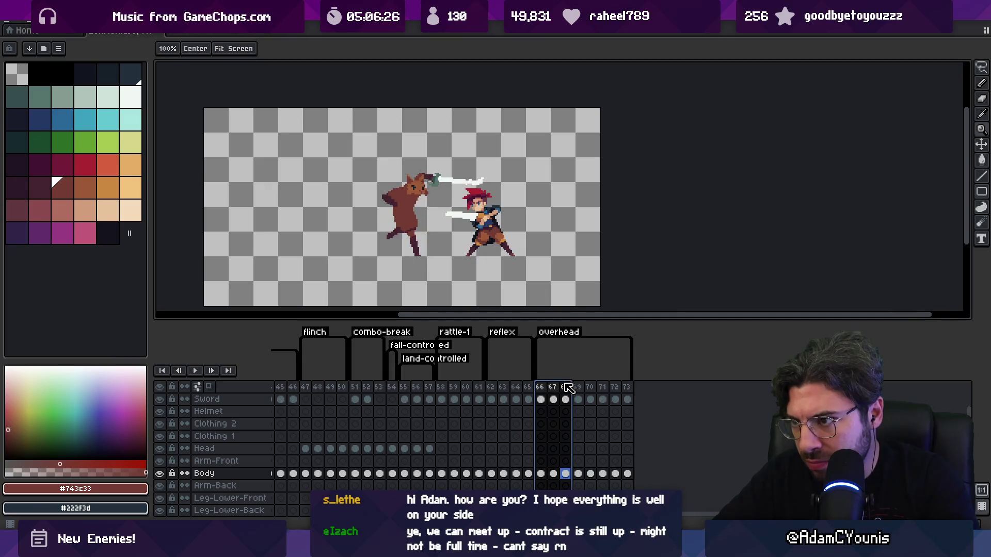
Step: Touch up the cat's front leg near the foot on frame 68 with dark and light brown pixels
scroll(415, 209, up, 2)
key(i)
key(b)
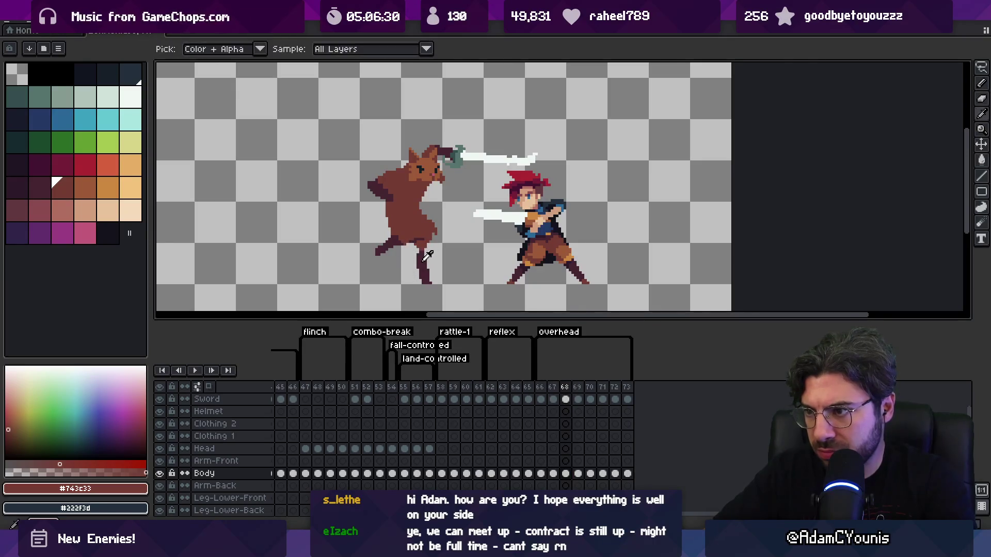
alt+click(426, 253)
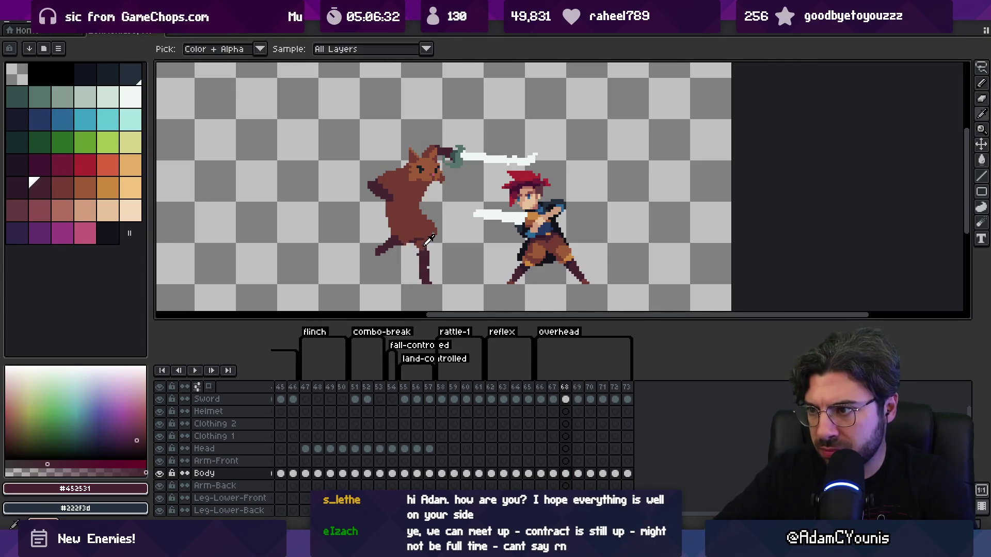
alt+click(425, 246)
scroll(431, 240, down, 1)
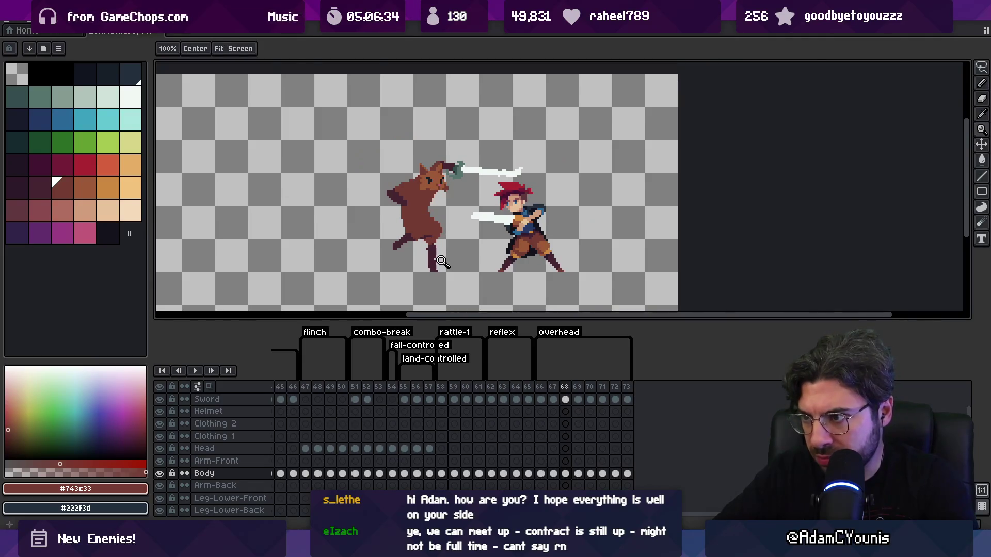
key(alt)
alt+click(429, 253)
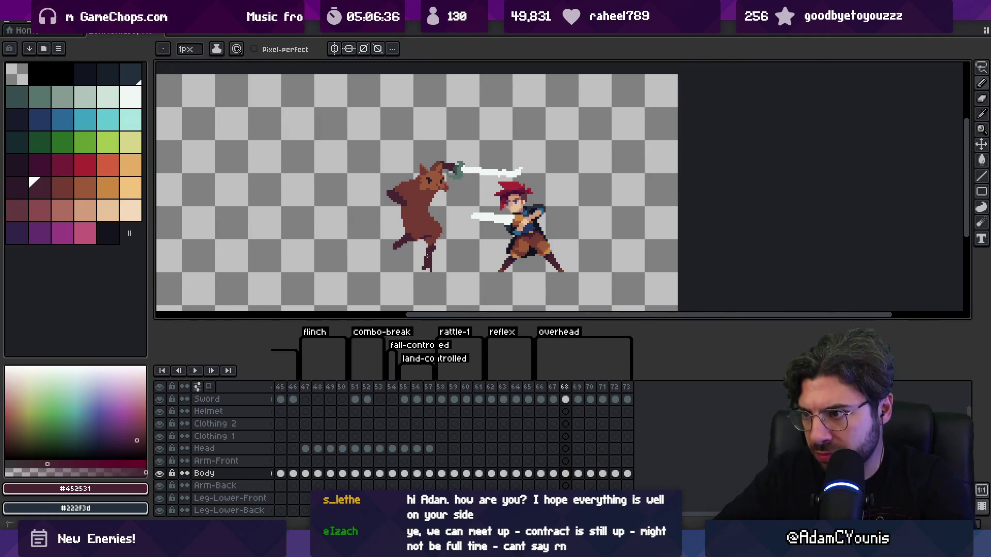
key(e)
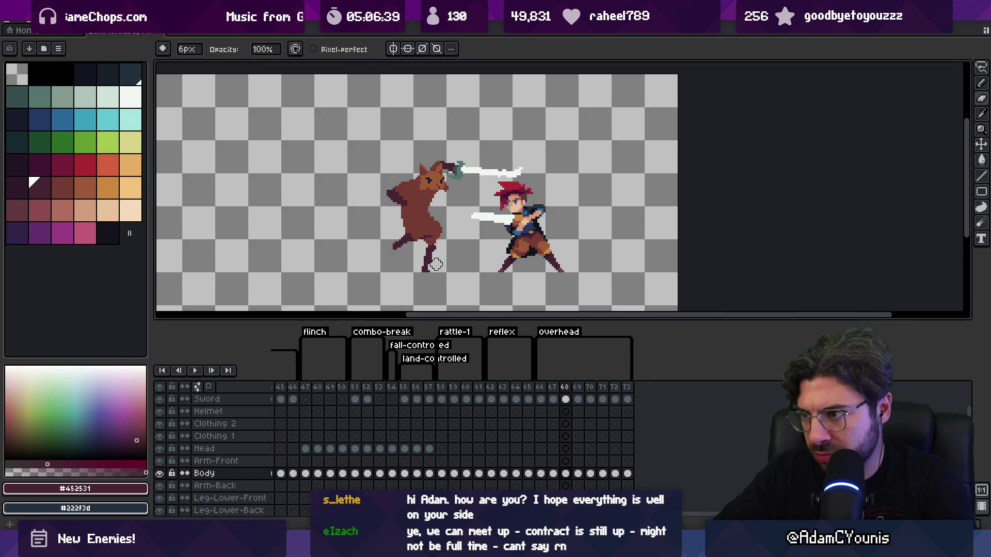
key(z)
scroll(442, 254, down, 3)
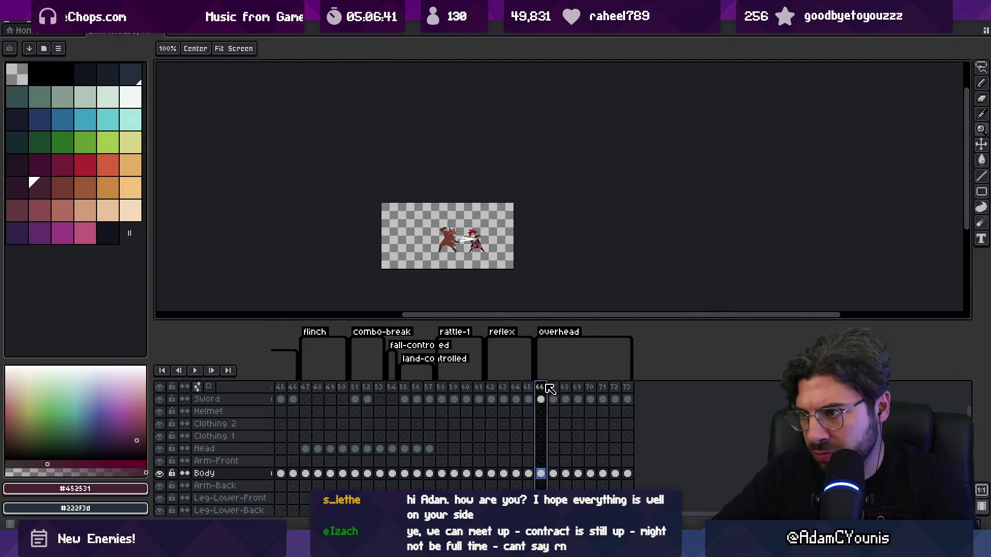